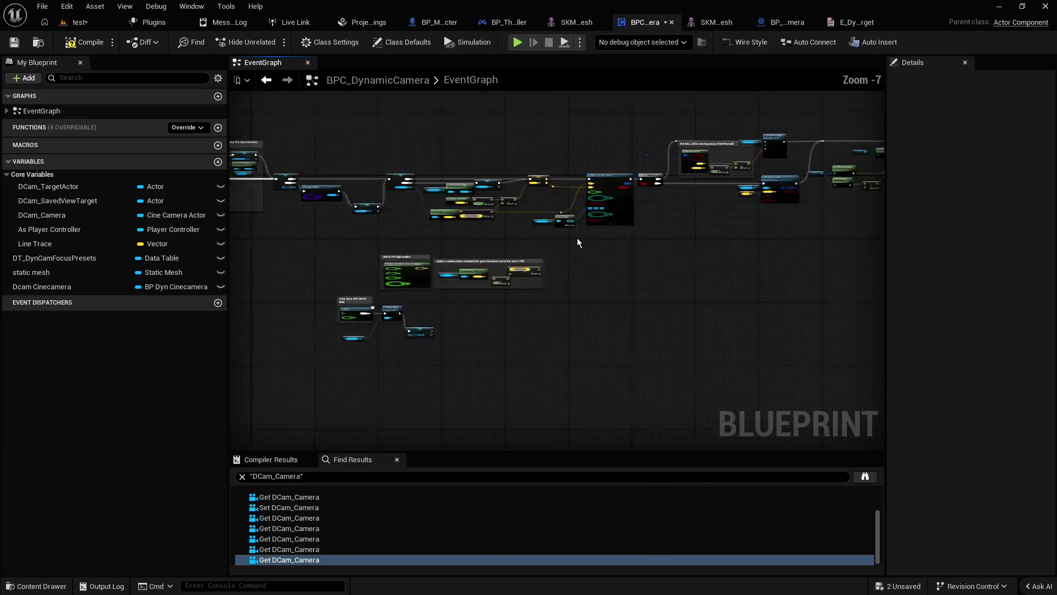
Step: Tidy the node layout and wire Set View Target with Blend into Cast To BP_MH_Eroktic_Character
{"action": "mouse_move", "coordinate": [710, 182]}
{"action": "left_mouse_down"}
{"action": "mouse_move", "coordinate": [725, 172]}
{"action": "mouse_move", "coordinate": [617, 224]}
{"action": "left_mouse_up"}
{"action": "scroll", "coordinate": [519, 237], "scroll_direction": "up", "scroll_amount": 10}
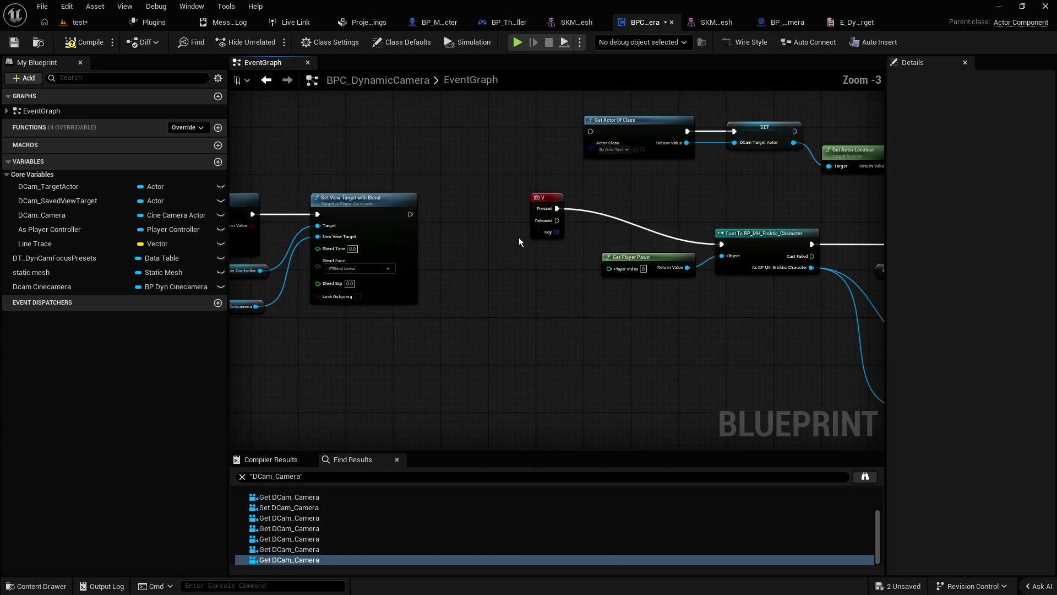
{"action": "scroll", "coordinate": [513, 242], "scroll_direction": "down", "scroll_amount": 9}
{"action": "left_click_drag", "start_coordinate": [809, 214], "coordinate": [521, 330]}
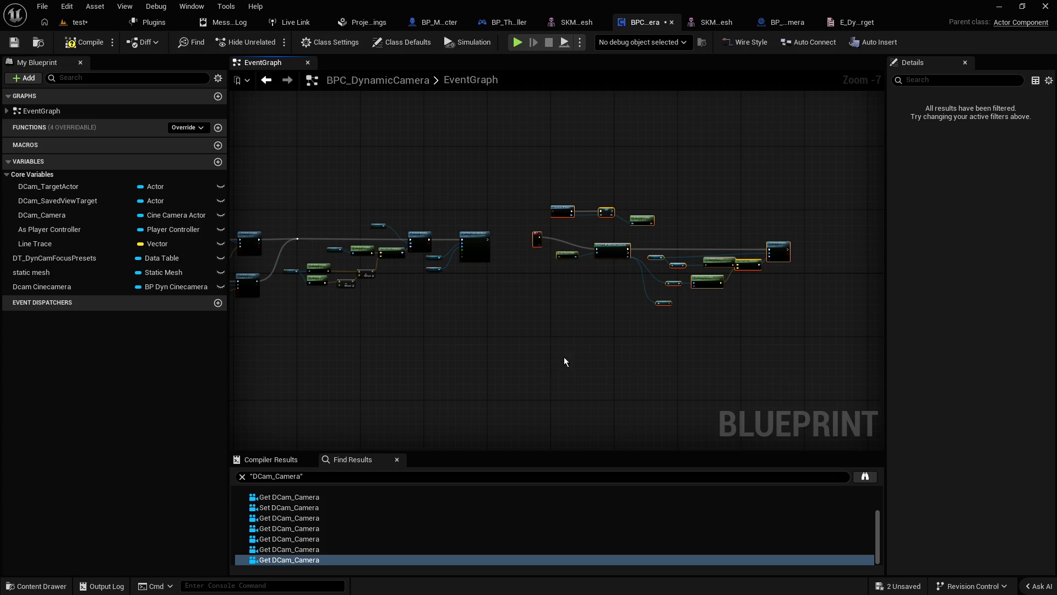
{"action": "left_click_drag", "start_coordinate": [618, 254], "coordinate": [558, 181]}
{"action": "scroll", "coordinate": [516, 237], "scroll_direction": "up", "scroll_amount": 5}
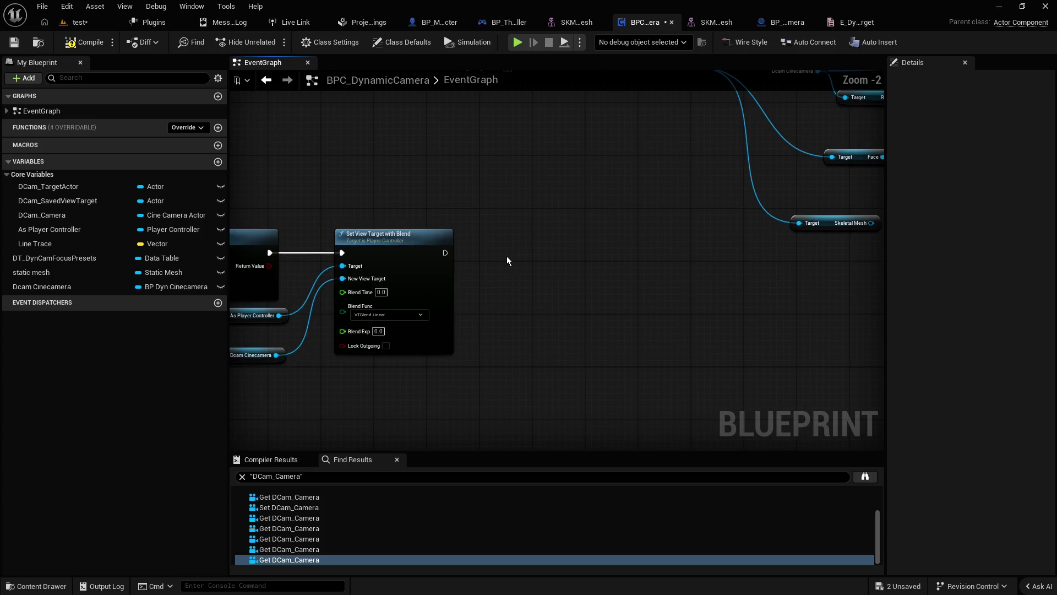
{"action": "mouse_move", "coordinate": [519, 261]}
{"action": "left_mouse_down"}
{"action": "mouse_move", "coordinate": [590, 245]}
{"action": "mouse_move", "coordinate": [500, 310]}
{"action": "mouse_move", "coordinate": [599, 354]}
{"action": "left_mouse_up"}
{"action": "mouse_move", "coordinate": [487, 395]}
{"action": "left_mouse_down"}
{"action": "mouse_move", "coordinate": [368, 358]}
{"action": "mouse_move", "coordinate": [408, 336]}
{"action": "mouse_move", "coordinate": [529, 323]}
{"action": "left_mouse_up"}
{"action": "scroll", "coordinate": [468, 378], "scroll_direction": "down", "scroll_amount": 1}
{"action": "left_click_drag", "start_coordinate": [468, 378], "coordinate": [593, 187]}
{"action": "mouse_move", "coordinate": [591, 342]}
{"action": "left_mouse_down"}
{"action": "mouse_move", "coordinate": [638, 294]}
{"action": "mouse_move", "coordinate": [699, 320]}
{"action": "mouse_move", "coordinate": [411, 298]}
{"action": "left_mouse_up"}
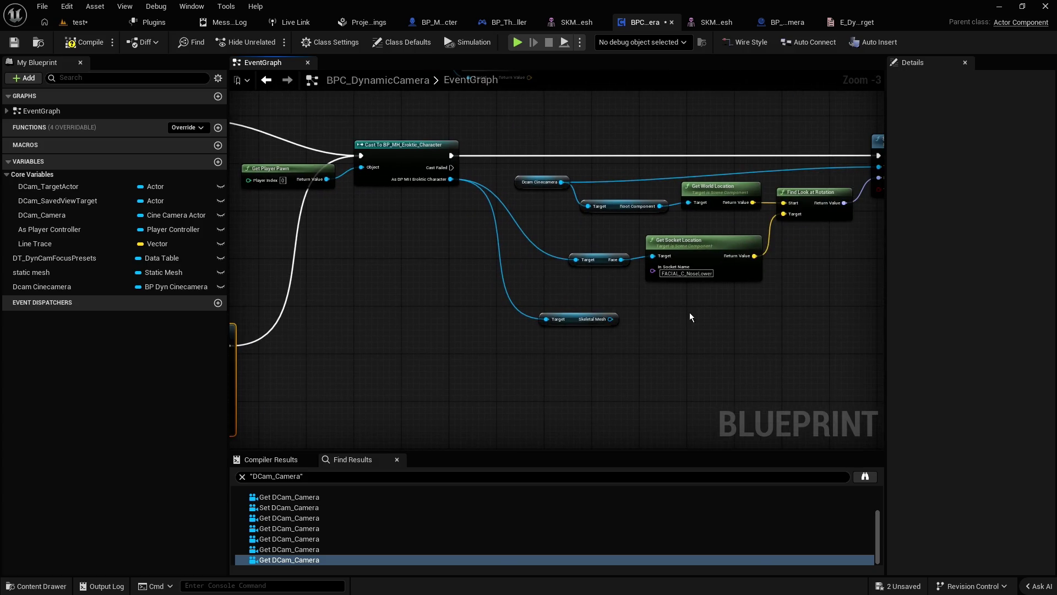
Step: Paste the Set Focus Event and Dcam Cinecamera nodes beside Set Actor Rotation
{"action": "left_click_drag", "start_coordinate": [675, 312], "coordinate": [567, 321]}
{"action": "mouse_move", "coordinate": [738, 217]}
{"action": "left_mouse_down"}
{"action": "mouse_move", "coordinate": [631, 228]}
{"action": "mouse_move", "coordinate": [611, 299]}
{"action": "left_mouse_up"}
{"action": "key", "text": "ctrl+v"}
{"action": "mouse_move", "coordinate": [545, 236]}
{"action": "left_mouse_down"}
{"action": "mouse_move", "coordinate": [642, 302]}
{"action": "mouse_move", "coordinate": [677, 278]}
{"action": "left_mouse_up"}
Step: Feed DCam_TargetActor into Set Focus Event's Actor To Track, moving the getter and reroute below
{"action": "left_click", "coordinate": [586, 320]}
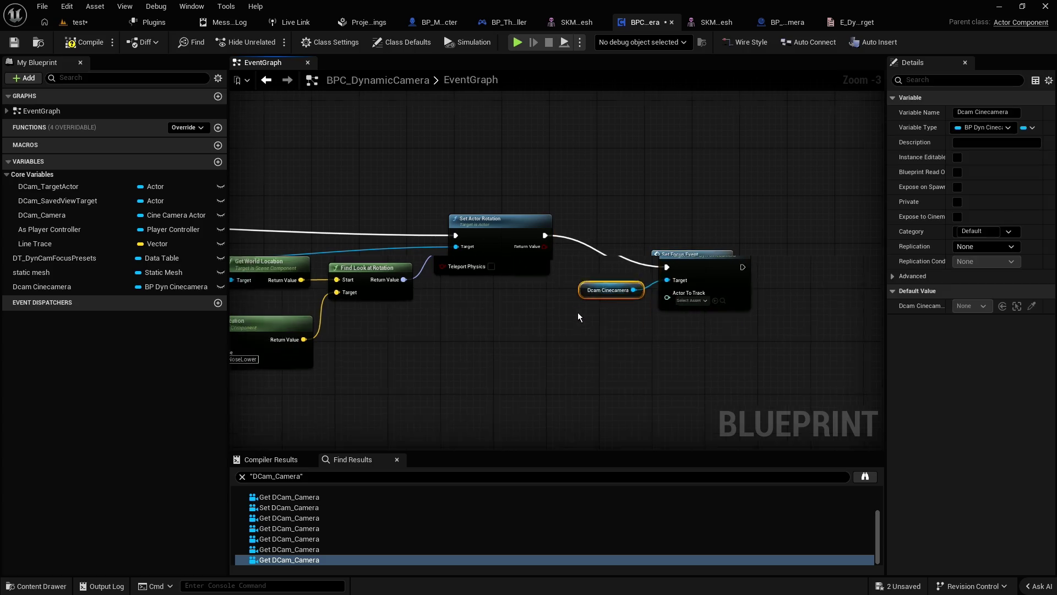
{"action": "scroll", "coordinate": [573, 308], "scroll_direction": "up", "scroll_amount": 2}
{"action": "left_click_drag", "start_coordinate": [48, 186], "coordinate": [612, 325]}
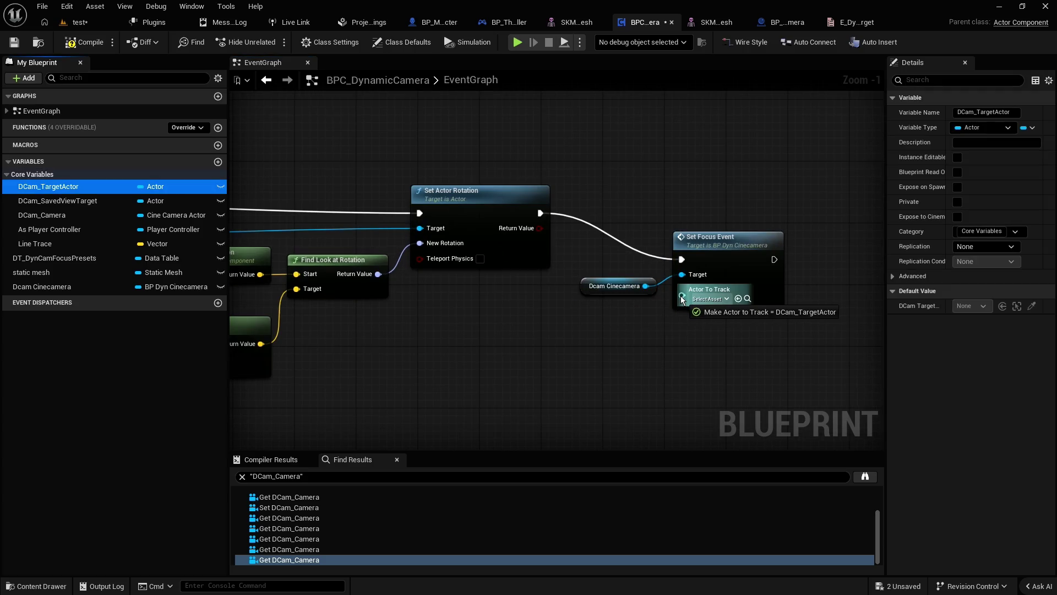
{"action": "left_click_drag", "start_coordinate": [682, 298], "coordinate": [681, 298]}
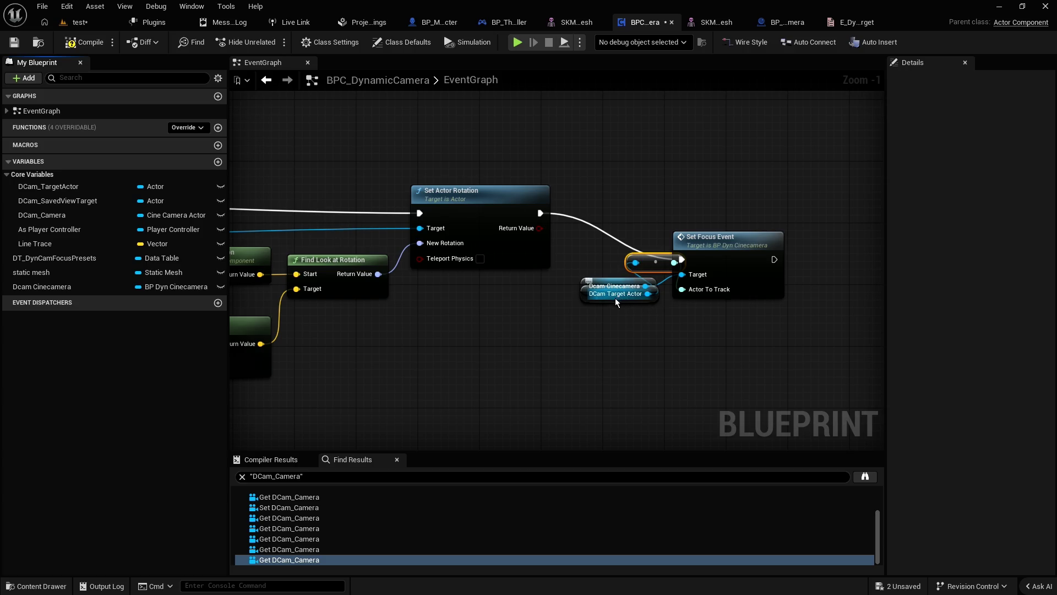
{"action": "left_click_drag", "start_coordinate": [616, 295], "coordinate": [579, 366]}
{"action": "mouse_move", "coordinate": [647, 260]}
{"action": "left_mouse_down"}
{"action": "mouse_move", "coordinate": [581, 326]}
{"action": "mouse_move", "coordinate": [615, 305]}
{"action": "left_mouse_up"}
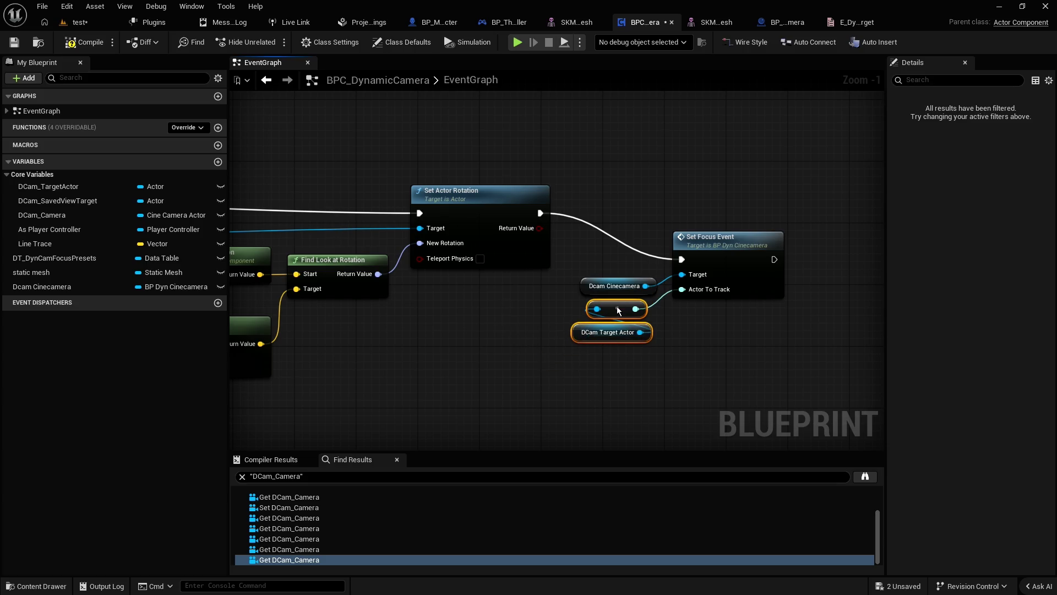
{"action": "left_click", "coordinate": [532, 339]}
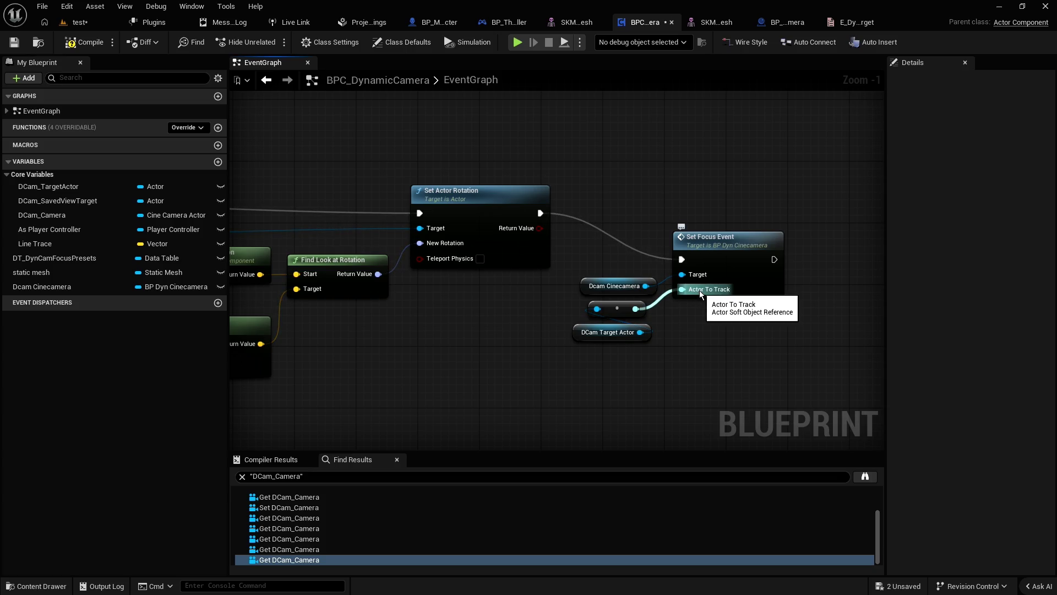
Step: Inspect BP_Dyn_Cinecamera's custom event and tracking settings, then return to the test level editor
{"action": "left_click", "coordinate": [778, 22]}
{"action": "scroll", "coordinate": [223, 386], "scroll_direction": "up", "scroll_amount": 2}
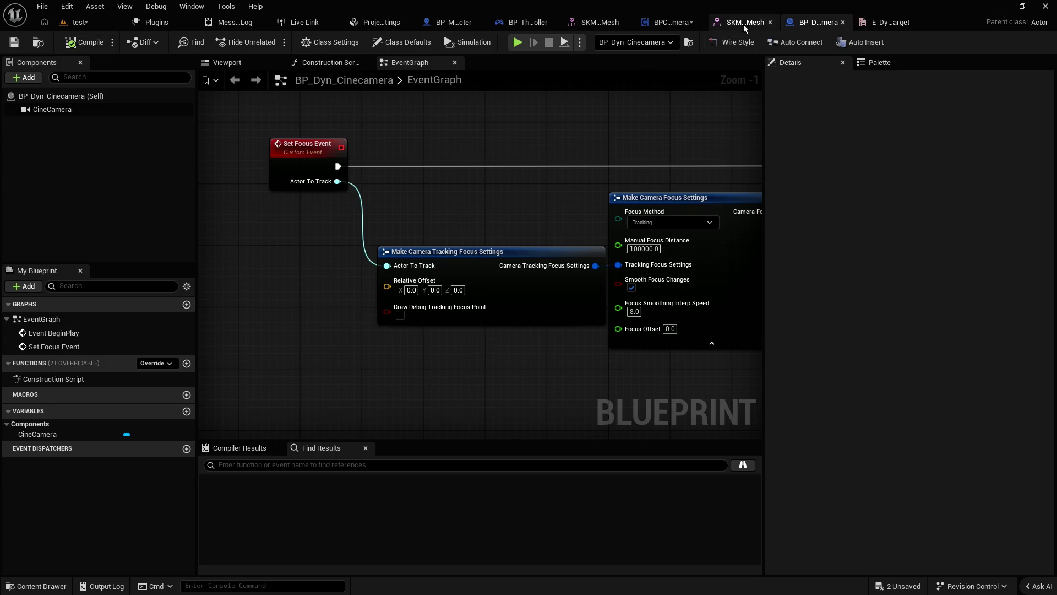
{"action": "left_click", "coordinate": [680, 22]}
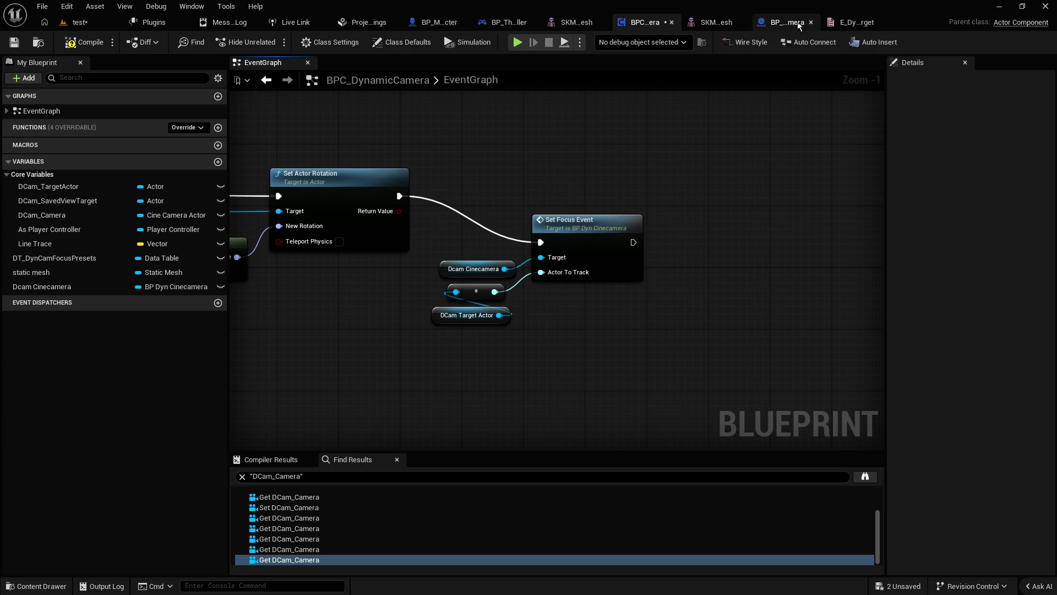
{"action": "left_click", "coordinate": [800, 24]}
{"action": "scroll", "coordinate": [557, 237], "scroll_direction": "down", "scroll_amount": 1}
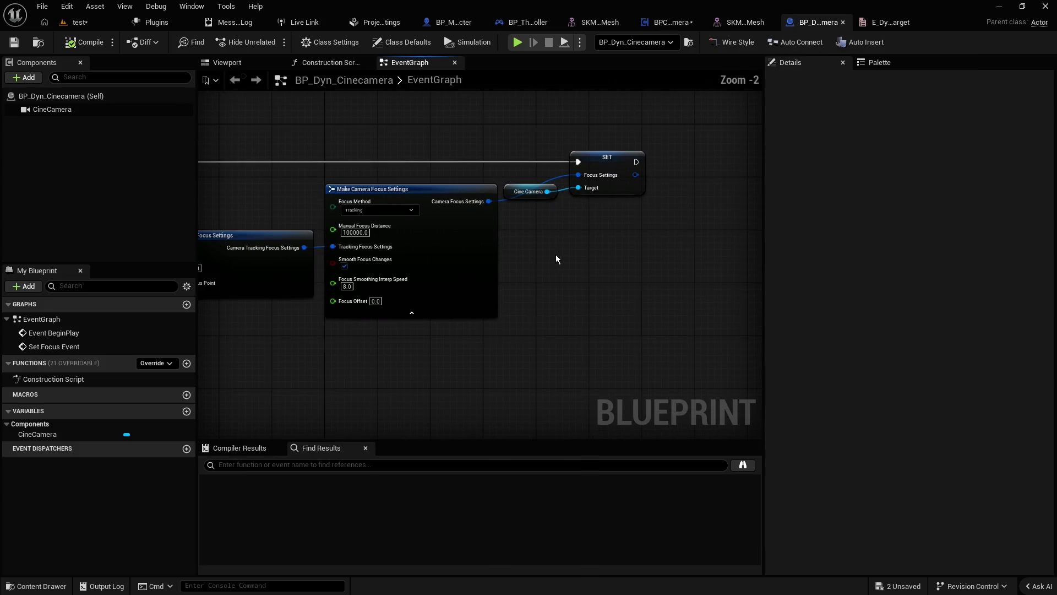
{"action": "mouse_move", "coordinate": [557, 250]}
{"action": "left_mouse_down"}
{"action": "mouse_move", "coordinate": [605, 262]}
{"action": "mouse_move", "coordinate": [685, 252]}
{"action": "left_mouse_up"}
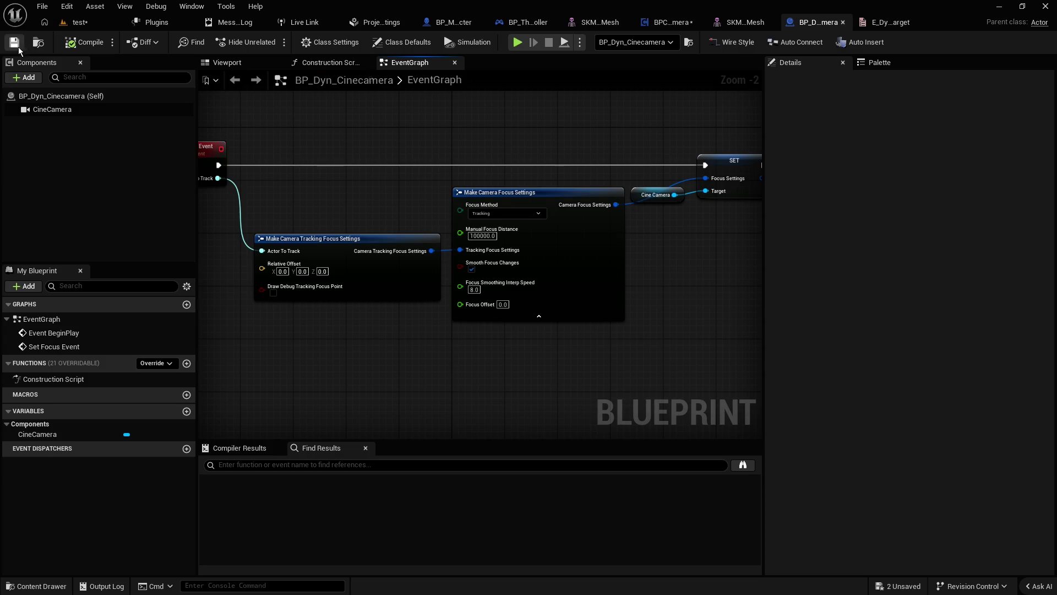
{"action": "left_click", "coordinate": [80, 22]}
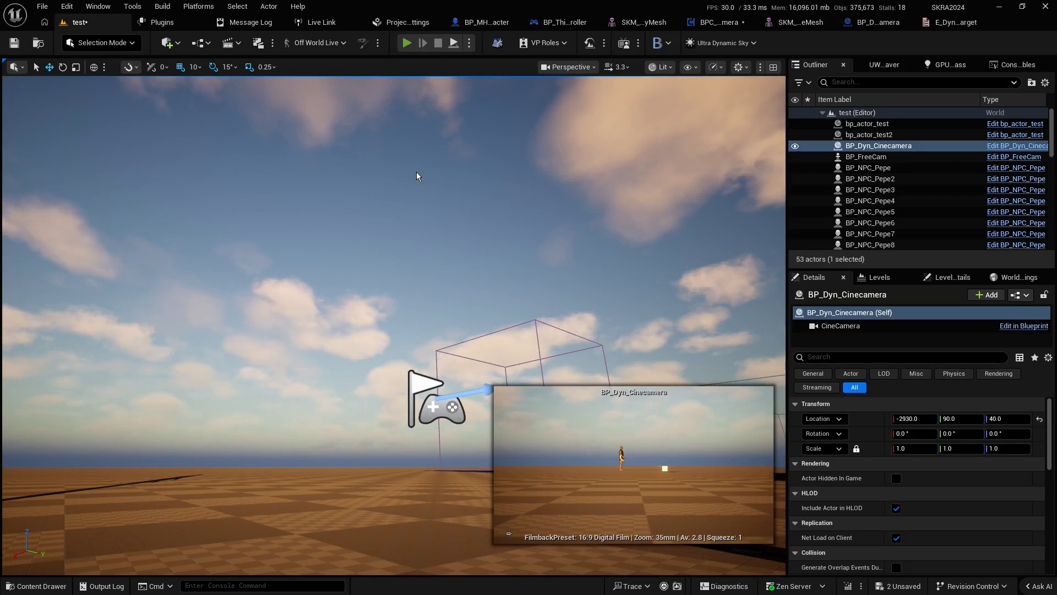
Step: Start Play In Editor with Alt+P and switch to the behind-the-back camera
{"action": "key", "text": "alt+p"}
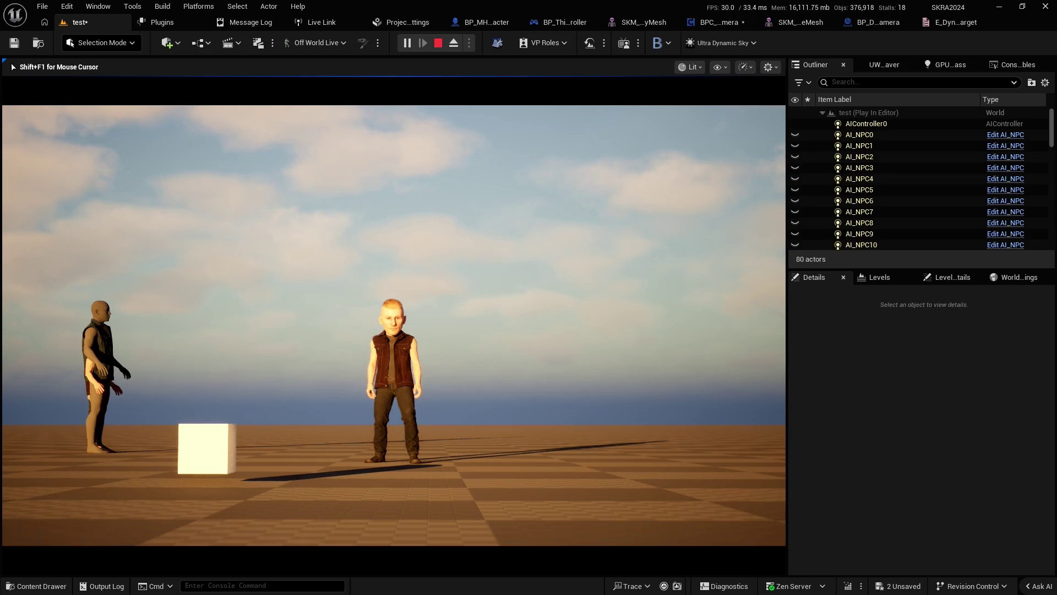
{"action": "key", "text": "w"}
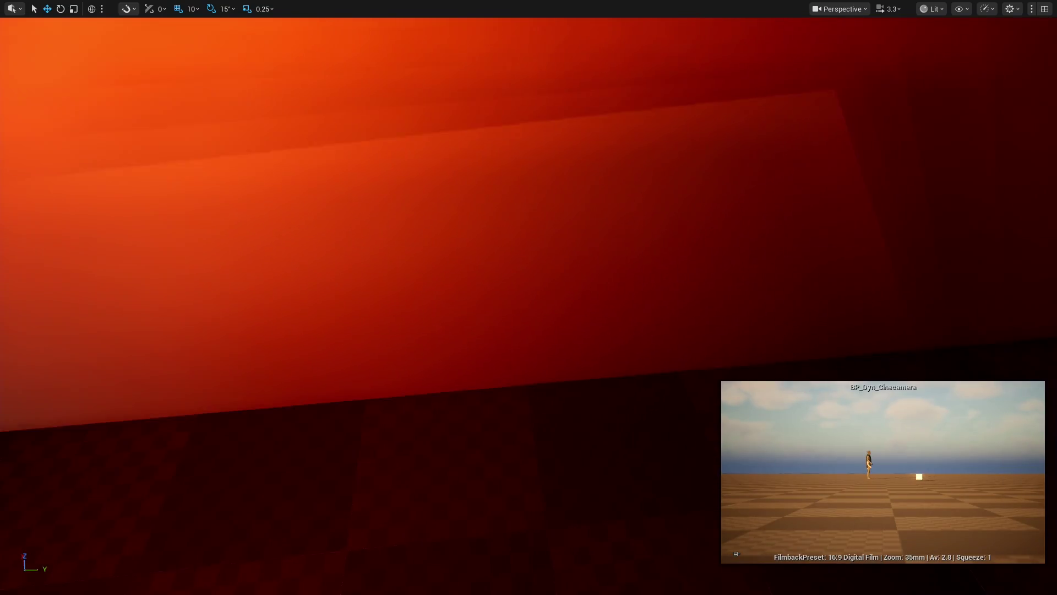
Step: Restore the full editor layout and duplicate the room's point light as PointLight2 at Y 2080
{"action": "scroll", "coordinate": [529, 297], "scroll_direction": "down", "scroll_amount": 2}
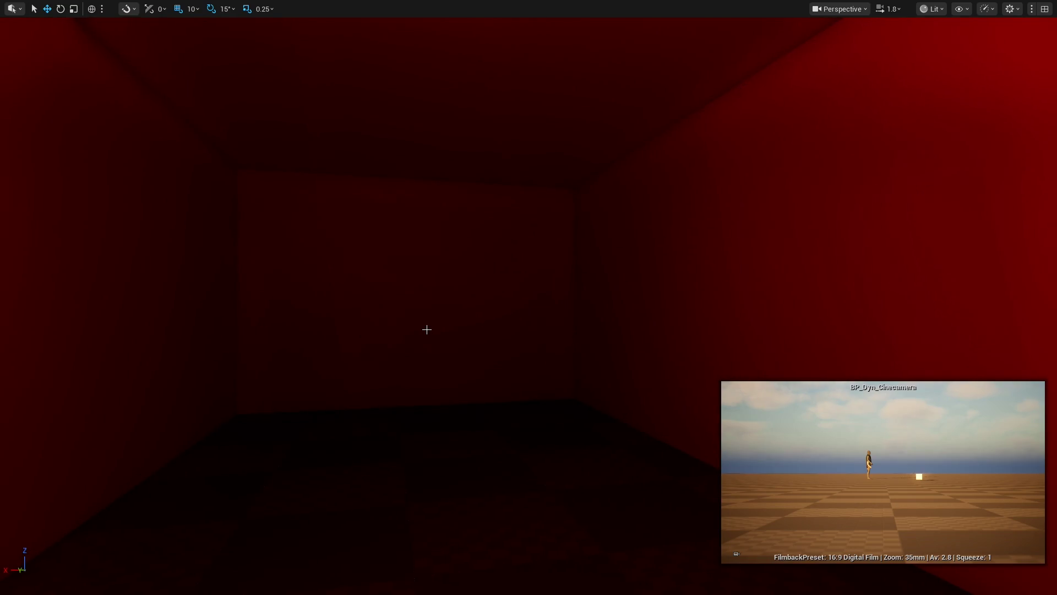
{"action": "key", "text": "F11"}
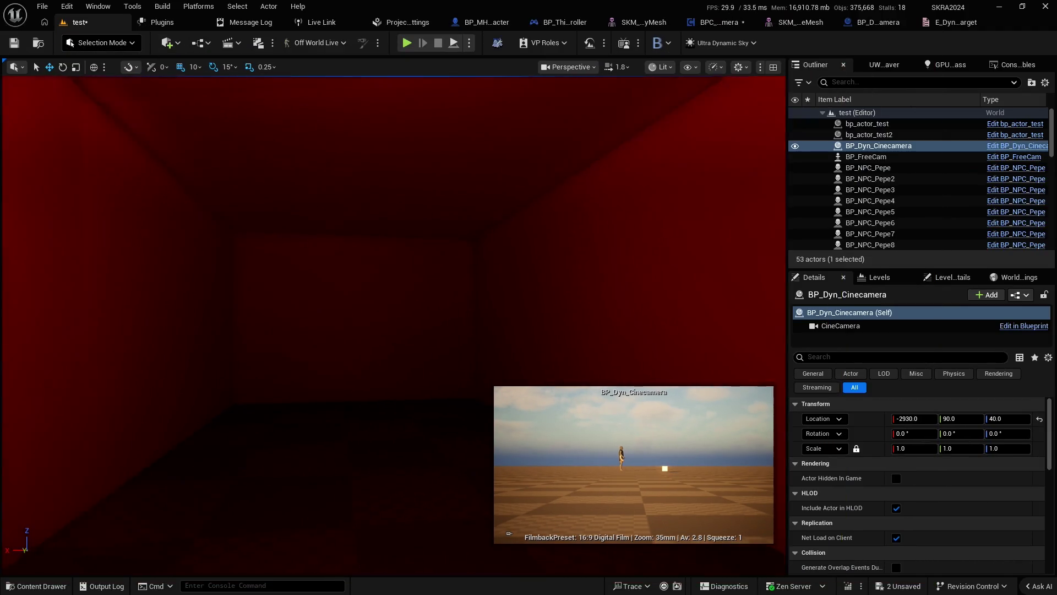
{"action": "scroll", "coordinate": [382, 238], "scroll_direction": "up", "scroll_amount": 2}
{"action": "left_click_drag", "start_coordinate": [383, 238], "coordinate": [390, 204]}
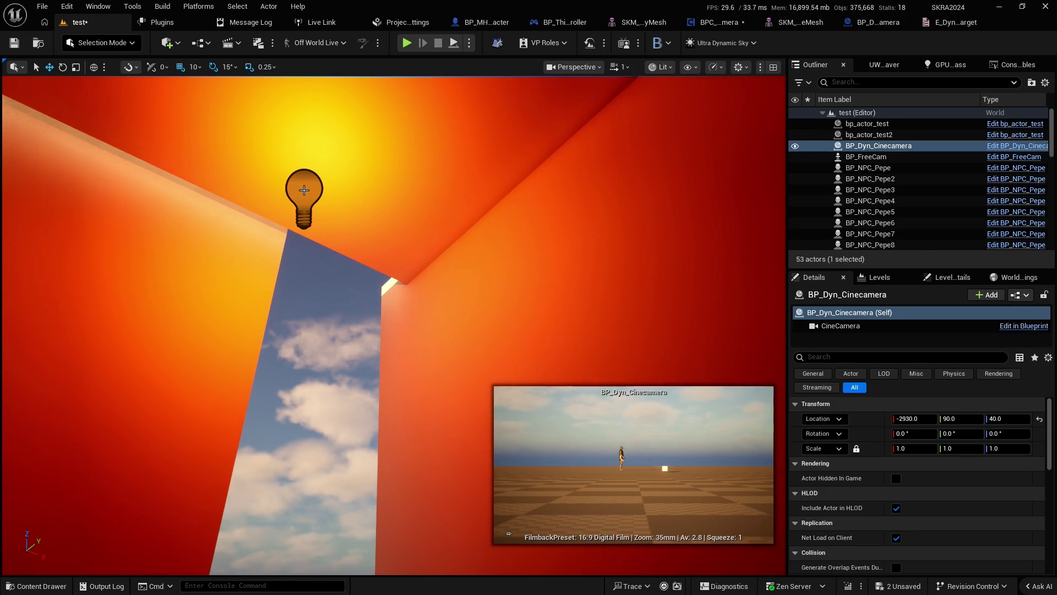
{"action": "left_click", "coordinate": [304, 190]}
{"action": "mouse_move", "coordinate": [304, 190]}
{"action": "left_mouse_down"}
{"action": "mouse_move", "coordinate": [307, 215]}
{"action": "mouse_move", "coordinate": [401, 212]}
{"action": "mouse_move", "coordinate": [680, 288]}
{"action": "left_mouse_up"}
{"action": "key", "text": "f"}
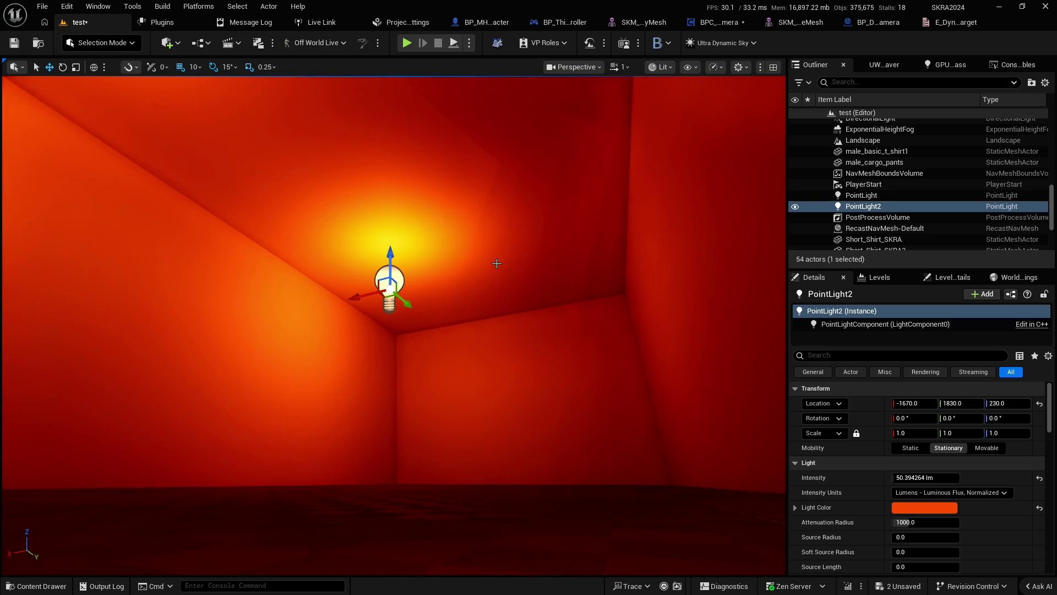
{"action": "mouse_move", "coordinate": [406, 303]}
{"action": "left_mouse_down"}
{"action": "mouse_move", "coordinate": [469, 355]}
{"action": "mouse_move", "coordinate": [555, 351]}
{"action": "left_mouse_up"}
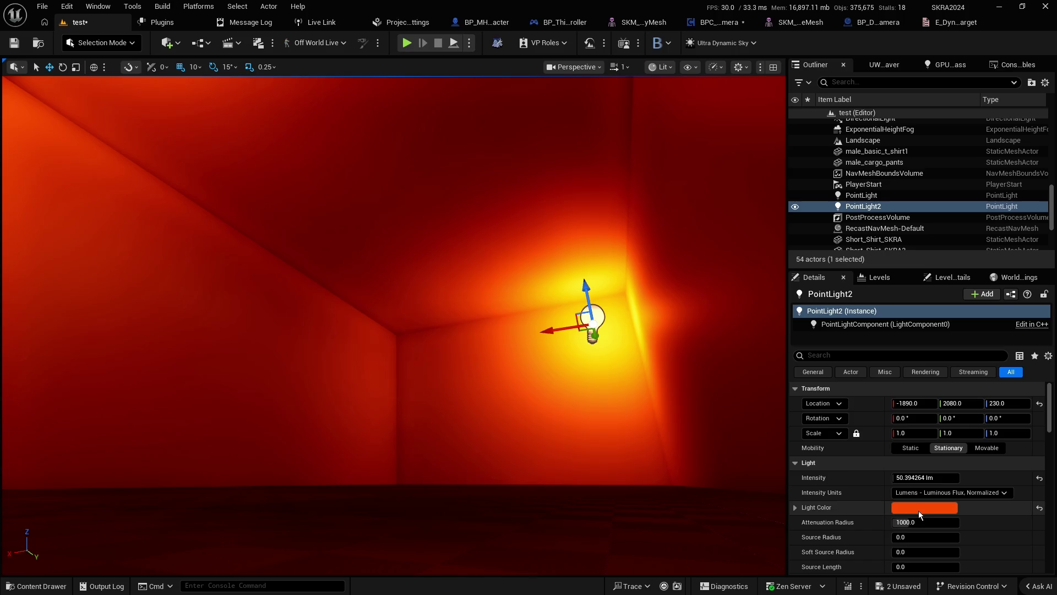
Step: Give PointLight2 a pale near-white light colour, then start a new play session
{"action": "left_click", "coordinate": [924, 507]}
{"action": "mouse_move", "coordinate": [759, 374]}
{"action": "left_mouse_down"}
{"action": "mouse_move", "coordinate": [763, 344]}
{"action": "mouse_move", "coordinate": [721, 352]}
{"action": "mouse_move", "coordinate": [738, 355]}
{"action": "left_mouse_up"}
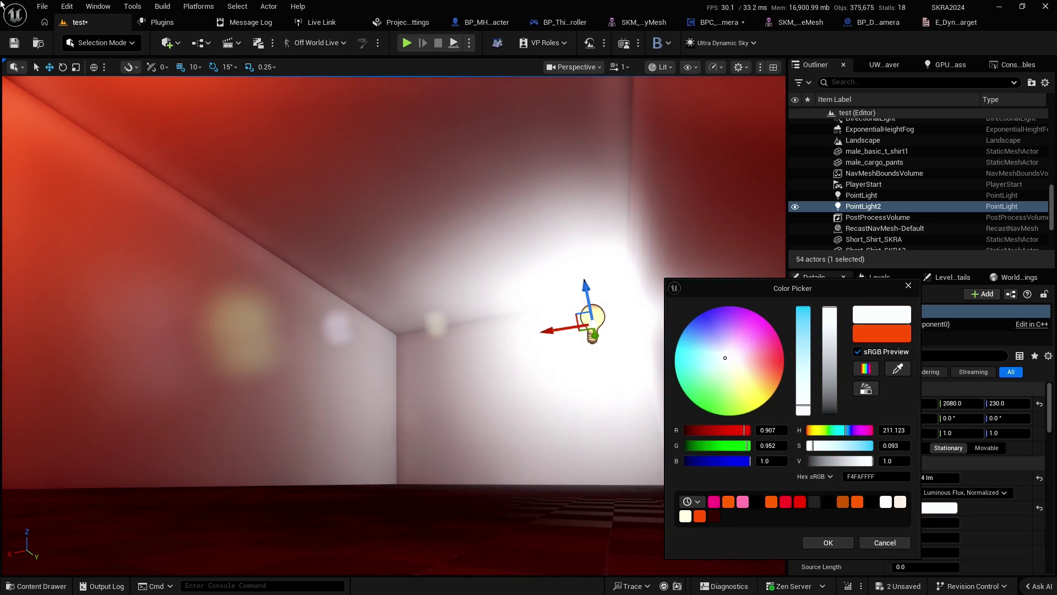
{"action": "left_click", "coordinate": [828, 543]}
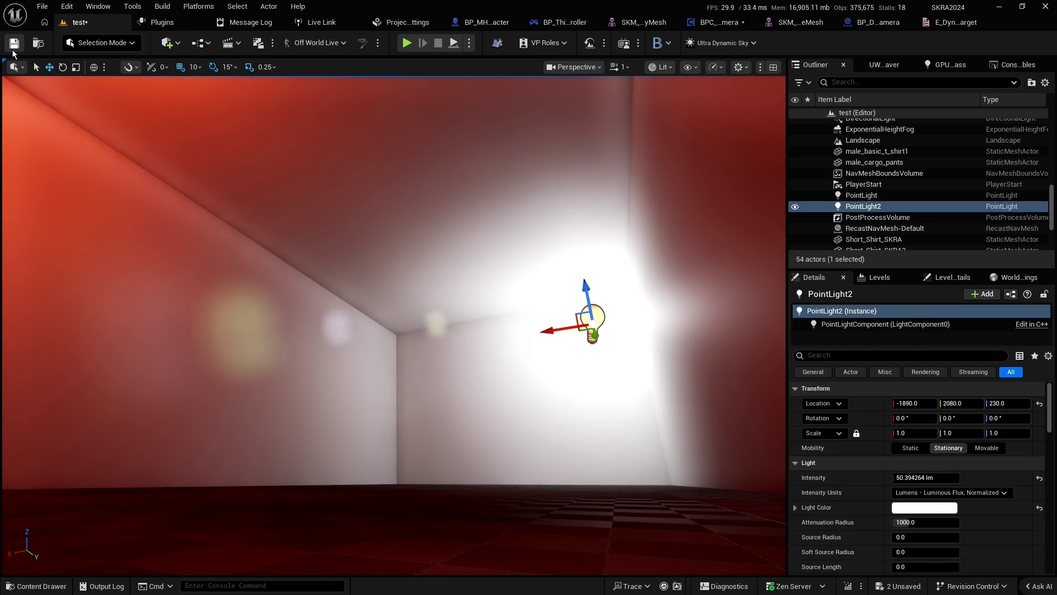
{"action": "key", "text": "alt+p"}
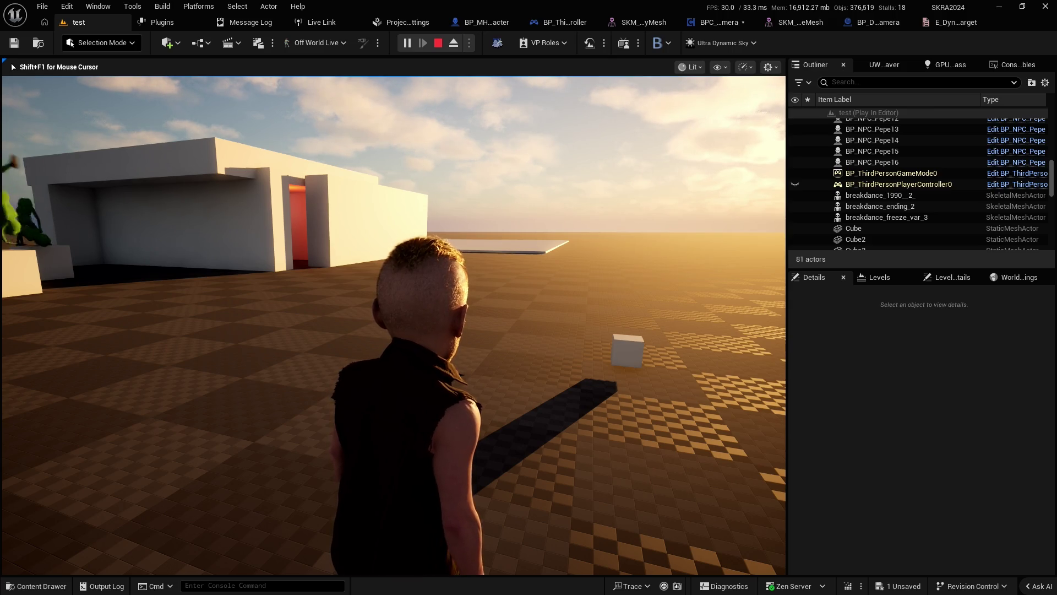
Step: Run the character full-screen through the red doorway into the white room, then stop play
{"action": "left_click_drag", "start_coordinate": [573, 297], "coordinate": [514, 273]}
{"action": "key", "text": "F11"}
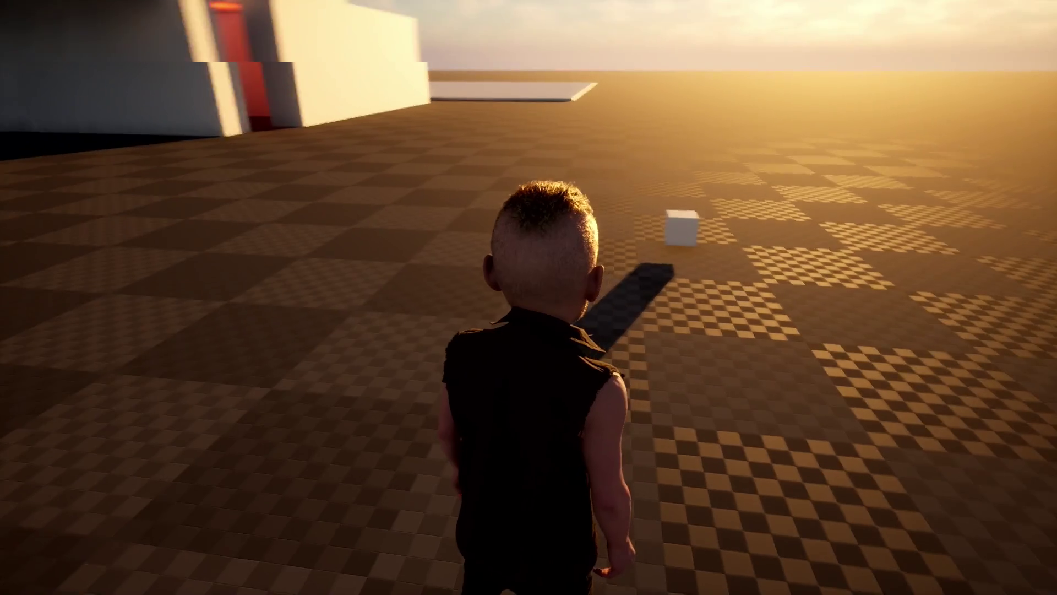
{"action": "key", "text": "w"}
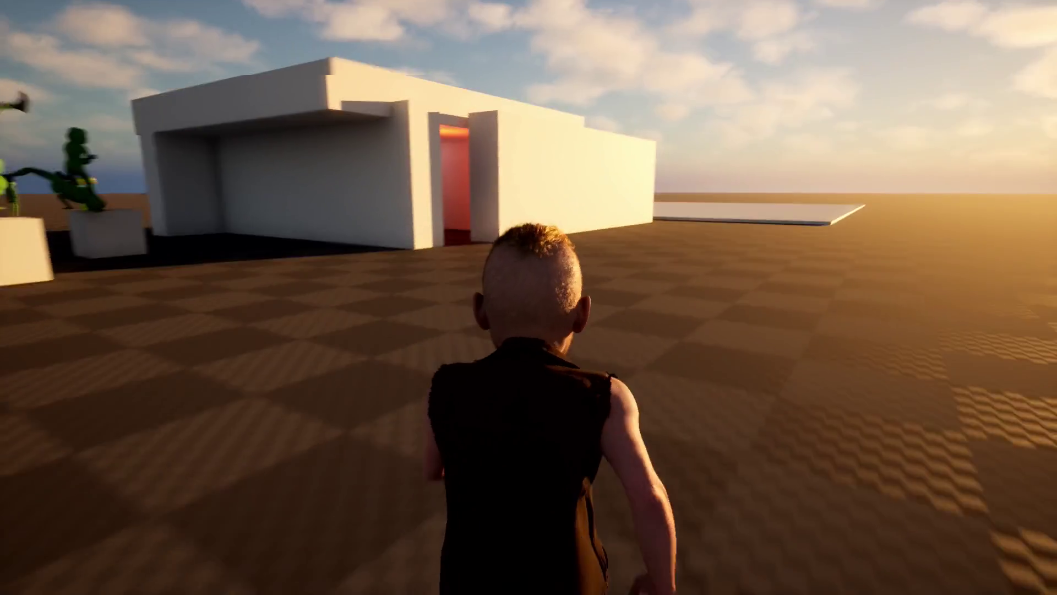
{"action": "key", "text": "w"}
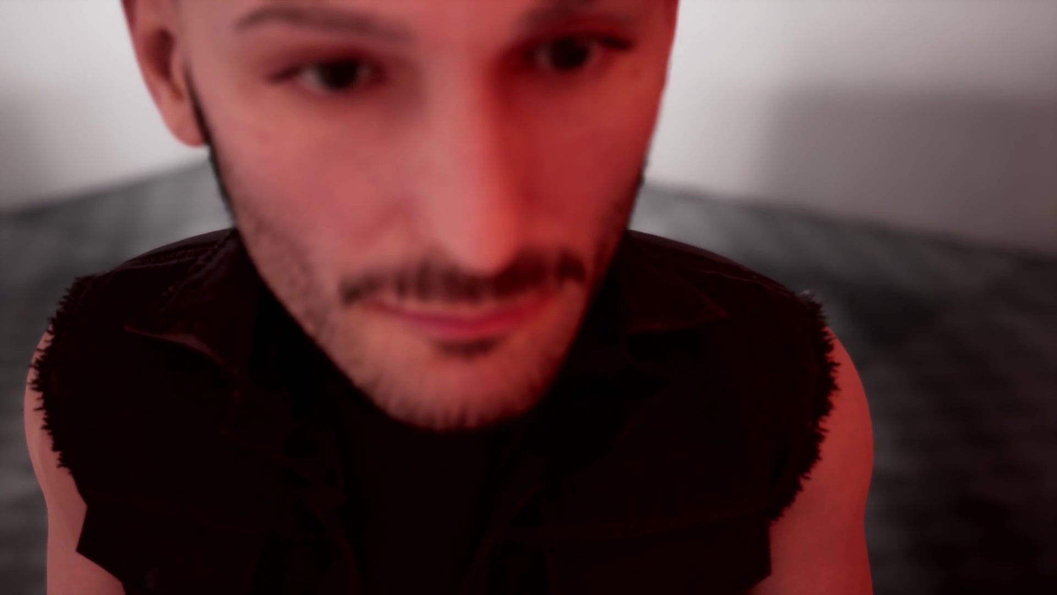
{"action": "key", "text": "Escape"}
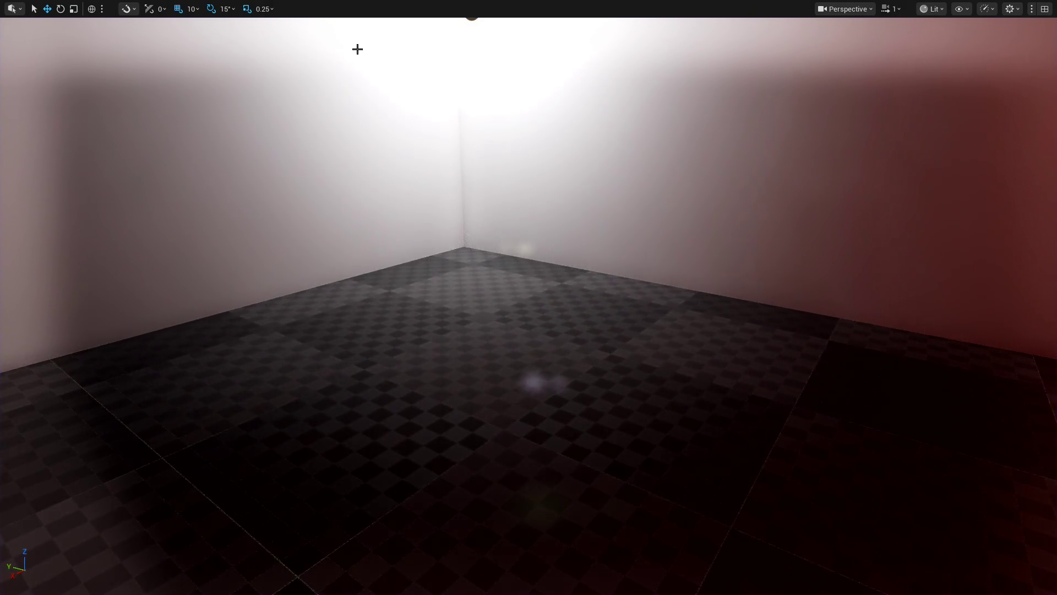
Step: Restore the editor layout and rearrange the Set Focus Event nodes in the BPC_DynamicCamera graph
{"action": "key", "text": "F11"}
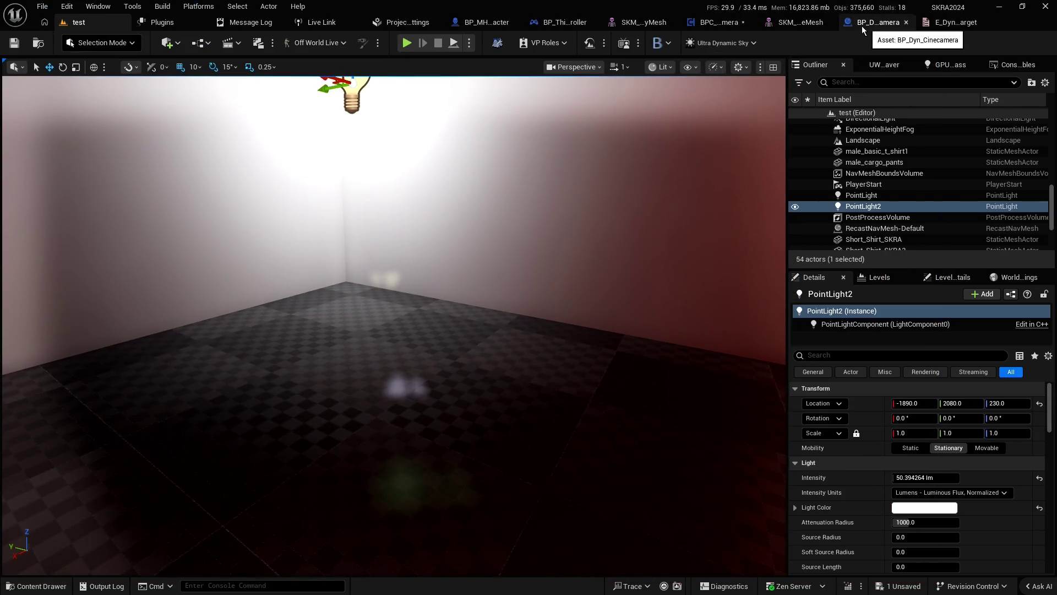
{"action": "left_click", "coordinate": [711, 24]}
{"action": "mouse_move", "coordinate": [535, 197]}
{"action": "left_mouse_down"}
{"action": "mouse_move", "coordinate": [725, 184]}
{"action": "mouse_move", "coordinate": [771, 194]}
{"action": "mouse_move", "coordinate": [611, 297]}
{"action": "left_mouse_up"}
{"action": "scroll", "coordinate": [743, 184], "scroll_direction": "down", "scroll_amount": 1}
{"action": "scroll", "coordinate": [771, 197], "scroll_direction": "up", "scroll_amount": 3}
{"action": "left_click_drag", "start_coordinate": [757, 196], "coordinate": [754, 193]}
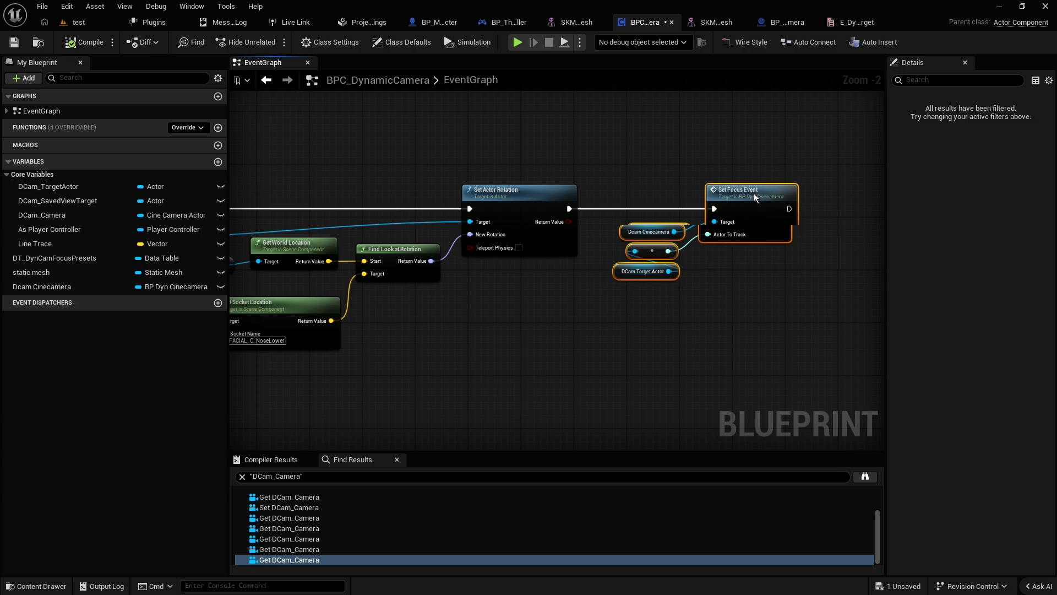
{"action": "left_click", "coordinate": [685, 167]}
{"action": "left_click_drag", "start_coordinate": [683, 311], "coordinate": [648, 229]}
{"action": "left_click", "coordinate": [616, 291]}
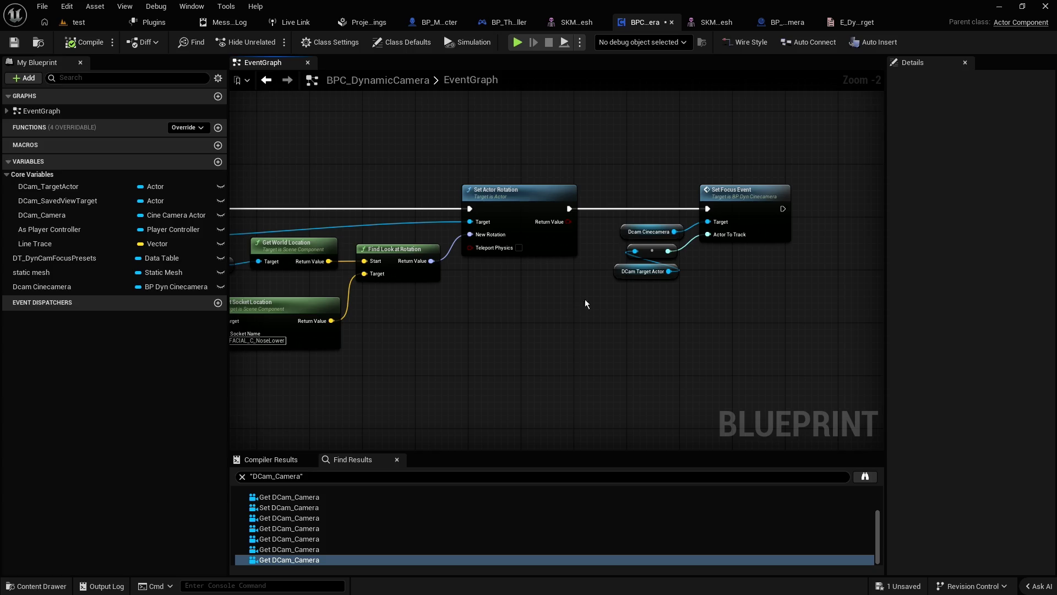
{"action": "left_click", "coordinate": [763, 237]}
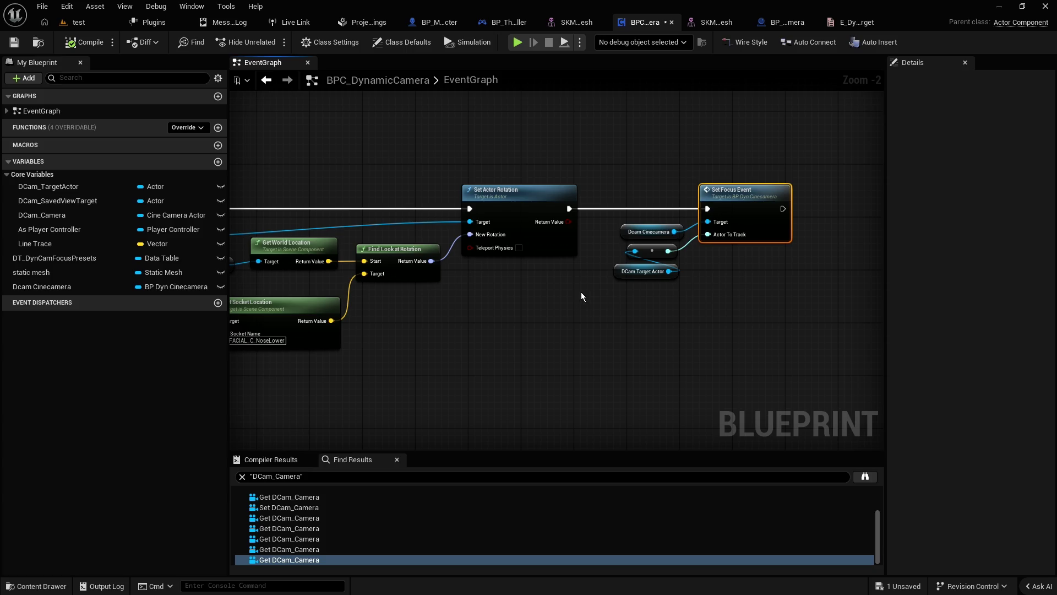
Step: Try wiring Face and Get Socket Location into Set Focus Event's Actor To Track, cancelling both attempts
{"action": "left_click_drag", "start_coordinate": [545, 304], "coordinate": [724, 280]}
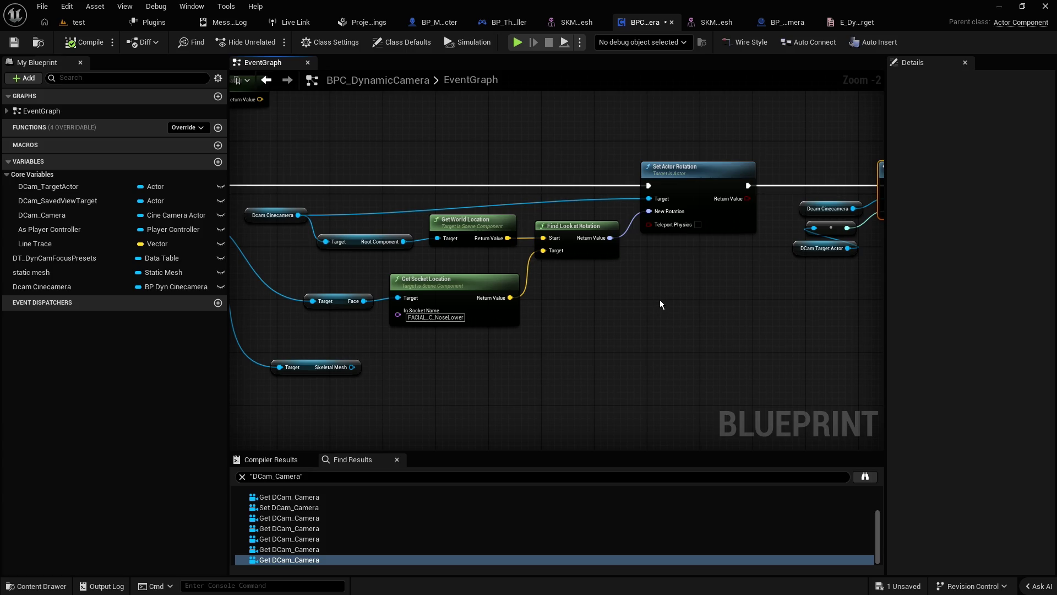
{"action": "mouse_move", "coordinate": [363, 300]}
{"action": "left_mouse_down"}
{"action": "mouse_move", "coordinate": [820, 216]}
{"action": "mouse_move", "coordinate": [727, 211]}
{"action": "left_mouse_up"}
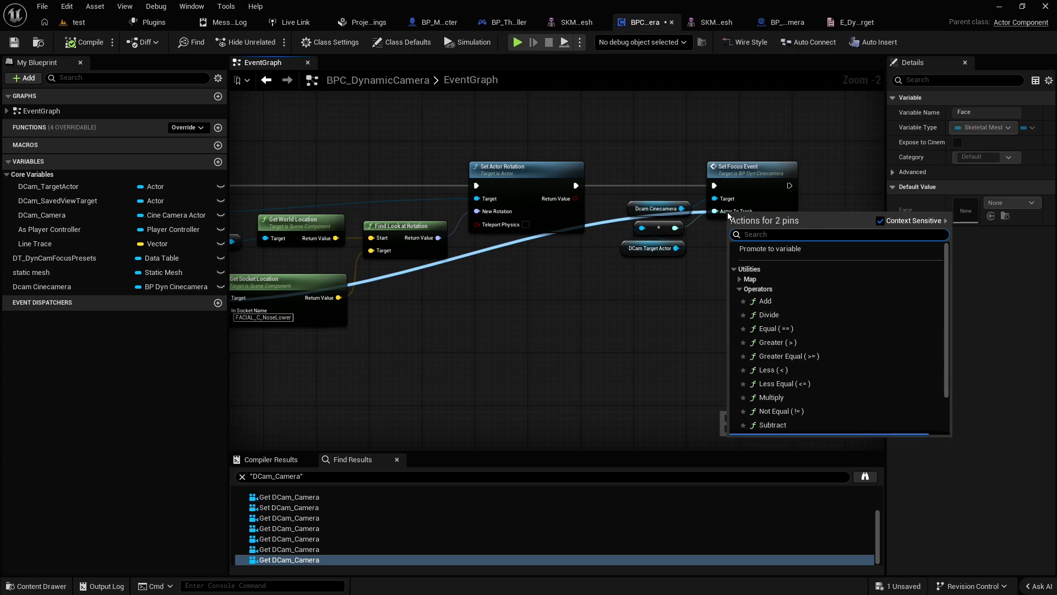
{"action": "left_click", "coordinate": [709, 256]}
{"action": "left_click_drag", "start_coordinate": [632, 331], "coordinate": [735, 303]}
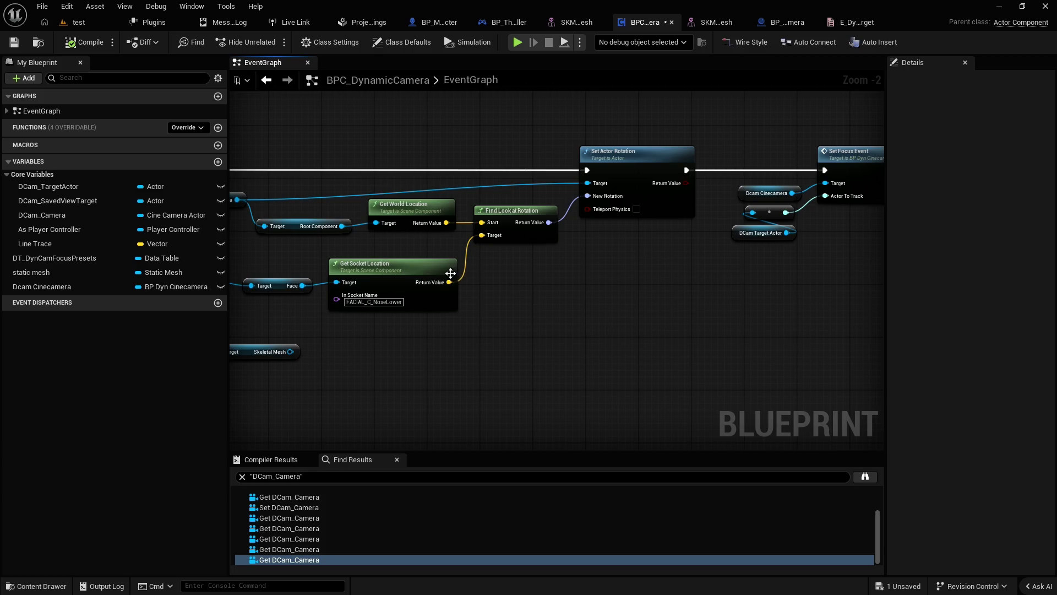
{"action": "left_click", "coordinate": [421, 274]}
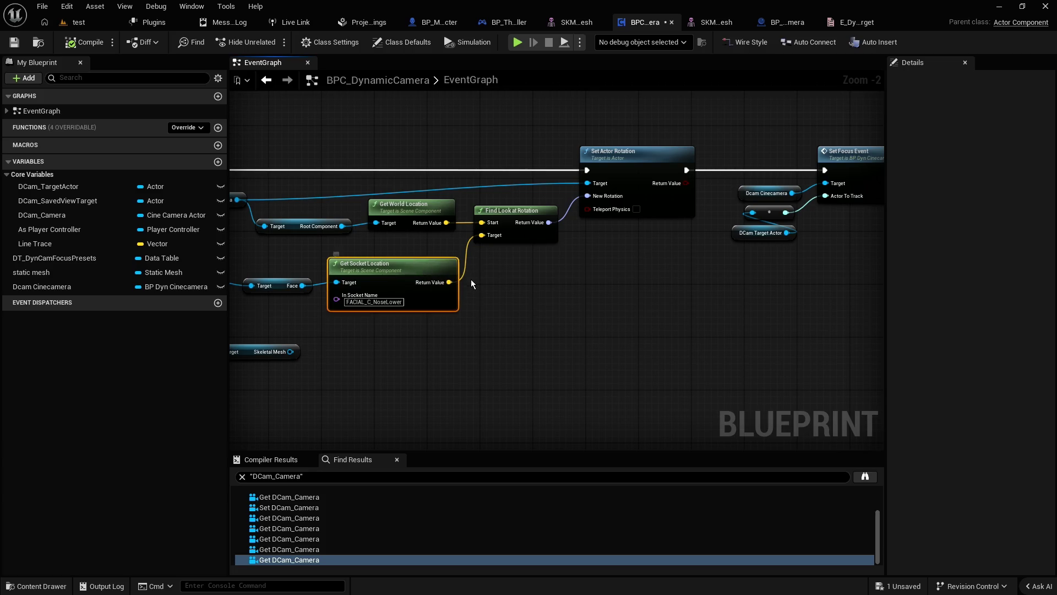
{"action": "mouse_move", "coordinate": [472, 283]}
{"action": "left_mouse_down"}
{"action": "mouse_move", "coordinate": [388, 283]}
{"action": "mouse_move", "coordinate": [752, 196]}
{"action": "left_mouse_up"}
{"action": "left_click", "coordinate": [688, 284]}
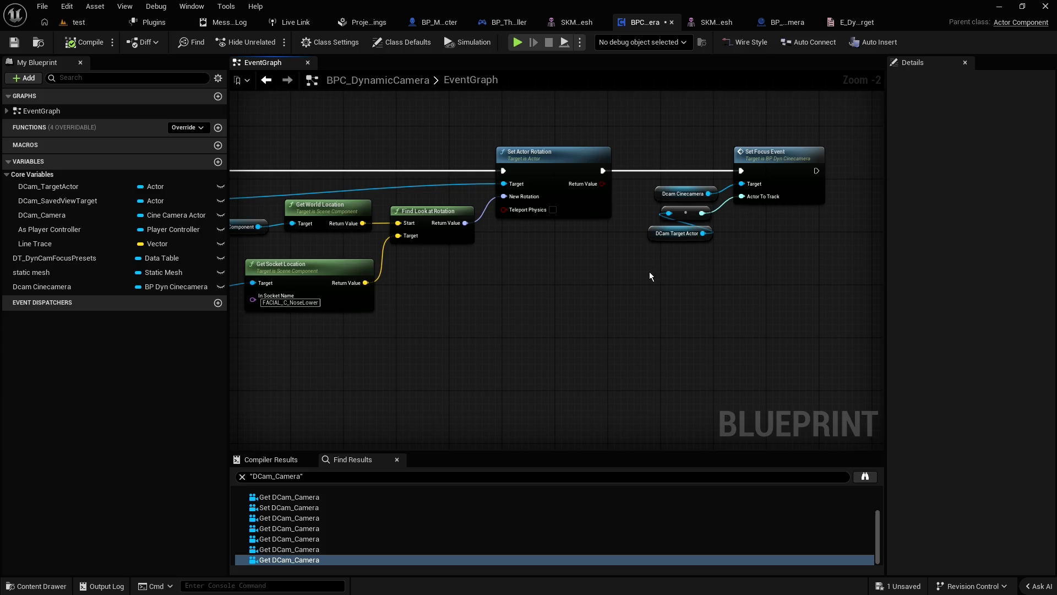
{"action": "left_click_drag", "start_coordinate": [525, 275], "coordinate": [723, 278]}
{"action": "left_click", "coordinate": [534, 268]}
{"action": "left_click_drag", "start_coordinate": [650, 290], "coordinate": [425, 297]}
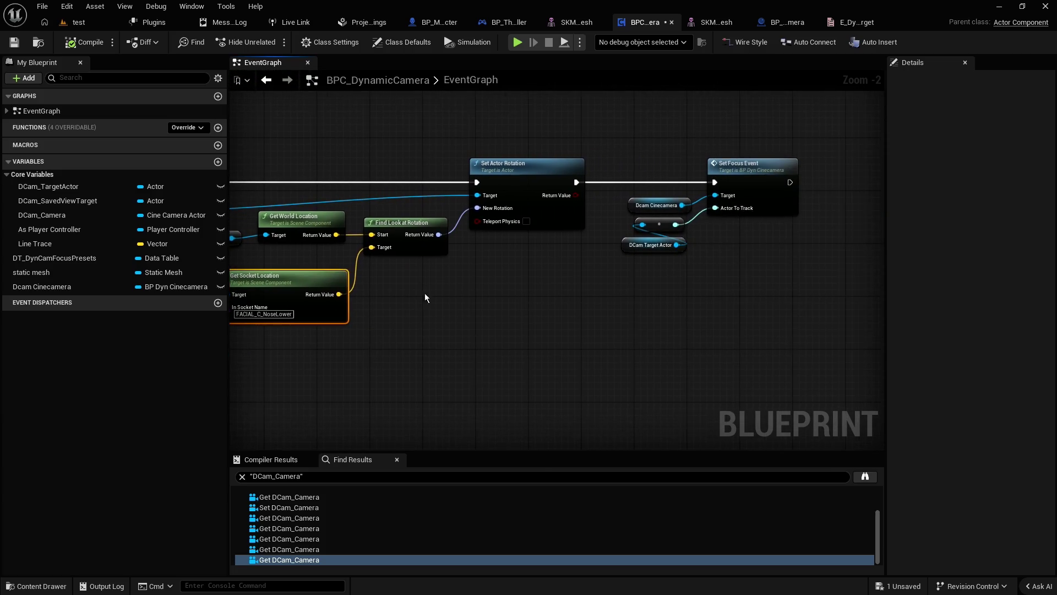
{"action": "left_click", "coordinate": [750, 171]}
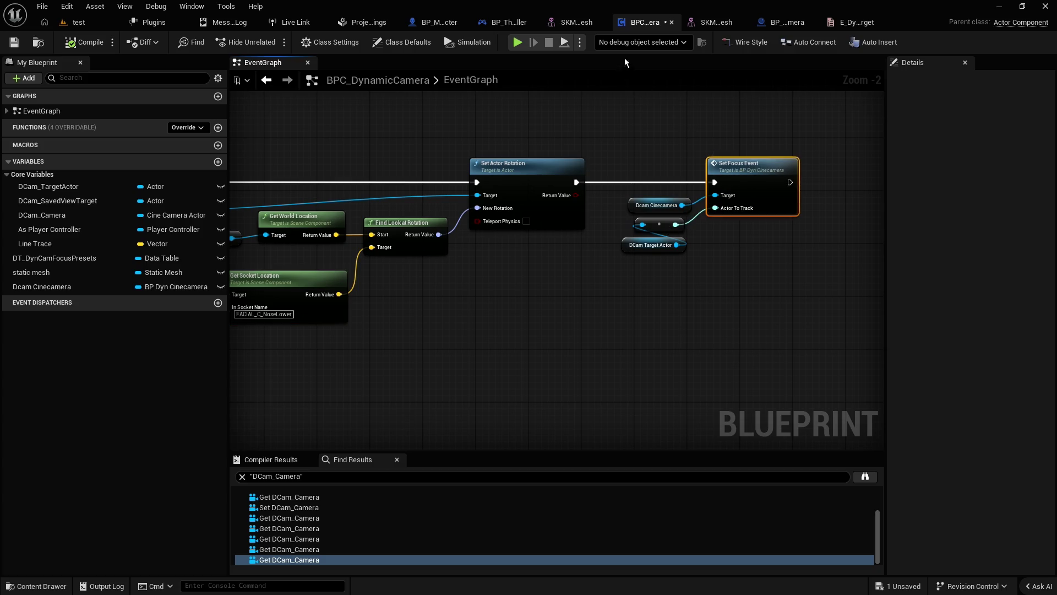
{"action": "left_click", "coordinate": [787, 24]}
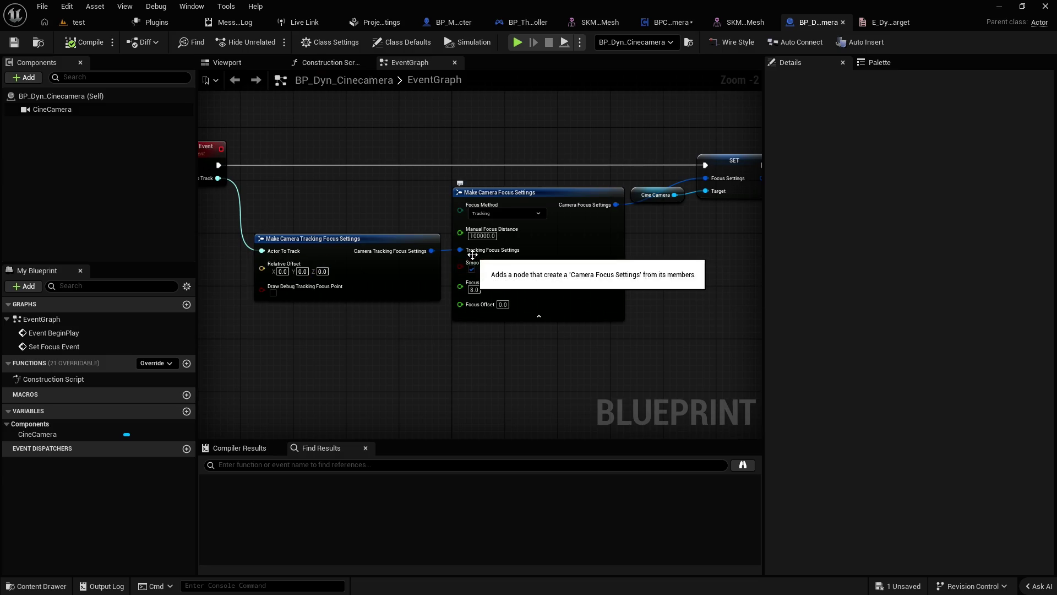
{"action": "left_click", "coordinate": [497, 214]}
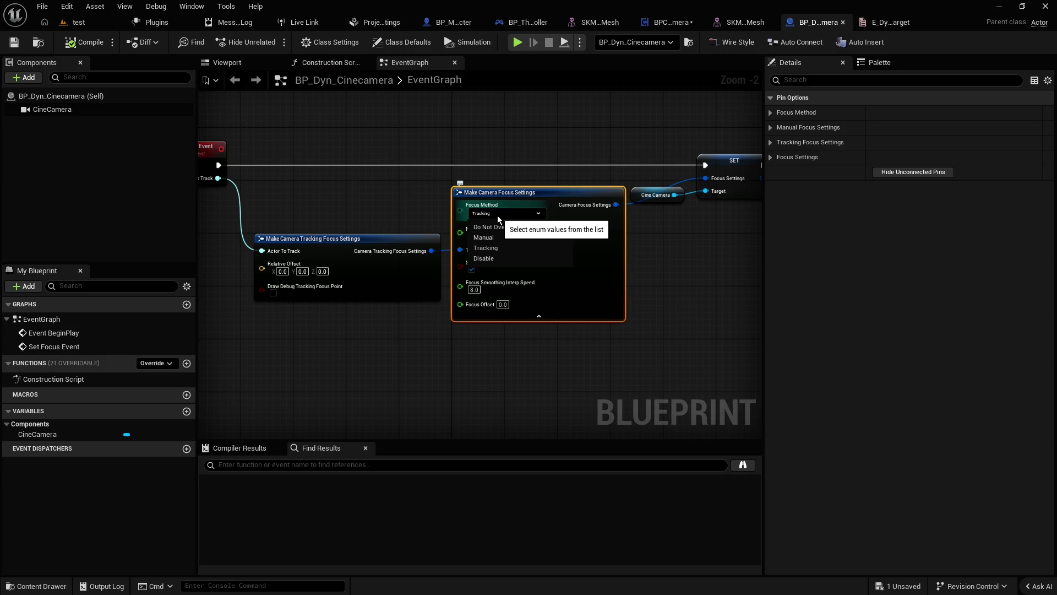
{"action": "left_click", "coordinate": [486, 353]}
{"action": "left_click", "coordinate": [567, 243]}
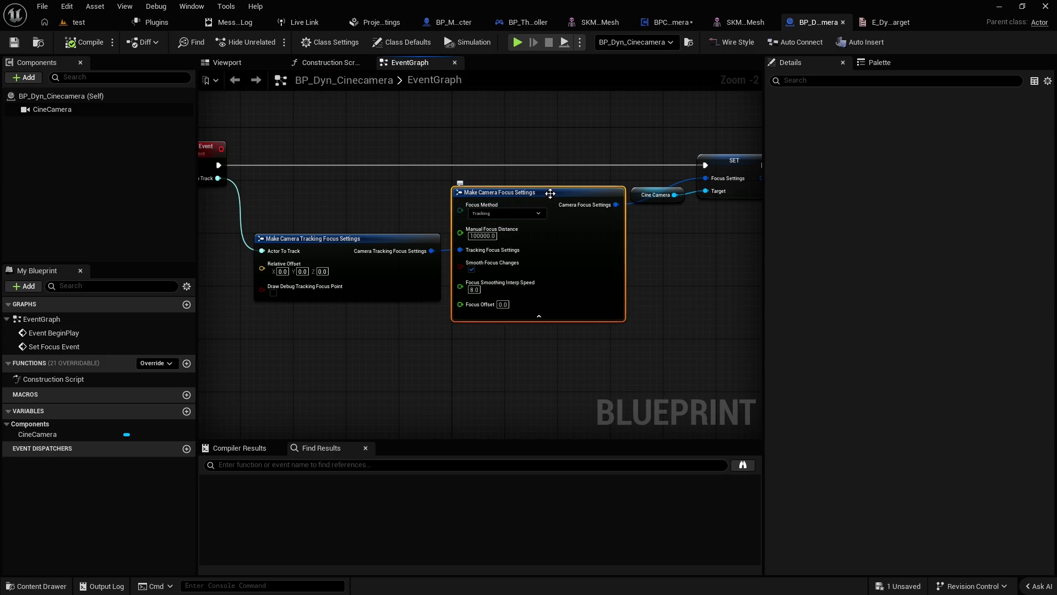
{"action": "key", "text": "ctrl+d"}
{"action": "left_click_drag", "start_coordinate": [542, 325], "coordinate": [516, 292]}
{"action": "left_click", "coordinate": [524, 308]}
{"action": "left_click", "coordinate": [509, 330]}
{"action": "mouse_move", "coordinate": [479, 345]}
{"action": "left_mouse_down"}
{"action": "mouse_move", "coordinate": [496, 352]}
{"action": "mouse_move", "coordinate": [435, 342]}
{"action": "left_mouse_up"}
{"action": "scroll", "coordinate": [489, 537], "scroll_direction": "down", "scroll_amount": 5}
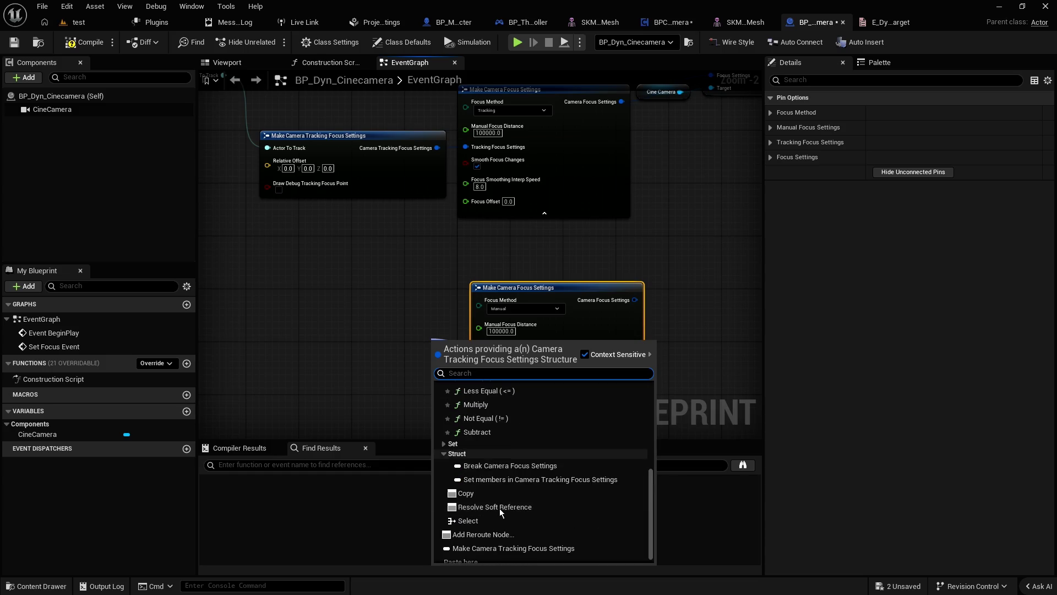
{"action": "left_click", "coordinate": [478, 544]}
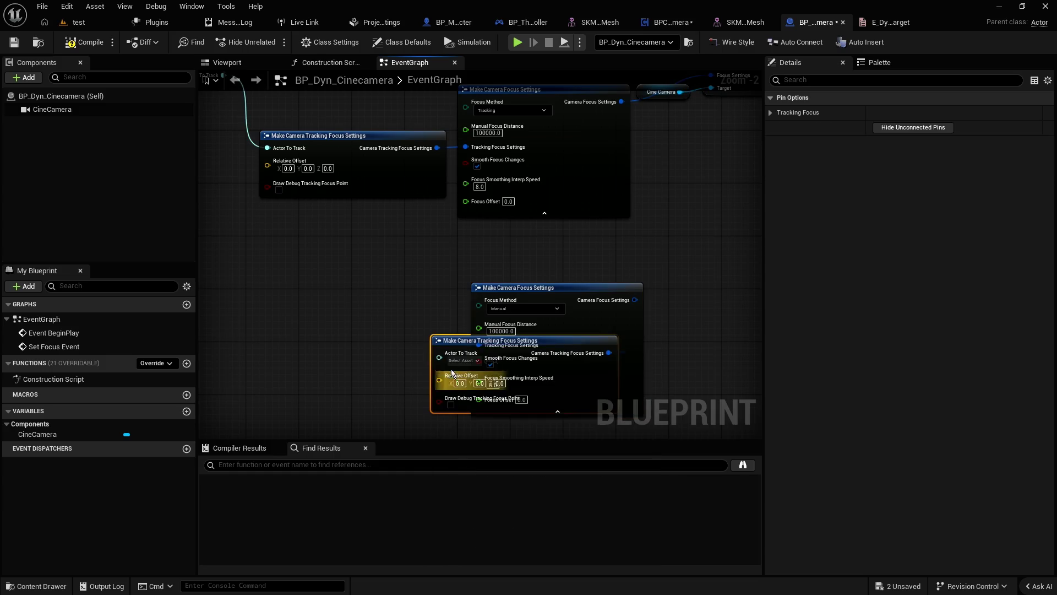
{"action": "mouse_move", "coordinate": [441, 337]}
{"action": "left_mouse_down"}
{"action": "mouse_move", "coordinate": [326, 305]}
{"action": "mouse_move", "coordinate": [278, 315]}
{"action": "left_mouse_up"}
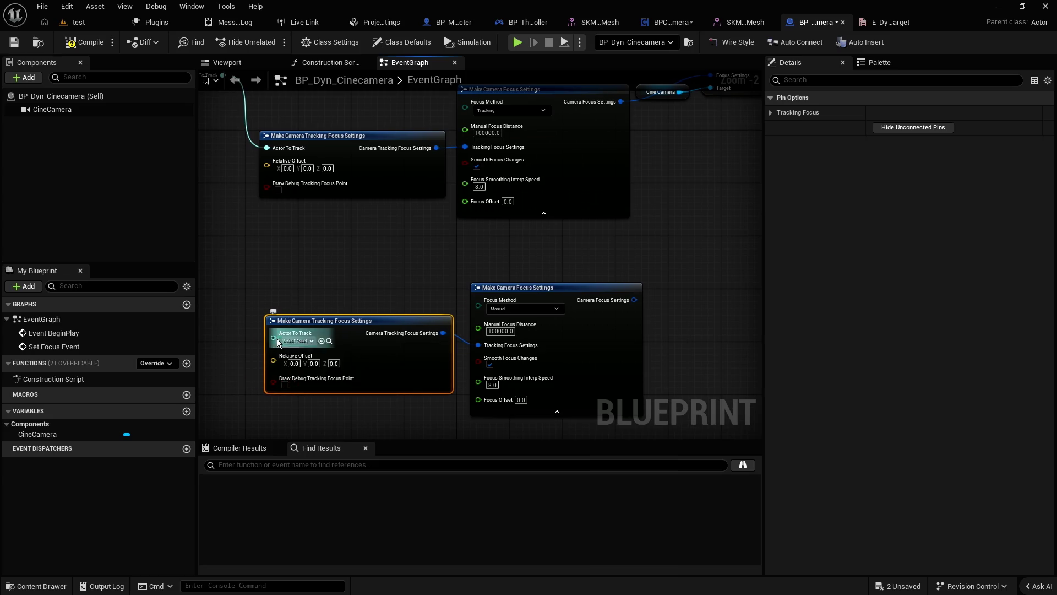
{"action": "right_click", "coordinate": [277, 339]}
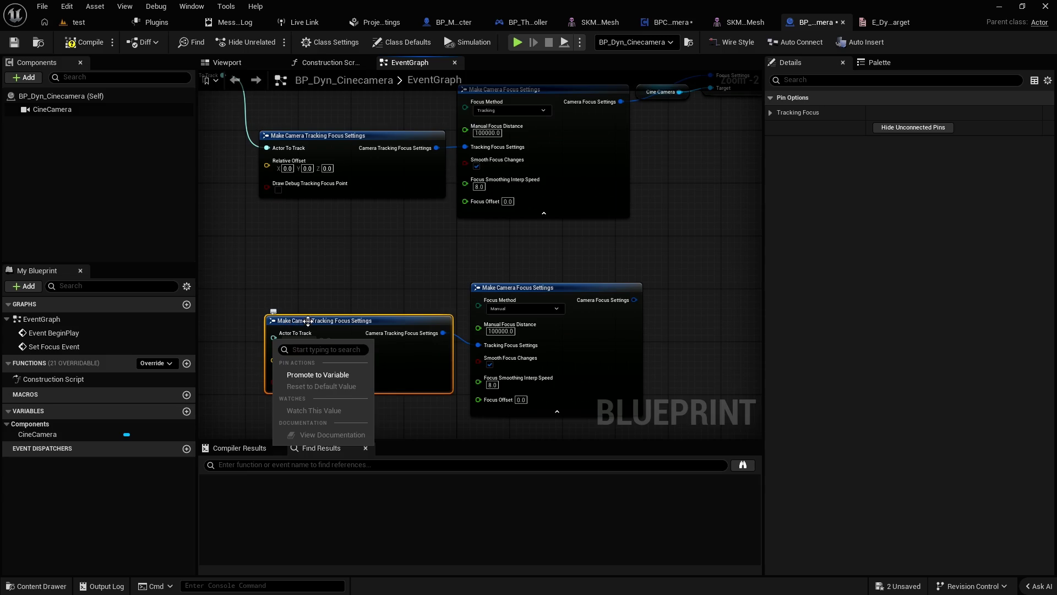
{"action": "left_click", "coordinate": [284, 334]}
{"action": "right_click", "coordinate": [304, 333]}
{"action": "left_click", "coordinate": [351, 285]}
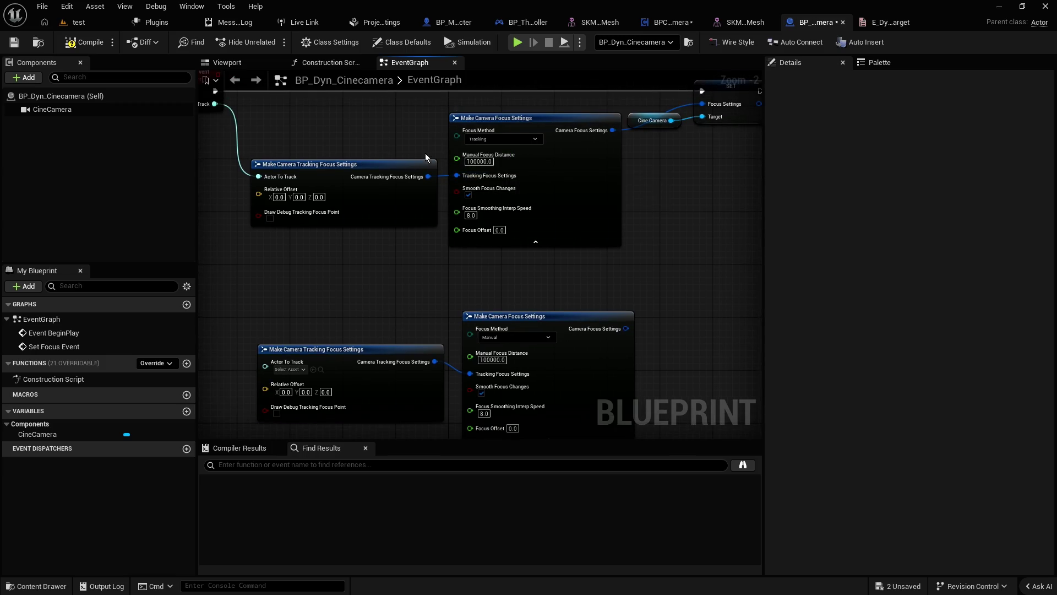
{"action": "mouse_move", "coordinate": [412, 138]}
{"action": "left_mouse_down"}
{"action": "mouse_move", "coordinate": [425, 170]}
{"action": "mouse_move", "coordinate": [501, 198]}
{"action": "left_mouse_up"}
{"action": "left_click", "coordinate": [434, 257]}
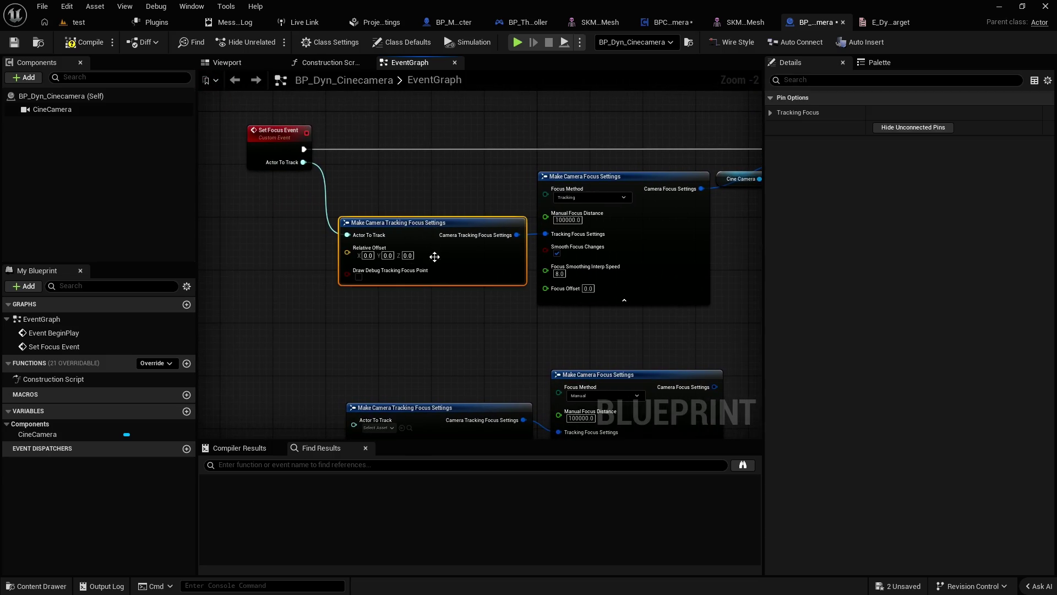
{"action": "key", "text": "ctrl+z"}
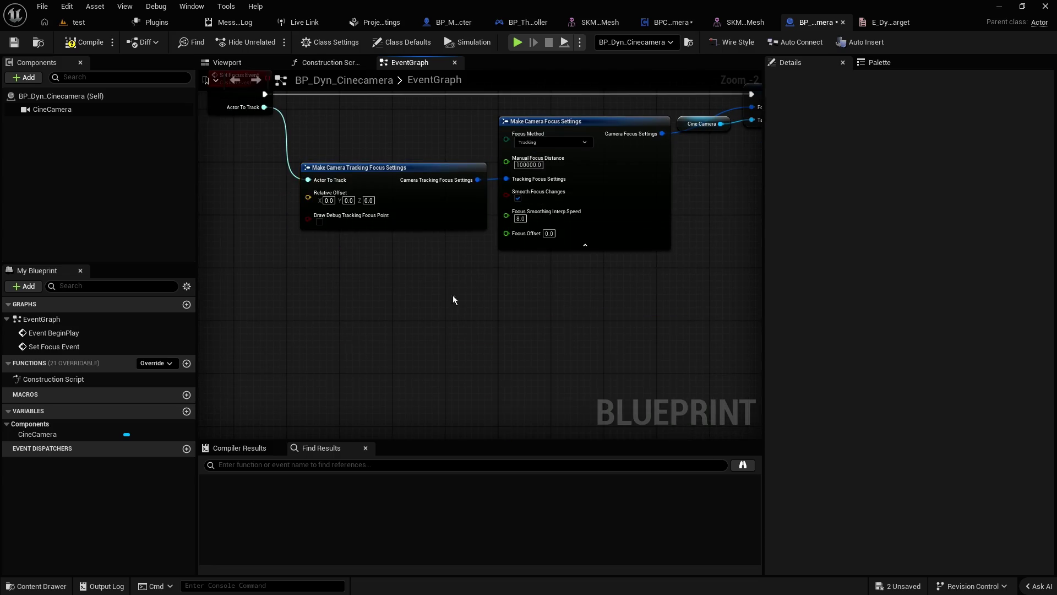
Step: Switch Make Camera Focus Settings' Focus Method to Manual and break the Actor To Track wire
{"action": "left_click_drag", "start_coordinate": [587, 250], "coordinate": [499, 258]}
{"action": "left_click", "coordinate": [500, 205]}
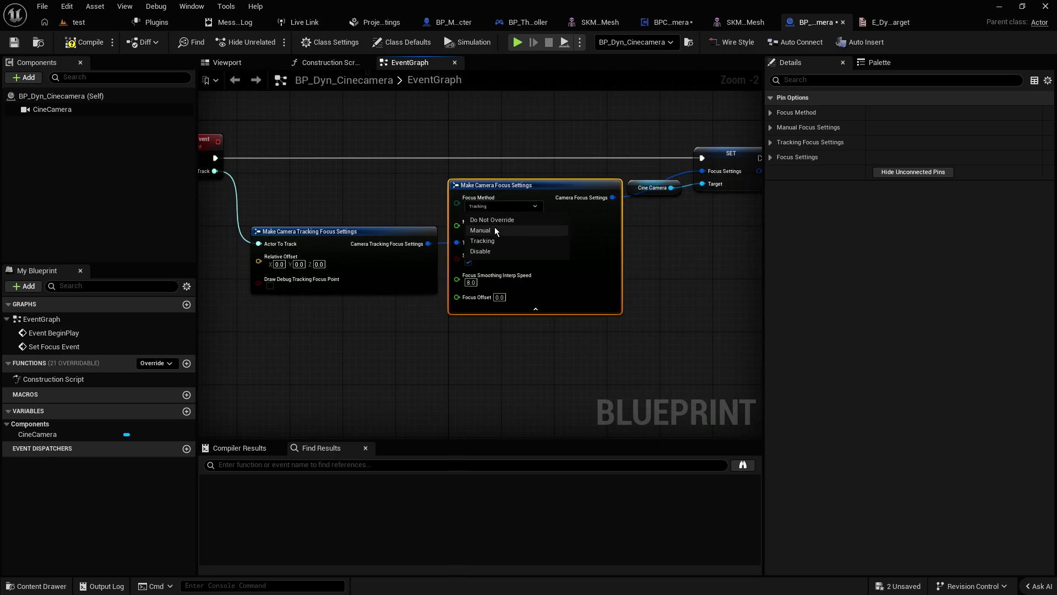
{"action": "left_click", "coordinate": [494, 230]}
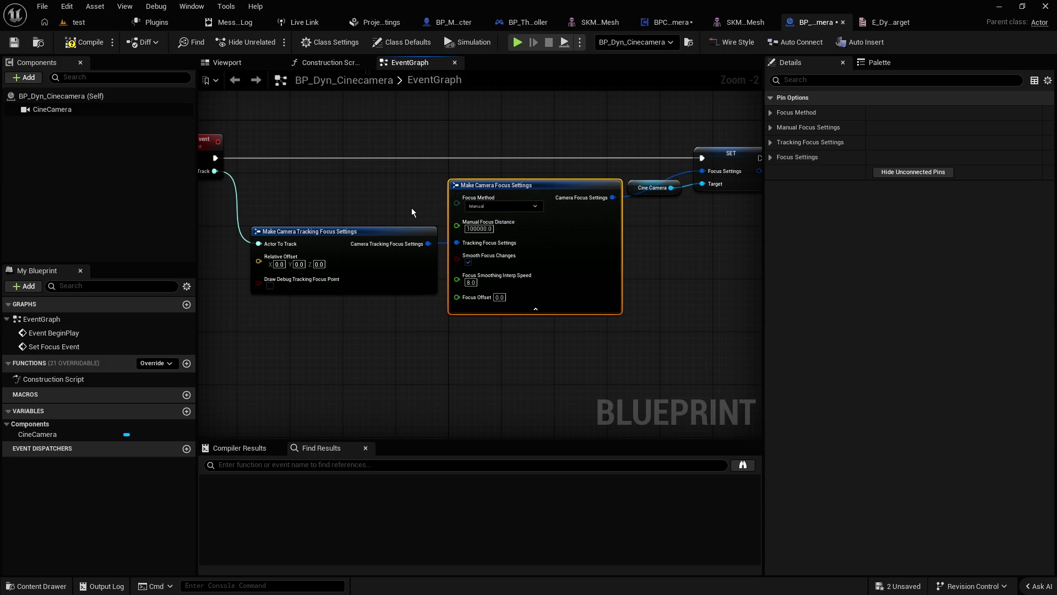
{"action": "left_click_drag", "start_coordinate": [411, 210], "coordinate": [500, 208]}
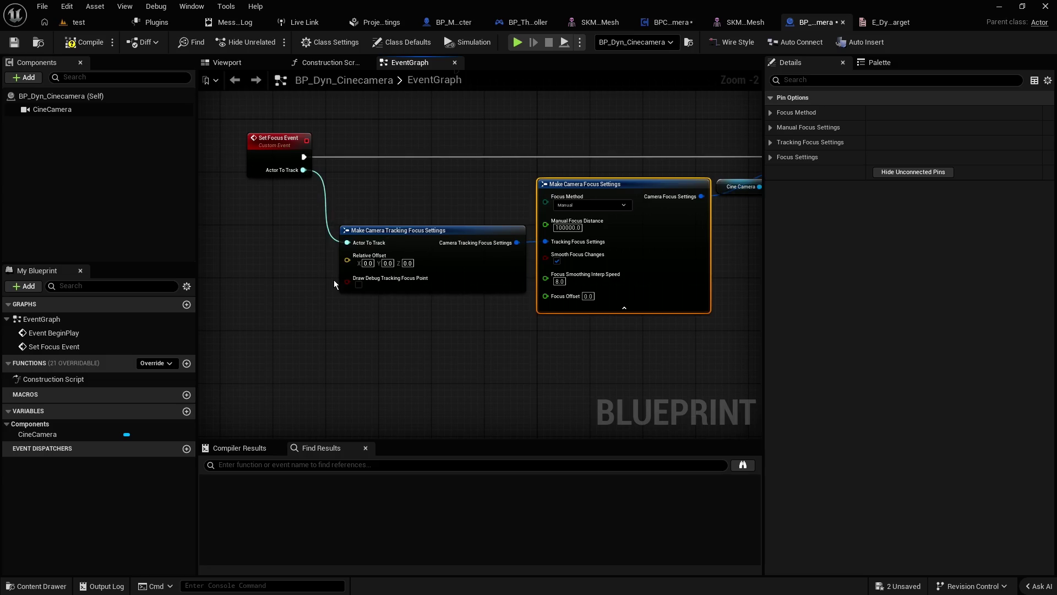
{"action": "left_click", "coordinate": [438, 207]}
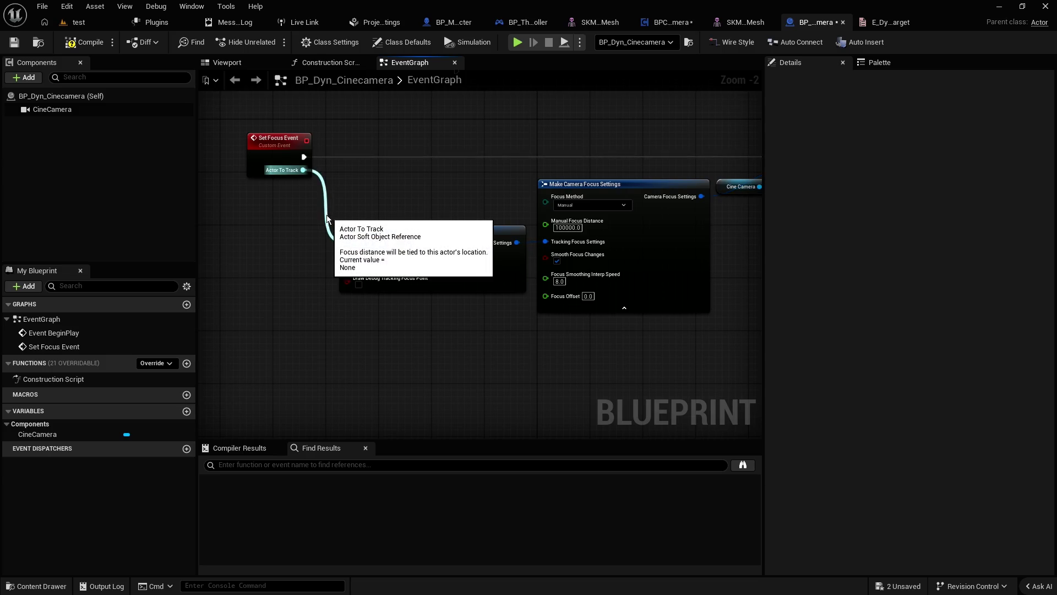
{"action": "left_click", "coordinate": [303, 169], "text": "alt"}
{"action": "left_click", "coordinate": [301, 154]}
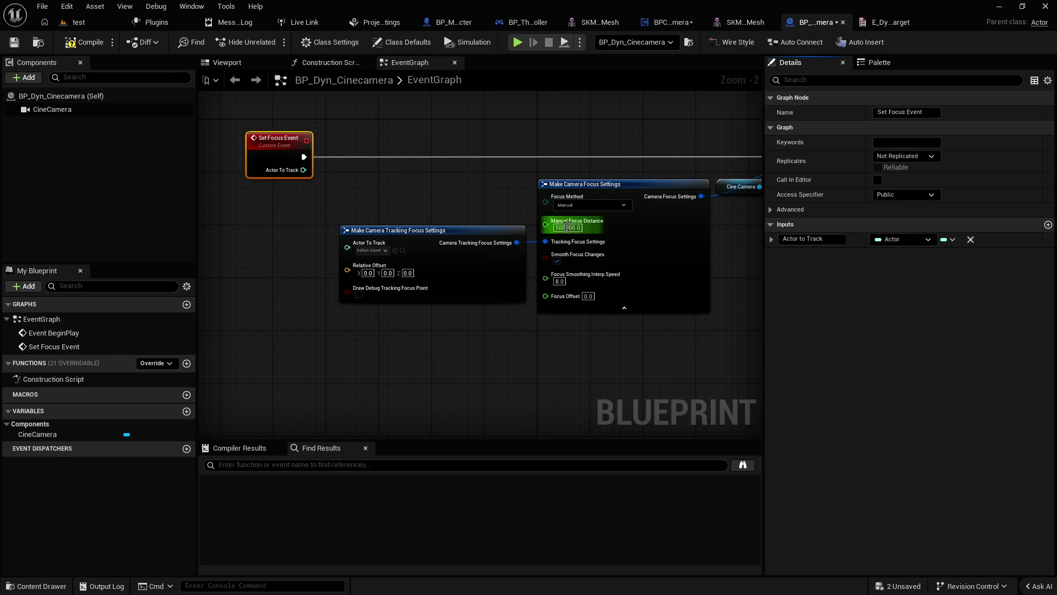
Step: Feed Manual Focus Distance from Set Focus Event, delete the unused tracking settings node, and compile
{"action": "left_click_drag", "start_coordinate": [545, 223], "coordinate": [279, 158]}
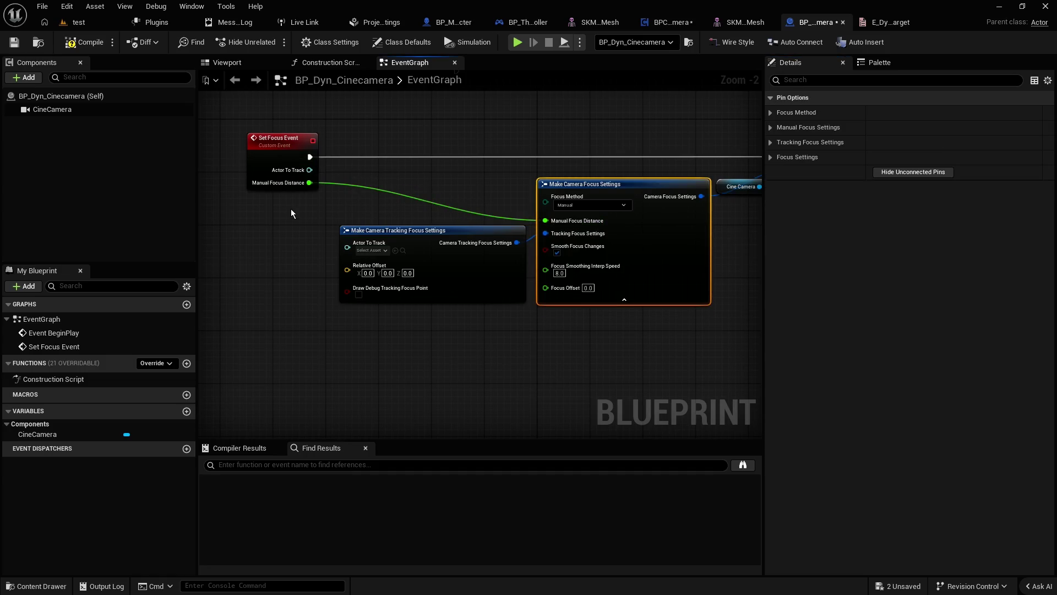
{"action": "left_click", "coordinate": [290, 219]}
{"action": "left_click", "coordinate": [91, 45]}
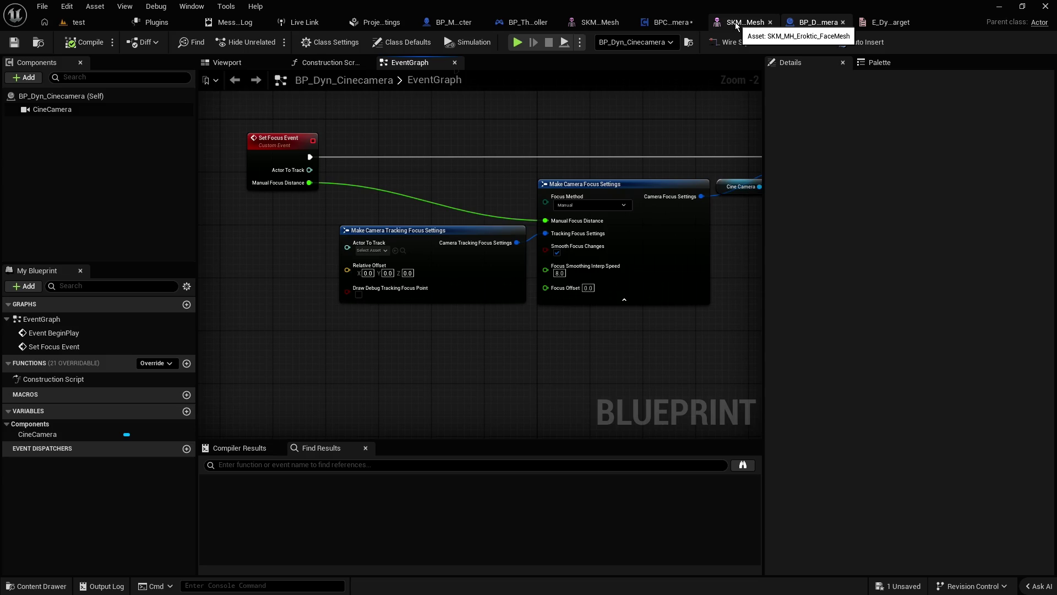
{"action": "left_click_drag", "start_coordinate": [307, 263], "coordinate": [445, 322]}
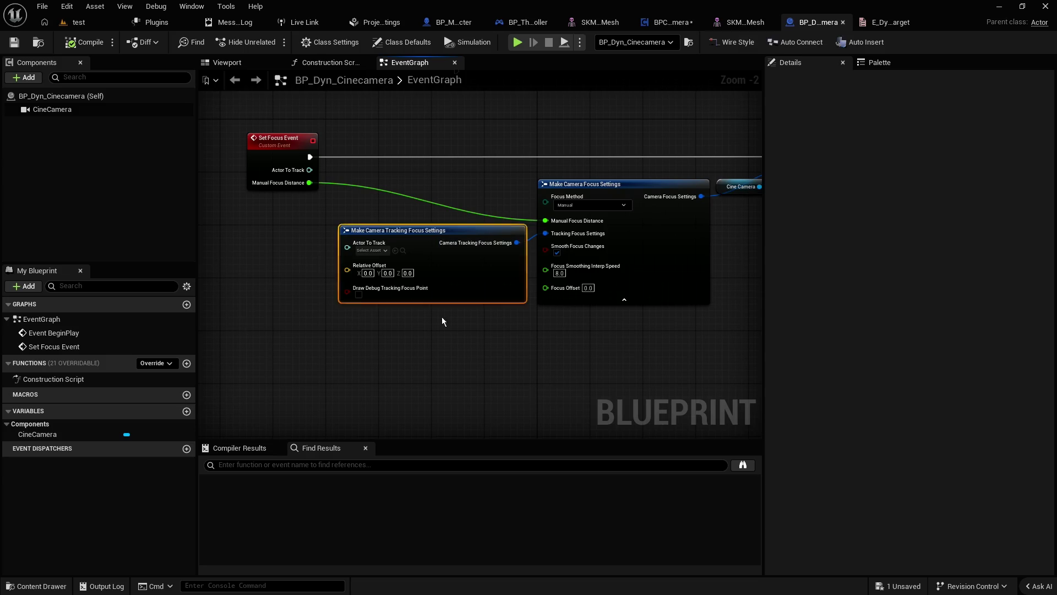
{"action": "key", "text": "Delete"}
{"action": "left_click", "coordinate": [71, 44]}
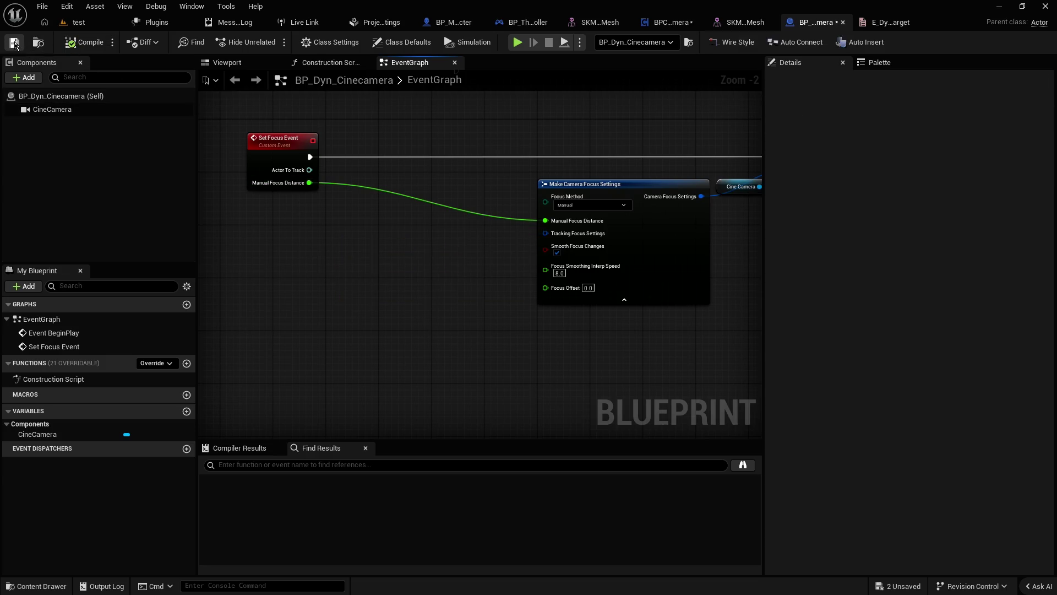
{"action": "left_click", "coordinate": [667, 22]}
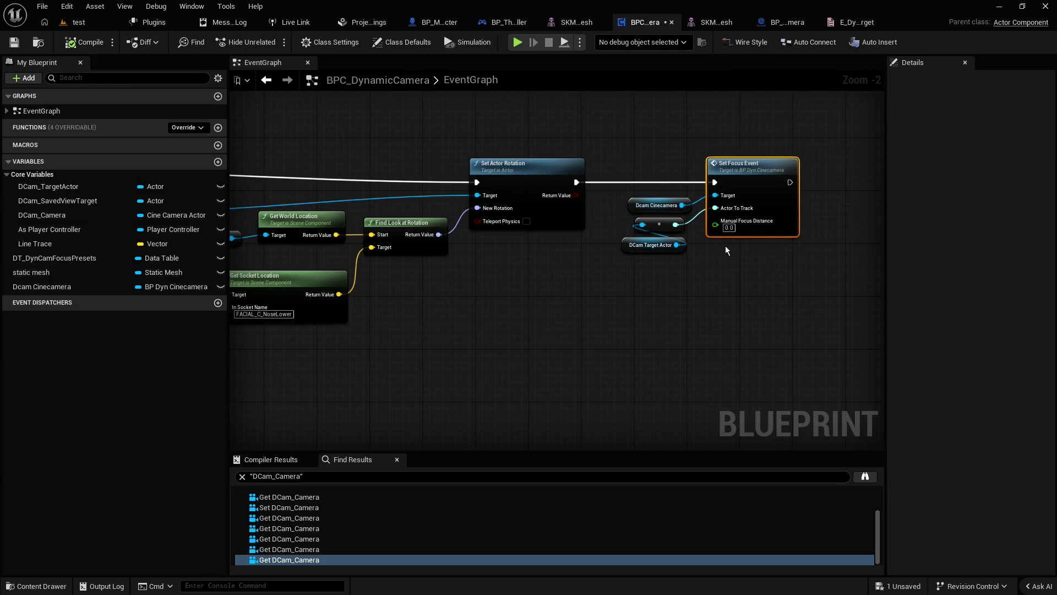
Step: Detach DCam Target Actor from Actor To Track and re-add Set Focus Event from the Dcam Cinecamera pin
{"action": "left_click", "coordinate": [650, 245]}
{"action": "left_click", "coordinate": [715, 207], "text": "alt"}
{"action": "mouse_move", "coordinate": [661, 273]}
{"action": "left_mouse_down"}
{"action": "mouse_move", "coordinate": [668, 240]}
{"action": "mouse_move", "coordinate": [764, 311]}
{"action": "left_mouse_up"}
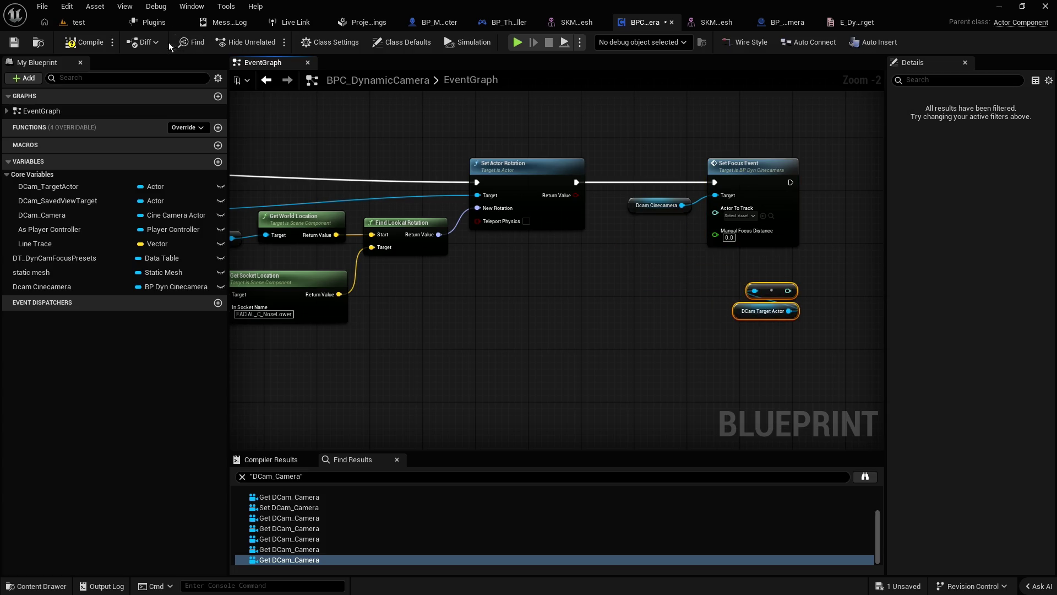
{"action": "left_click", "coordinate": [84, 43]}
{"action": "left_click", "coordinate": [678, 257]}
{"action": "left_click", "coordinate": [746, 163]}
{"action": "key", "text": "Delete"}
{"action": "left_click_drag", "start_coordinate": [683, 205], "coordinate": [696, 238]}
{"action": "type", "text": "set"}
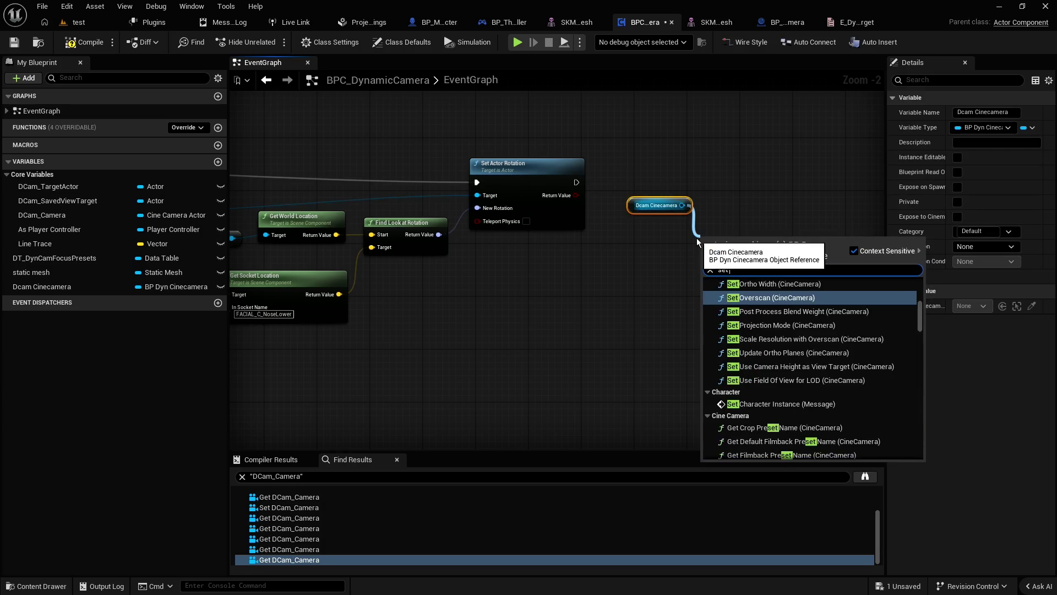
{"action": "type", "text": " focus"}
{"action": "key", "text": "Return"}
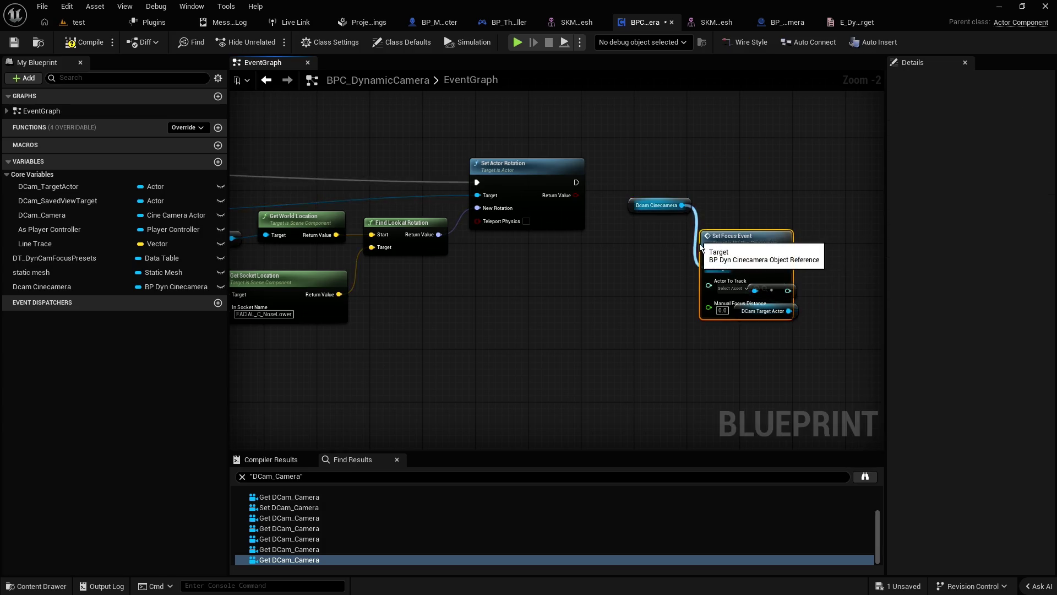
Step: Check the custom event in BP_Dyn_Cinecamera, then run the new Set Focus Event after Set Actor Rotation
{"action": "left_click", "coordinate": [786, 23]}
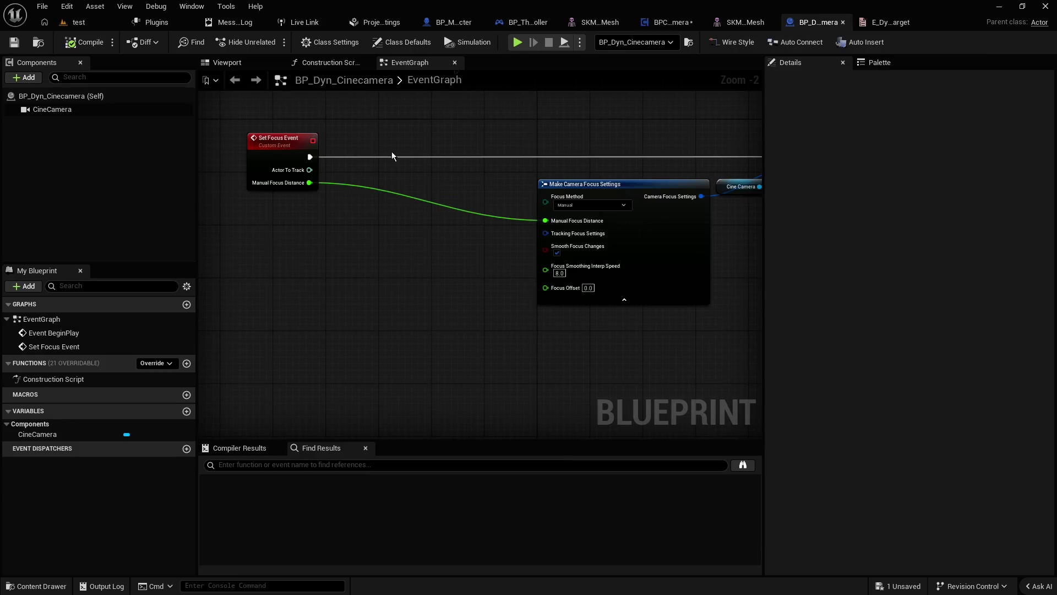
{"action": "left_click", "coordinate": [262, 156]}
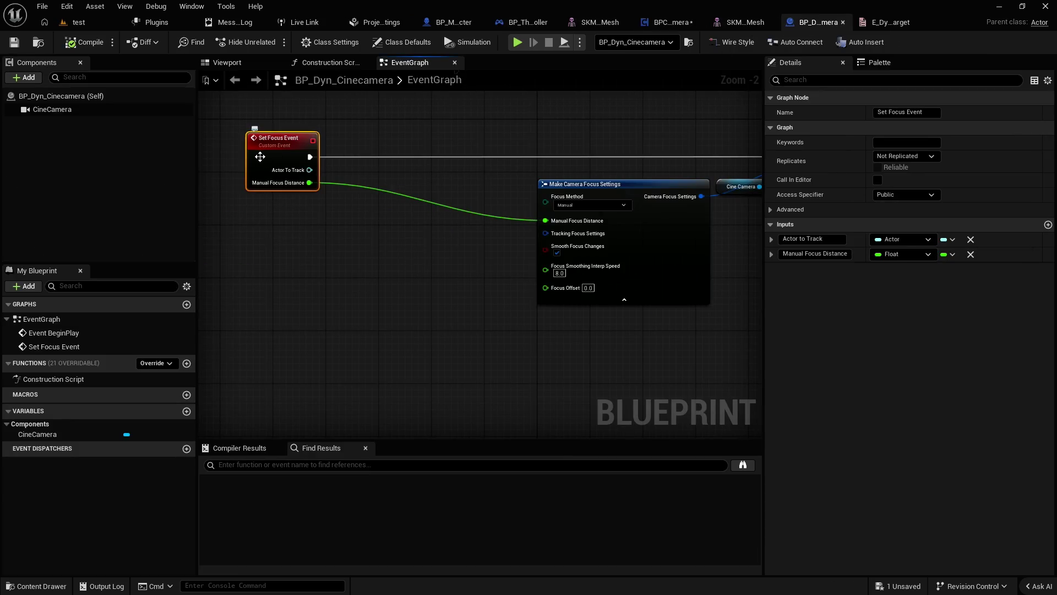
{"action": "left_click", "coordinate": [669, 22]}
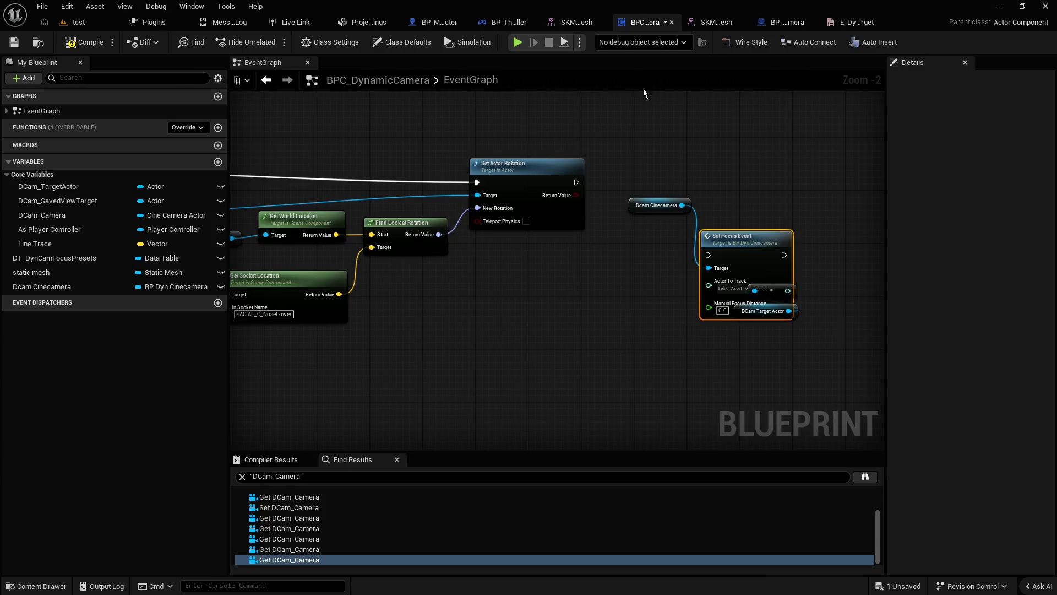
{"action": "left_click_drag", "start_coordinate": [750, 240], "coordinate": [780, 173]}
{"action": "left_click_drag", "start_coordinate": [577, 182], "coordinate": [741, 182]}
{"action": "left_click", "coordinate": [613, 286]}
{"action": "scroll", "coordinate": [606, 276], "scroll_direction": "up", "scroll_amount": 1}
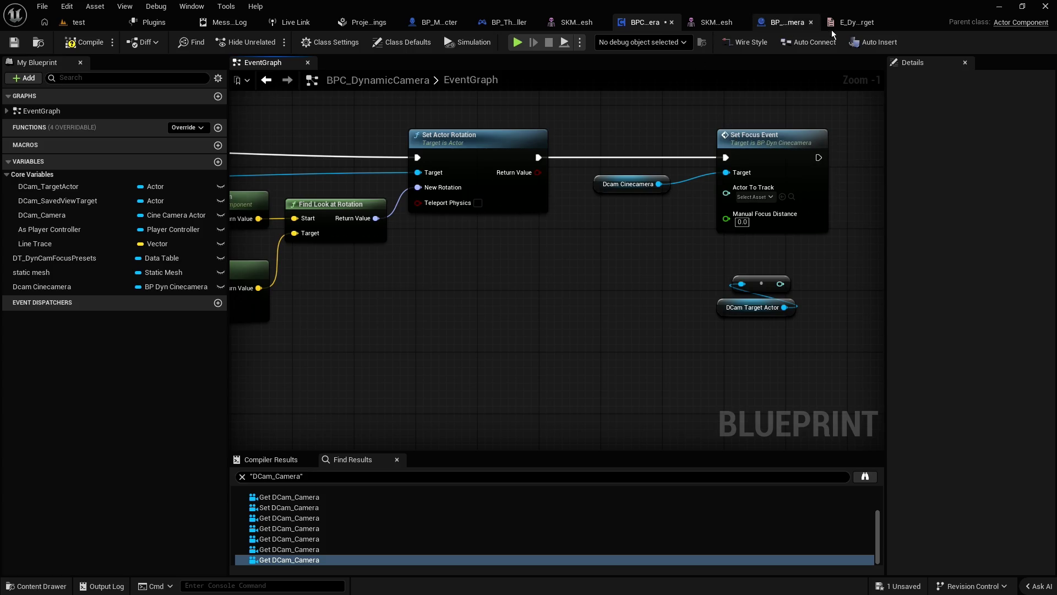
{"action": "left_click", "coordinate": [793, 22]}
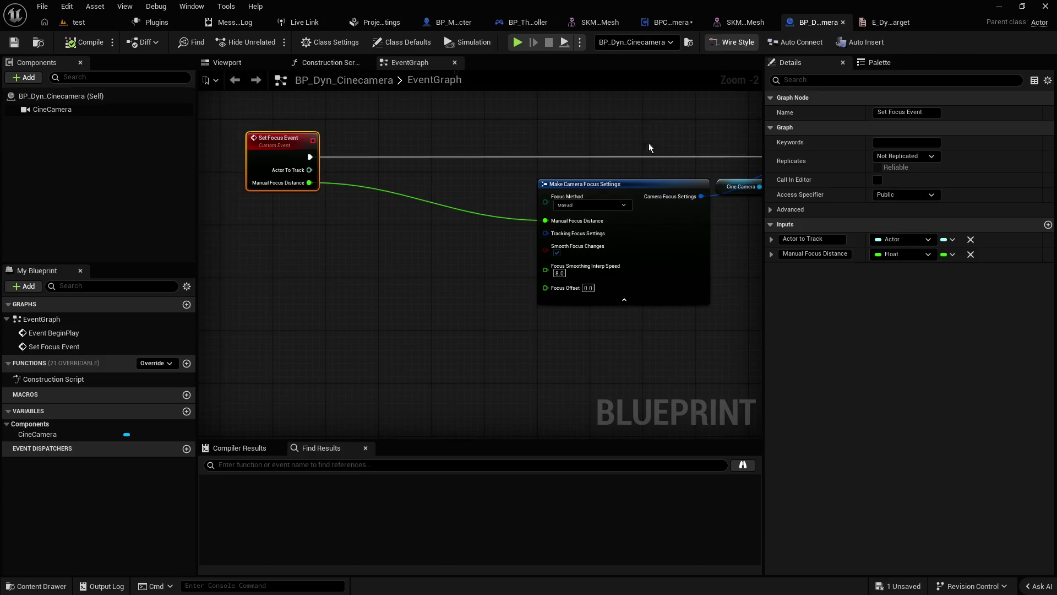
Step: Disconnect the Manual Focus Distance wire, remove Actor to Track, and rename the input to Target Location
{"action": "left_click", "coordinate": [402, 196], "text": "alt"}
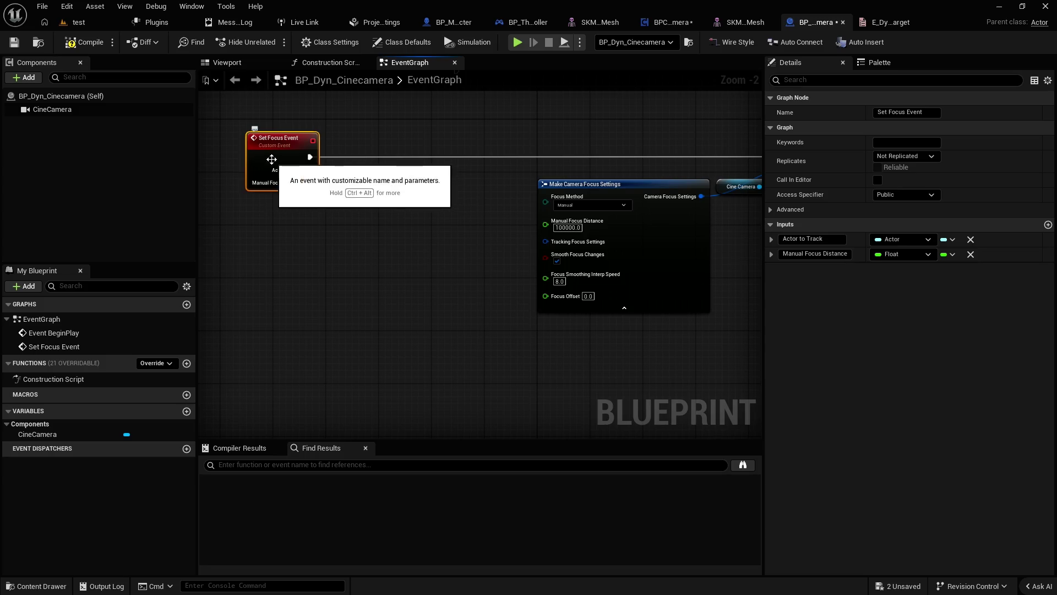
{"action": "left_click", "coordinate": [971, 240]}
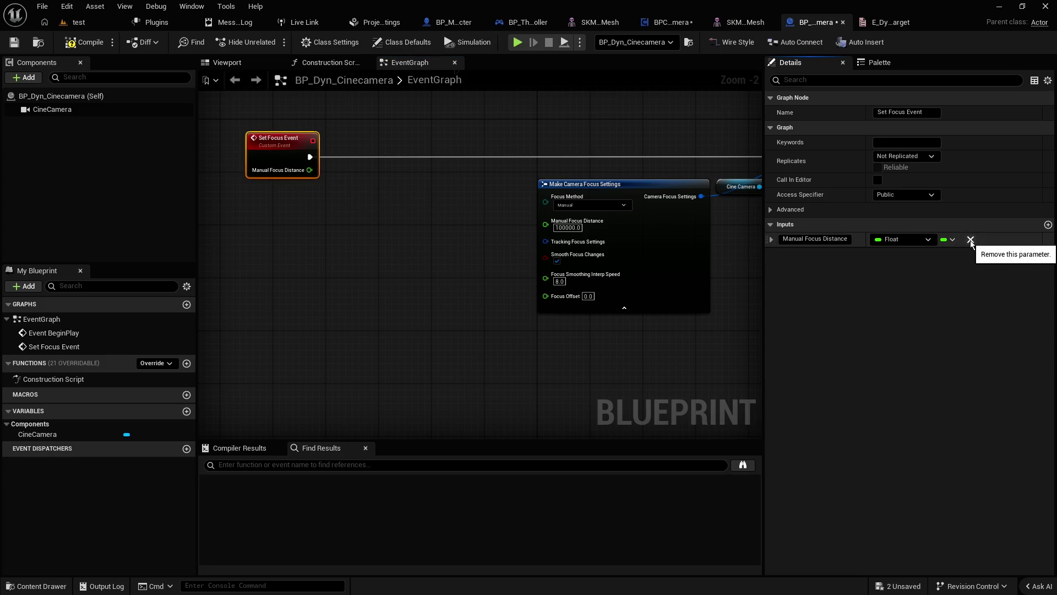
{"action": "left_click", "coordinate": [815, 239]}
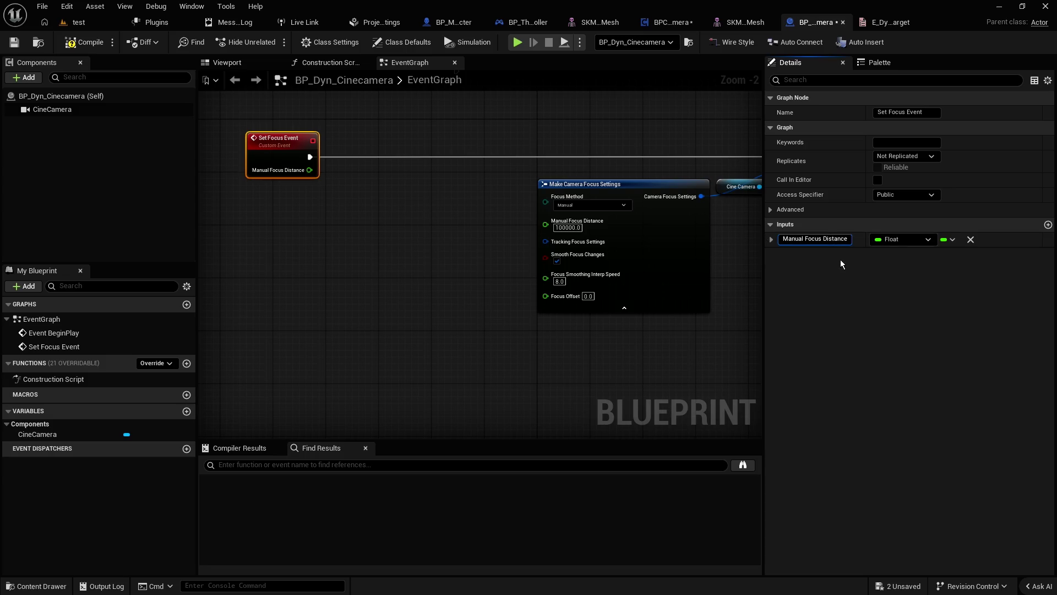
{"action": "key", "text": "ctrl+a"}
{"action": "type", "text": "Tar"}
{"action": "type", "text": "n"}
{"action": "key", "text": "Return"}
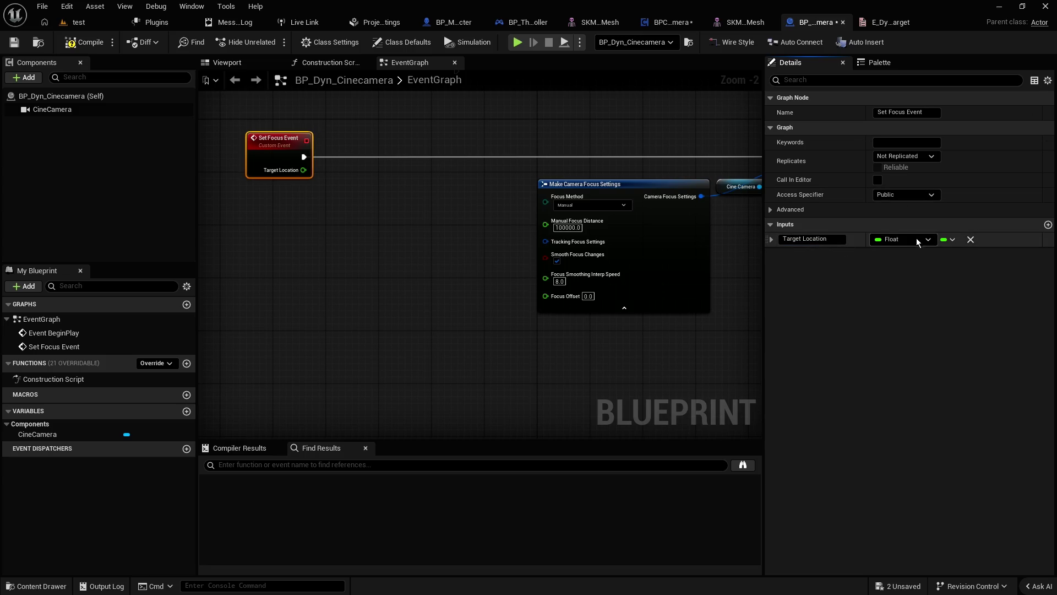
Step: Change the Target Location input's type from Float to Vector
{"action": "left_click", "coordinate": [900, 241]}
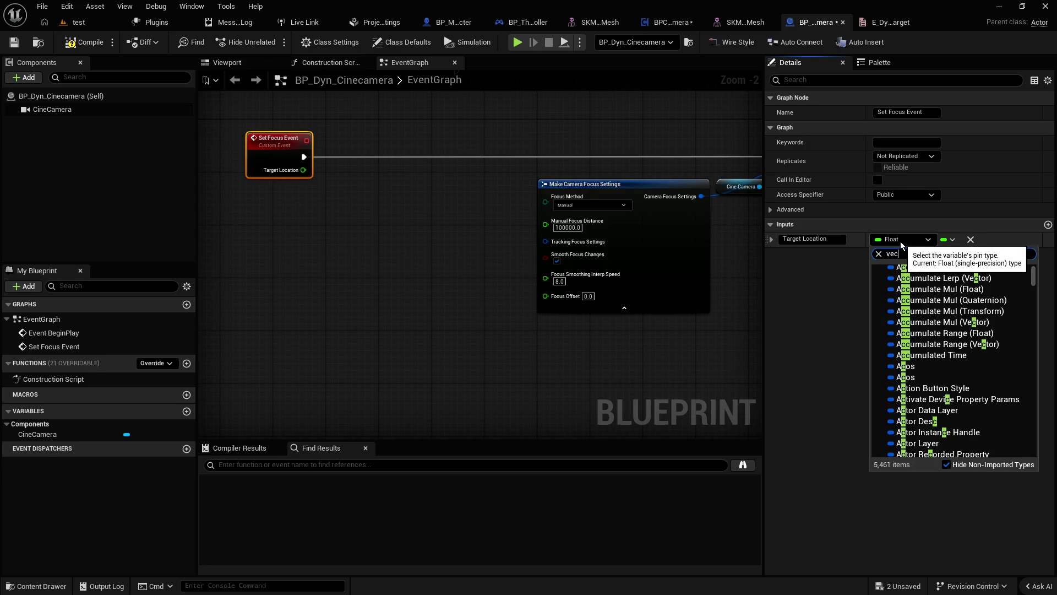
{"action": "type", "text": "vec"}
{"action": "left_click", "coordinate": [947, 271]}
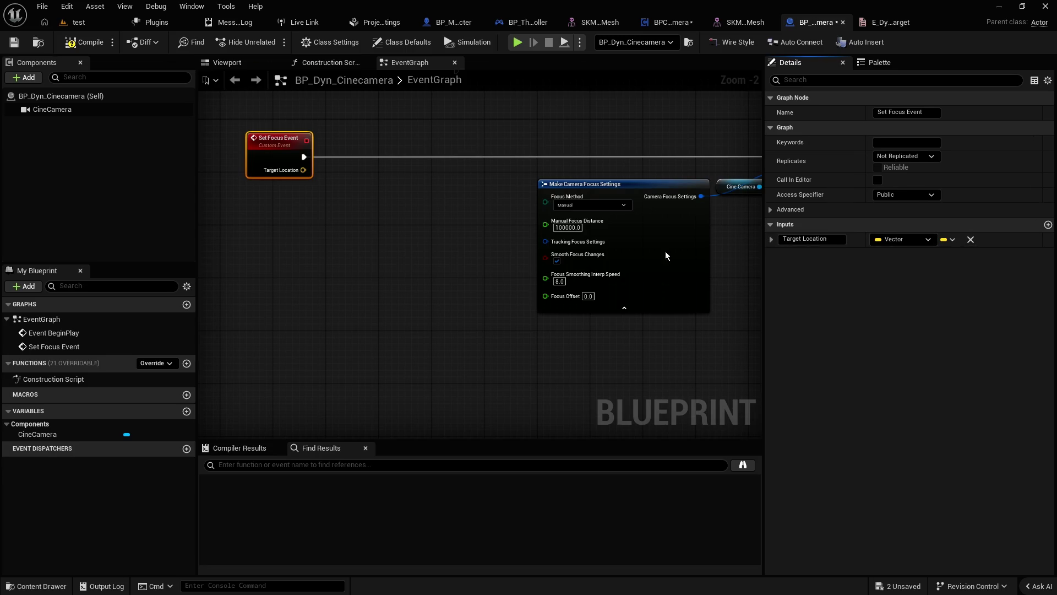
{"action": "left_click", "coordinate": [435, 200]}
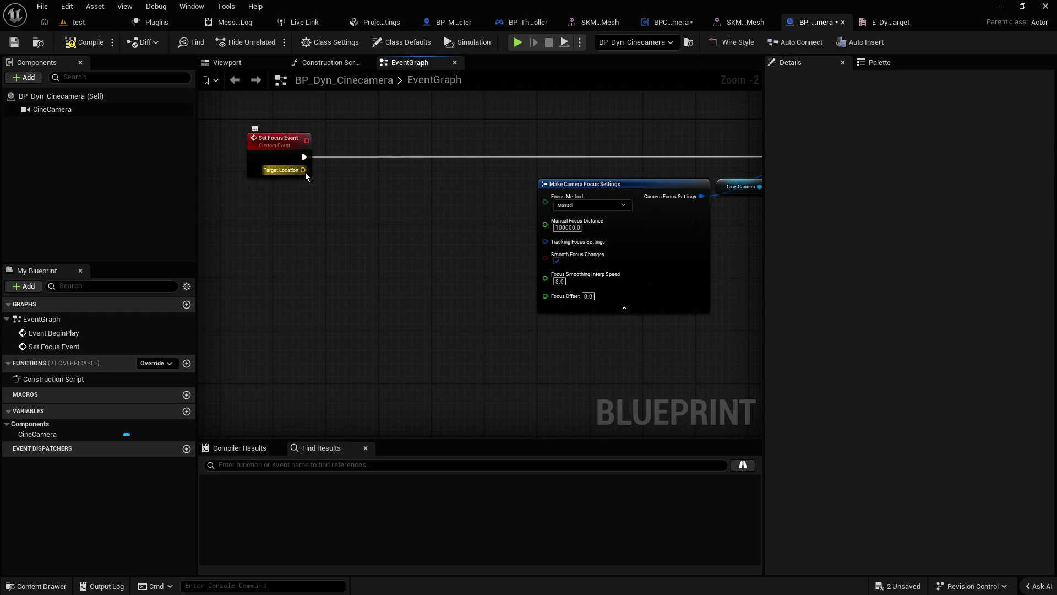
Step: Add a Cine Camera reference and a Distance (Vector) node fed by Target Location
{"action": "mouse_move", "coordinate": [52, 109]}
{"action": "left_mouse_down"}
{"action": "mouse_move", "coordinate": [253, 251]}
{"action": "mouse_move", "coordinate": [258, 228]}
{"action": "left_mouse_up"}
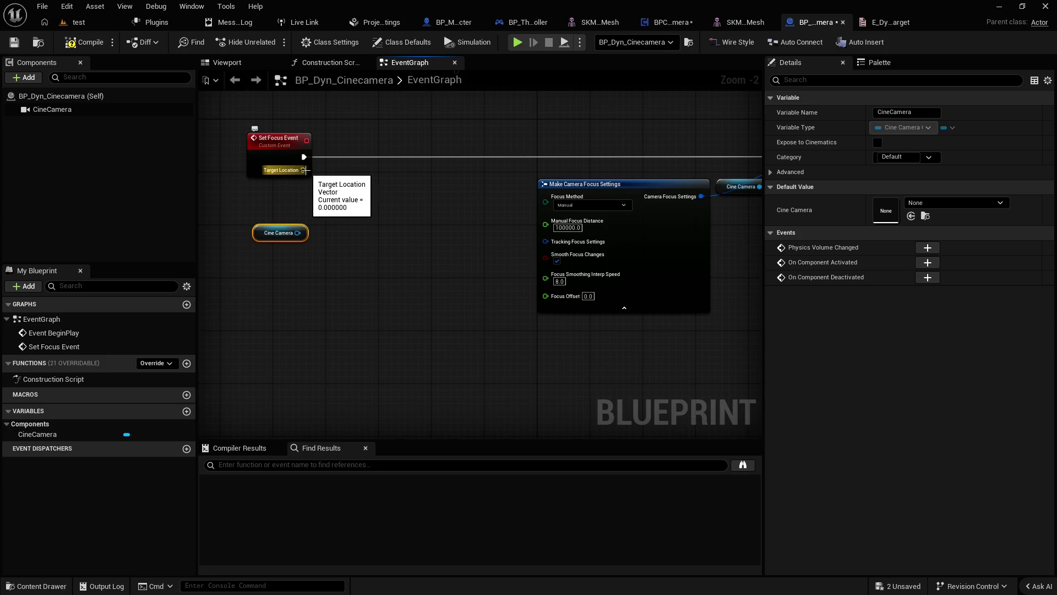
{"action": "left_click_drag", "start_coordinate": [305, 171], "coordinate": [341, 198]}
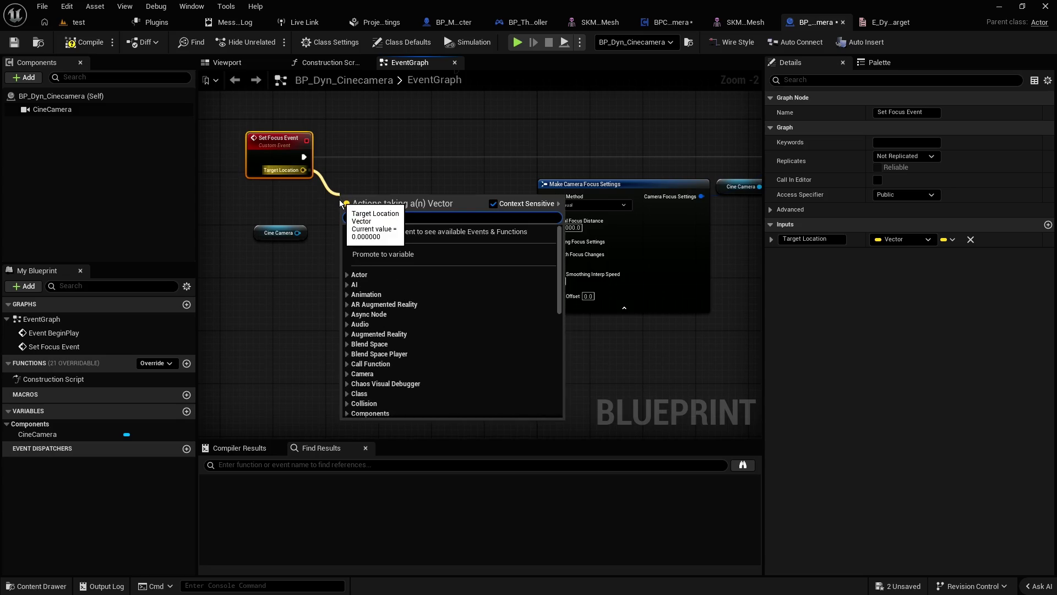
{"action": "type", "text": "distance"}
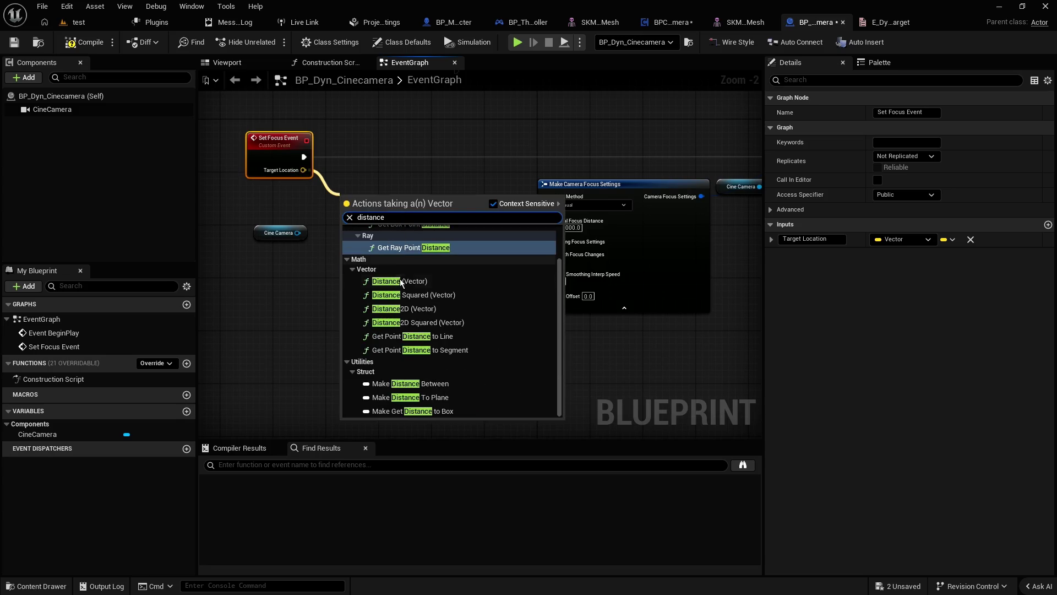
{"action": "scroll", "coordinate": [432, 288], "scroll_direction": "up", "scroll_amount": 2}
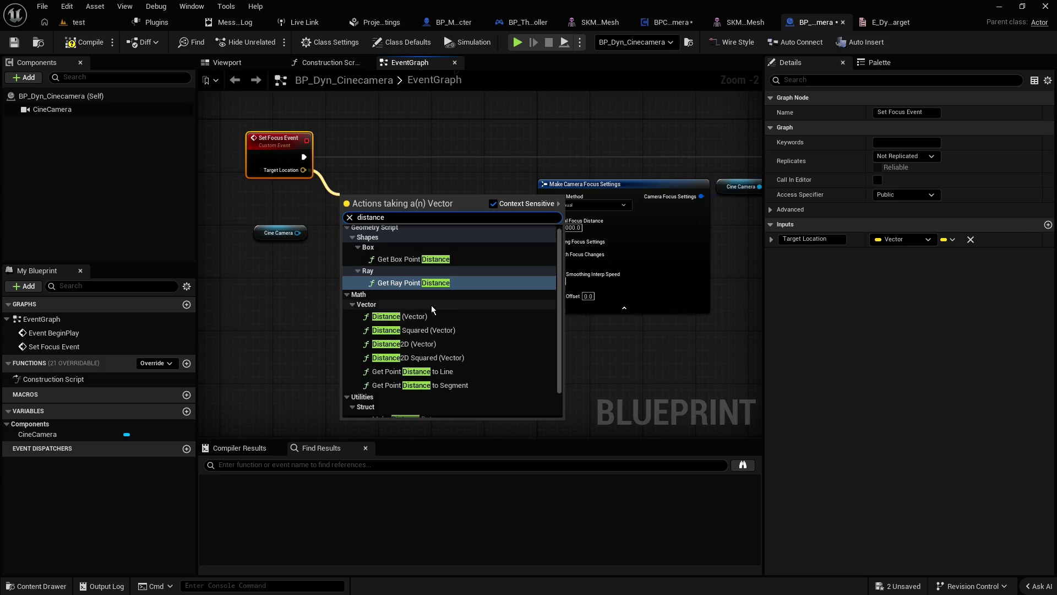
{"action": "left_click", "coordinate": [414, 318]}
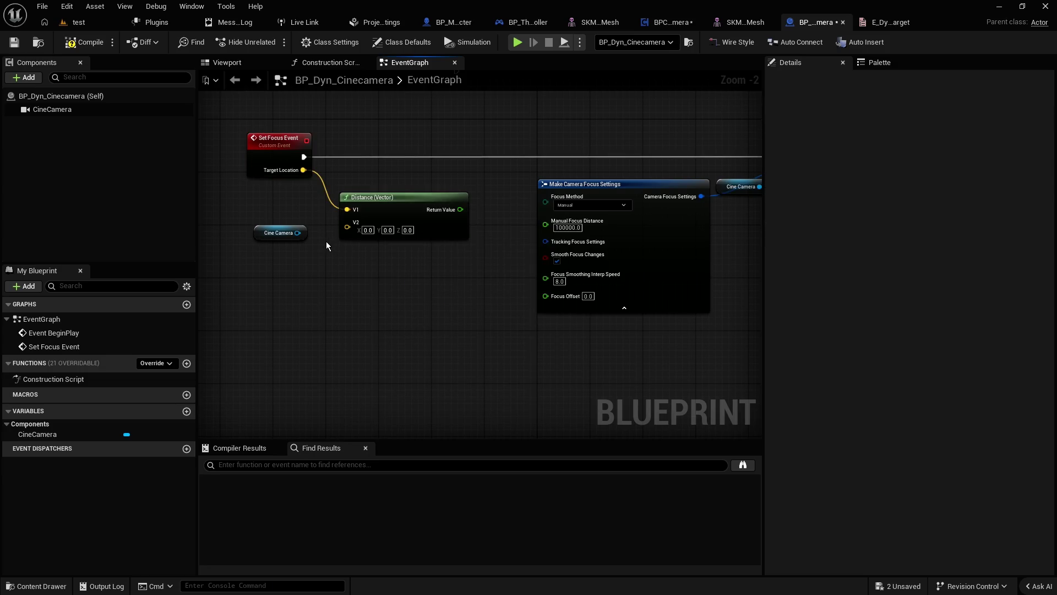
Step: Search for a Cine Camera getter, abandon it, and switch to BPC_DynamicCamera
{"action": "mouse_move", "coordinate": [299, 237]}
{"action": "left_mouse_down"}
{"action": "mouse_move", "coordinate": [356, 229]}
{"action": "mouse_move", "coordinate": [346, 223]}
{"action": "mouse_move", "coordinate": [345, 291]}
{"action": "left_mouse_up"}
{"action": "left_click", "coordinate": [316, 243]}
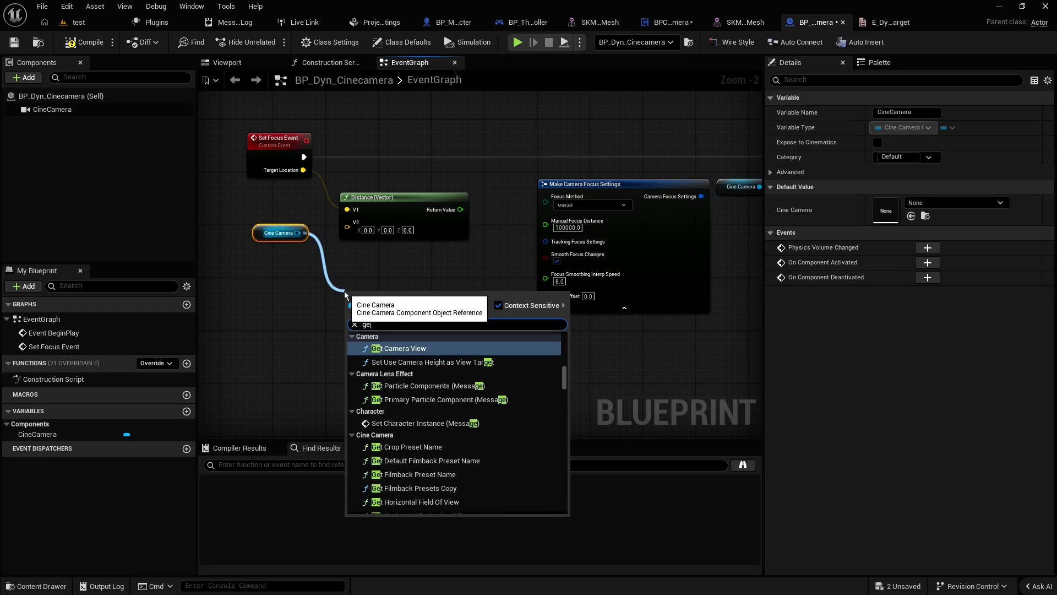
{"action": "type", "text": "get"}
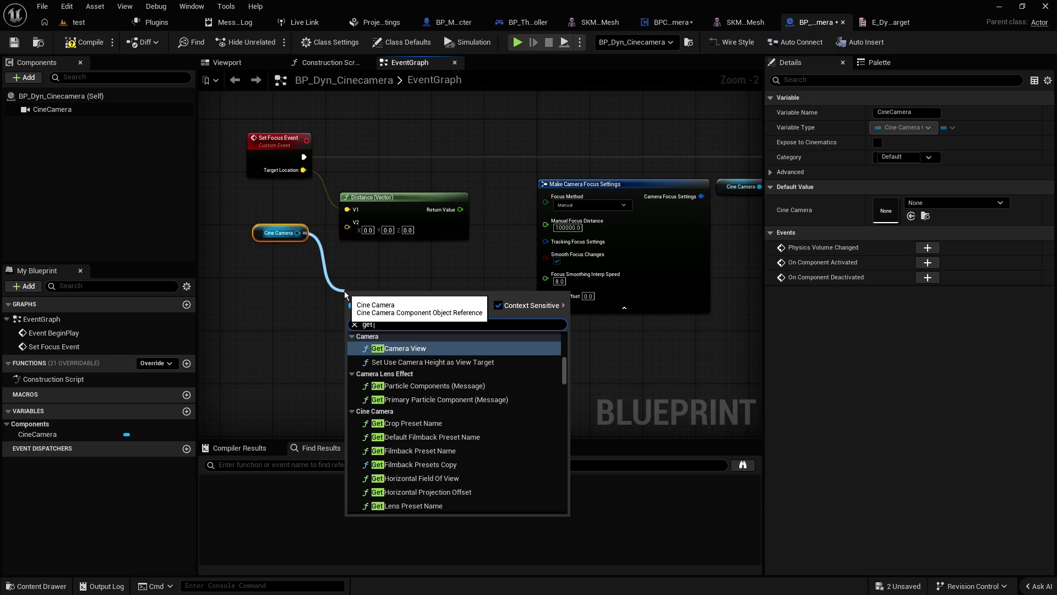
{"action": "left_click", "coordinate": [252, 292]}
{"action": "right_click", "coordinate": [250, 292]}
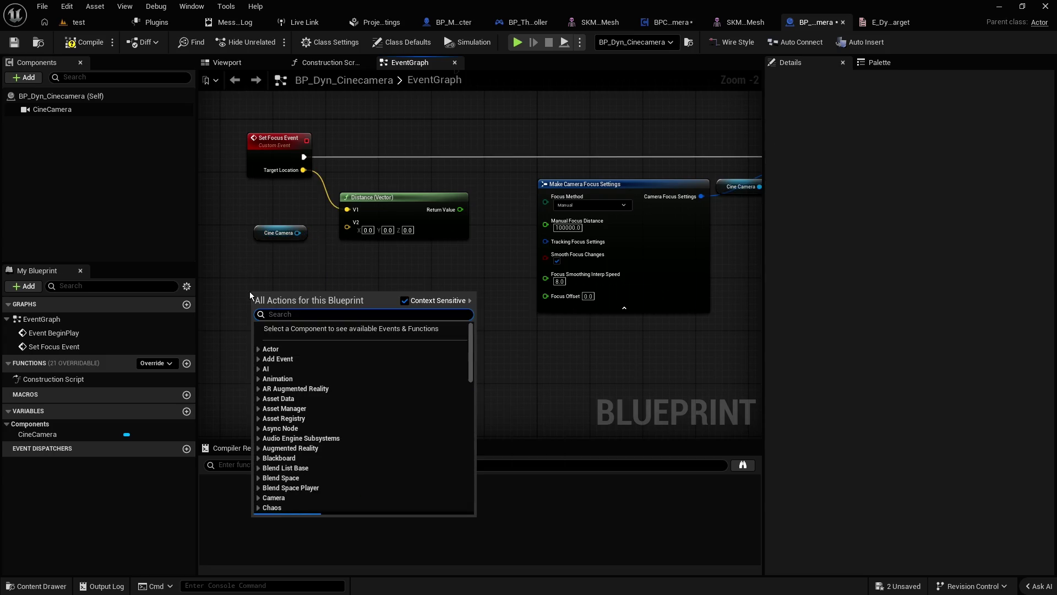
{"action": "type", "text": "get"}
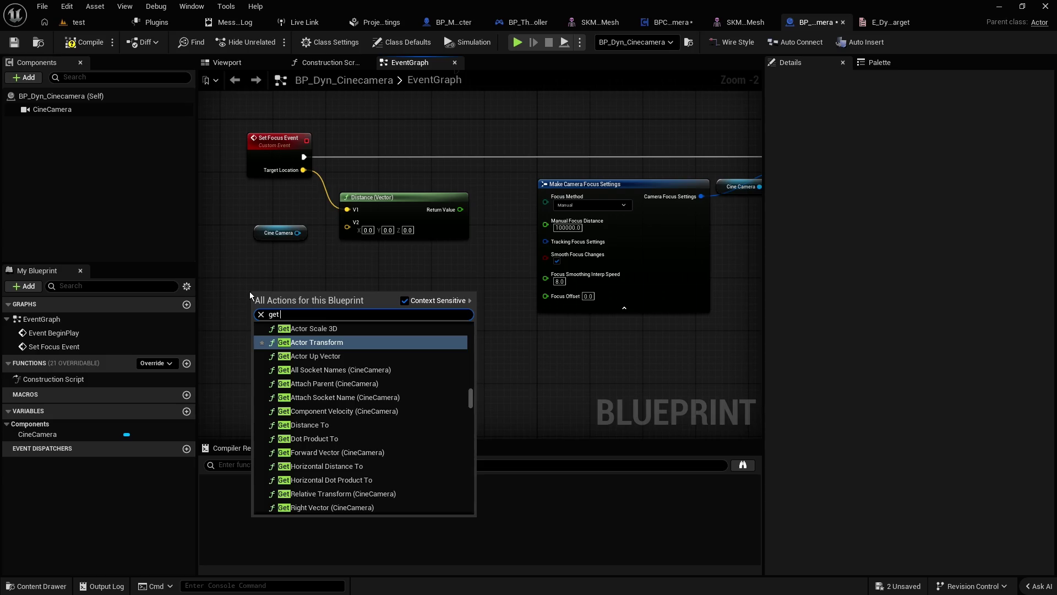
{"action": "type", "text": " w"}
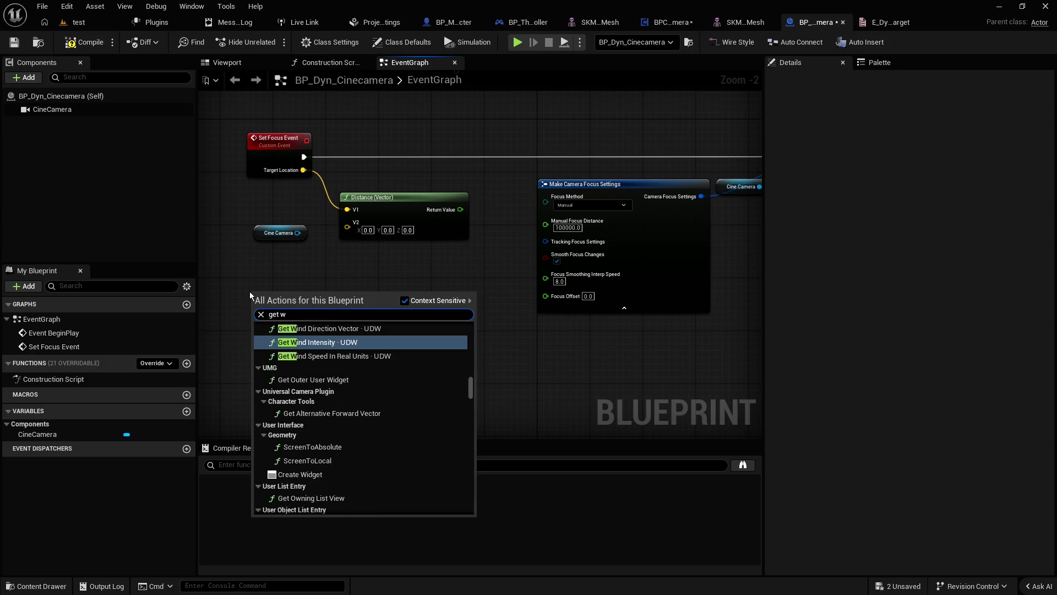
{"action": "left_click", "coordinate": [270, 146]}
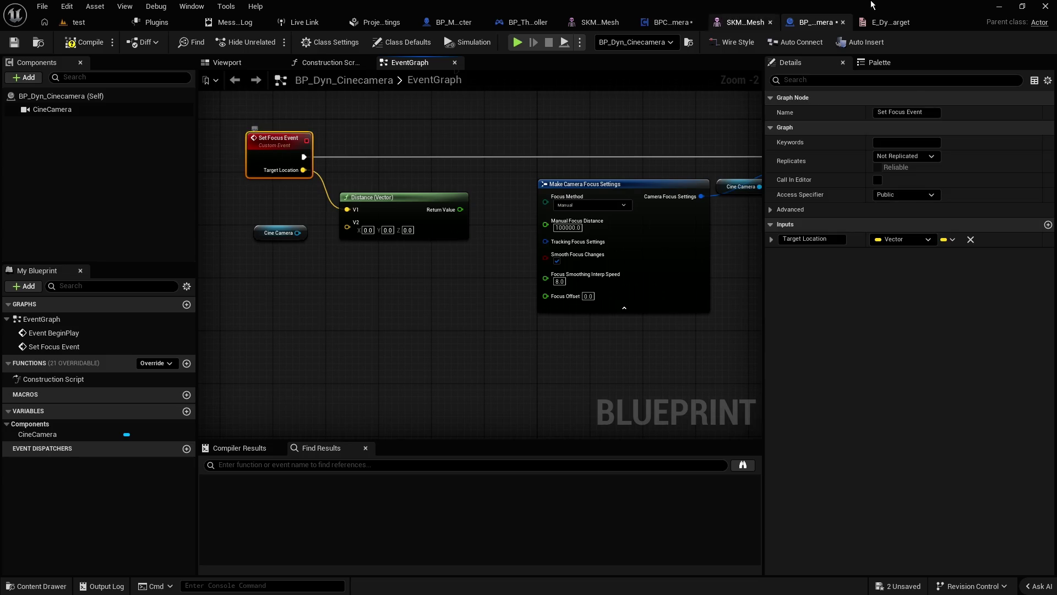
{"action": "left_click", "coordinate": [656, 22]}
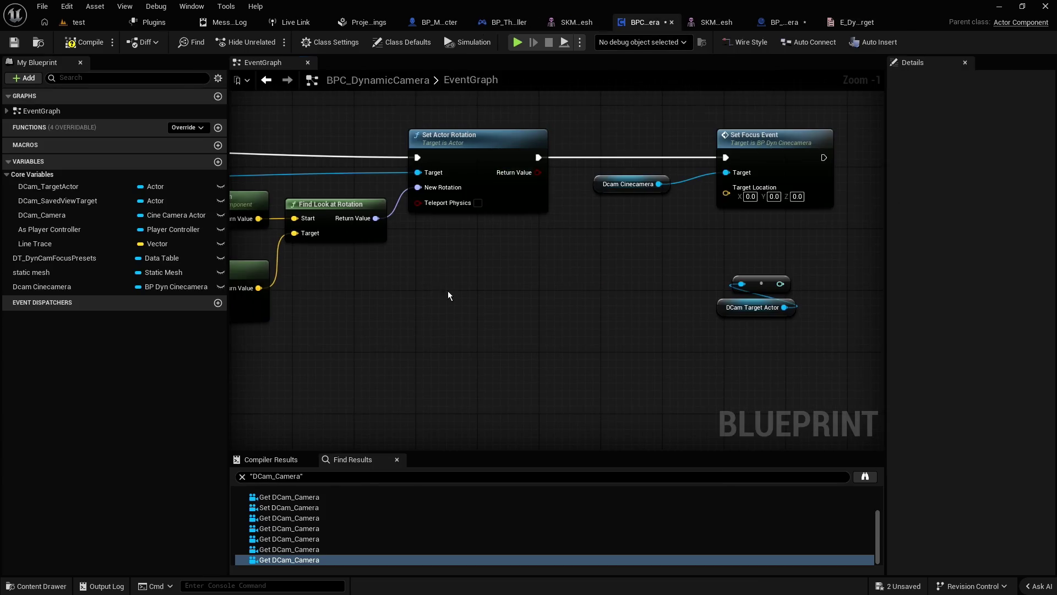
Step: Add a Get World Location node for the camera and wire it into Distance's V2
{"action": "left_click_drag", "start_coordinate": [449, 296], "coordinate": [559, 292]}
{"action": "left_click_drag", "start_coordinate": [496, 264], "coordinate": [658, 256]}
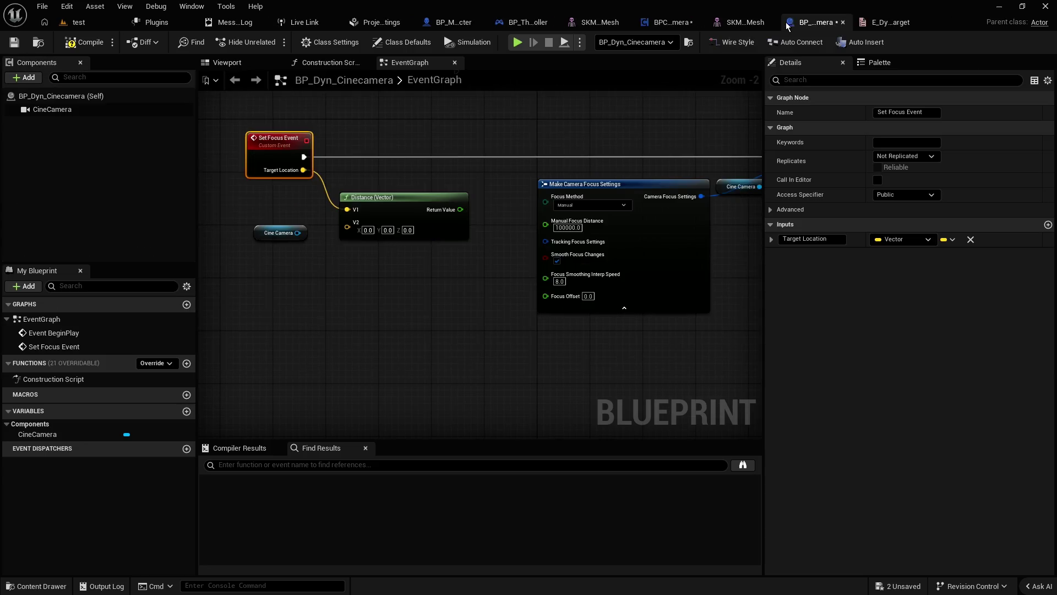
{"action": "left_click", "coordinate": [780, 22]}
{"action": "right_click", "coordinate": [312, 293]}
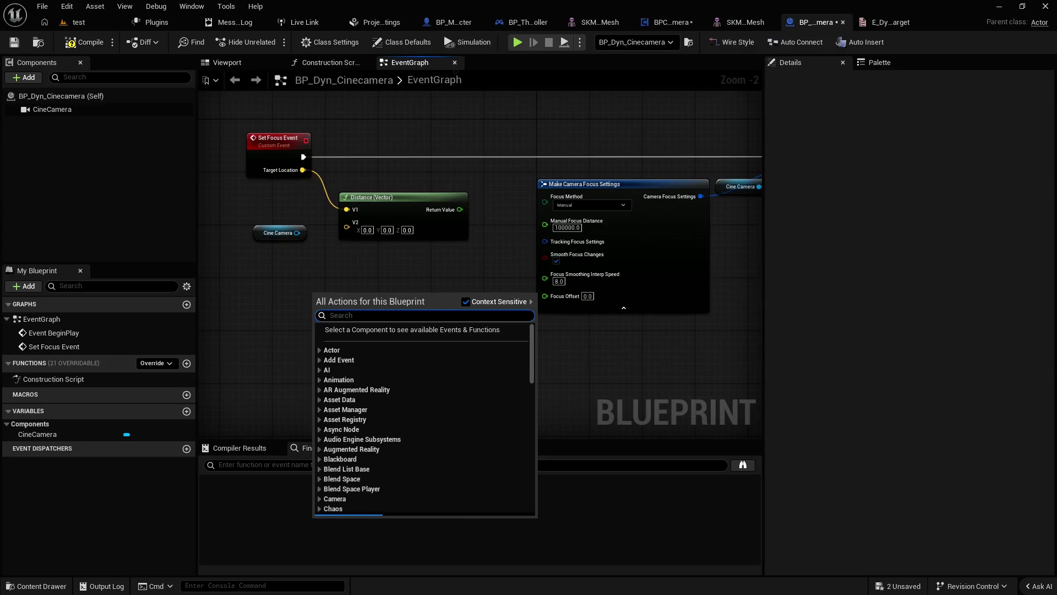
{"action": "type", "text": "get world location"}
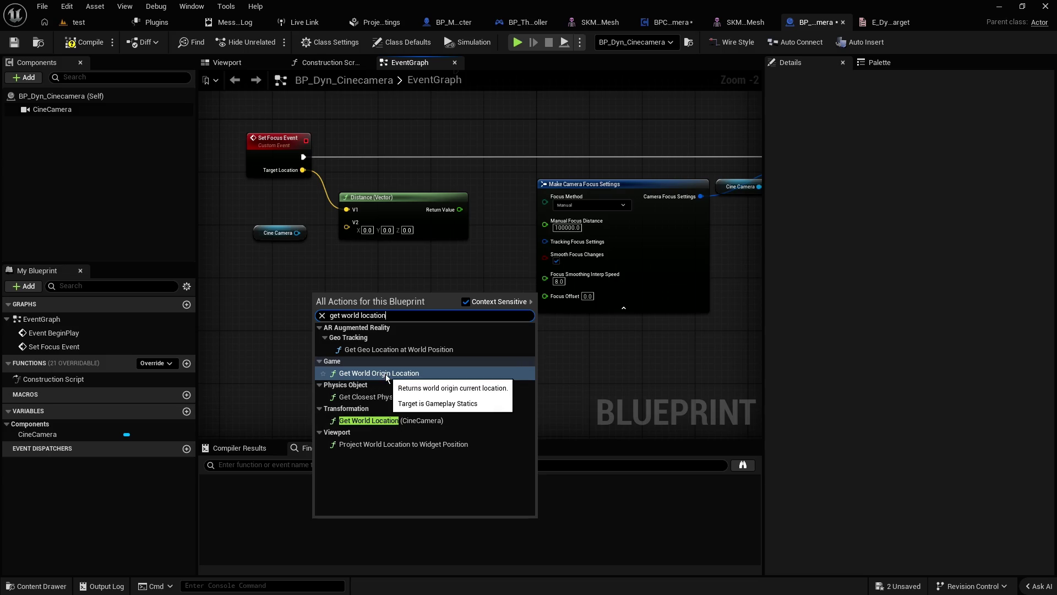
{"action": "left_click", "coordinate": [386, 421]}
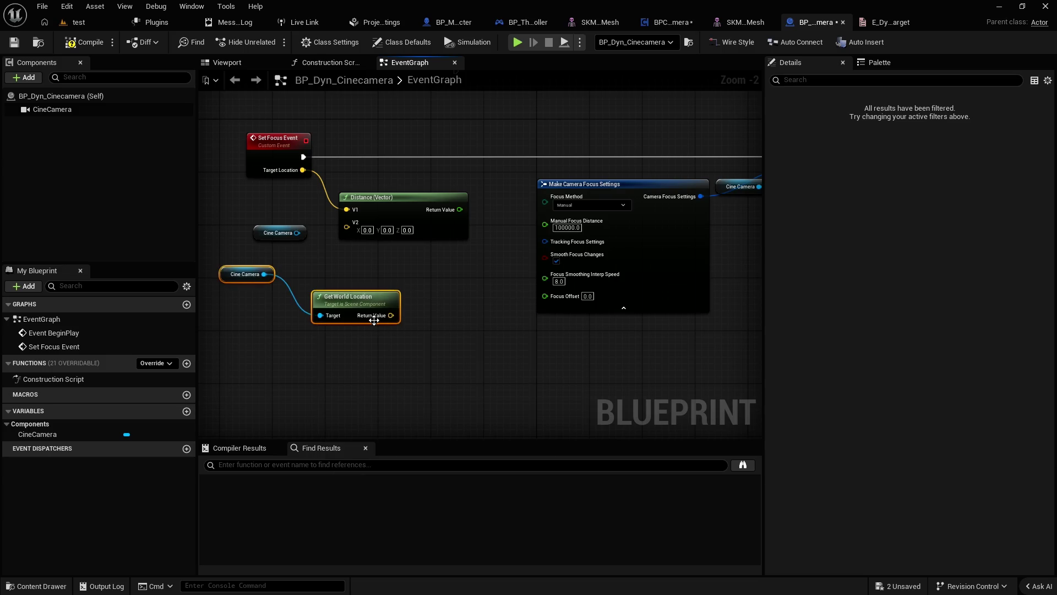
{"action": "key", "text": "Delete"}
{"action": "left_click_drag", "start_coordinate": [391, 315], "coordinate": [347, 222]}
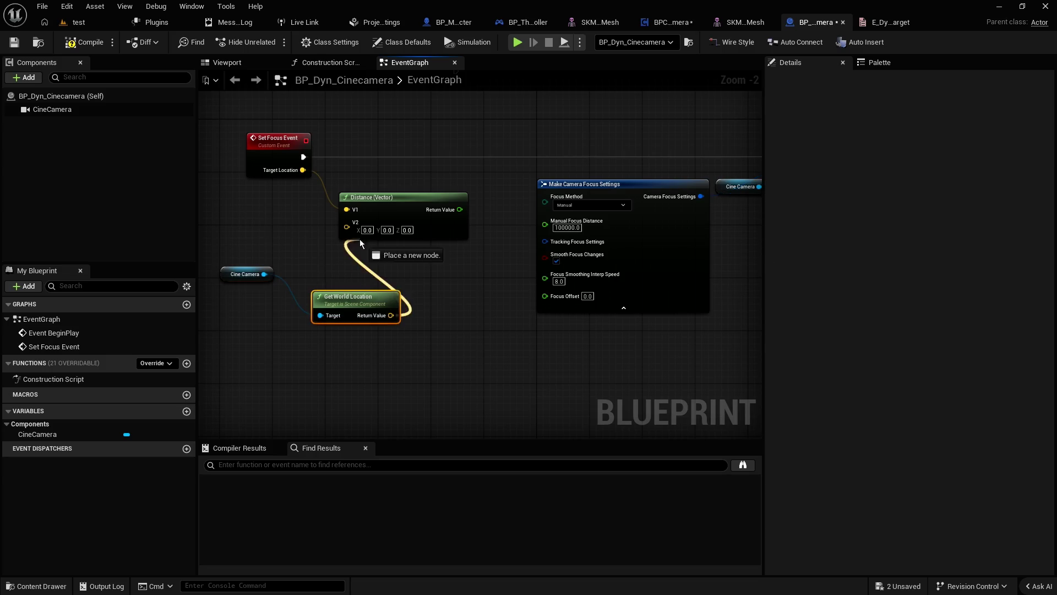
Step: Add a Print String node and route the focus event's execution through it
{"action": "mouse_move", "coordinate": [444, 227]}
{"action": "left_mouse_down"}
{"action": "mouse_move", "coordinate": [388, 231]}
{"action": "mouse_move", "coordinate": [484, 240]}
{"action": "left_mouse_up"}
{"action": "scroll", "coordinate": [407, 287], "scroll_direction": "down", "scroll_amount": 2}
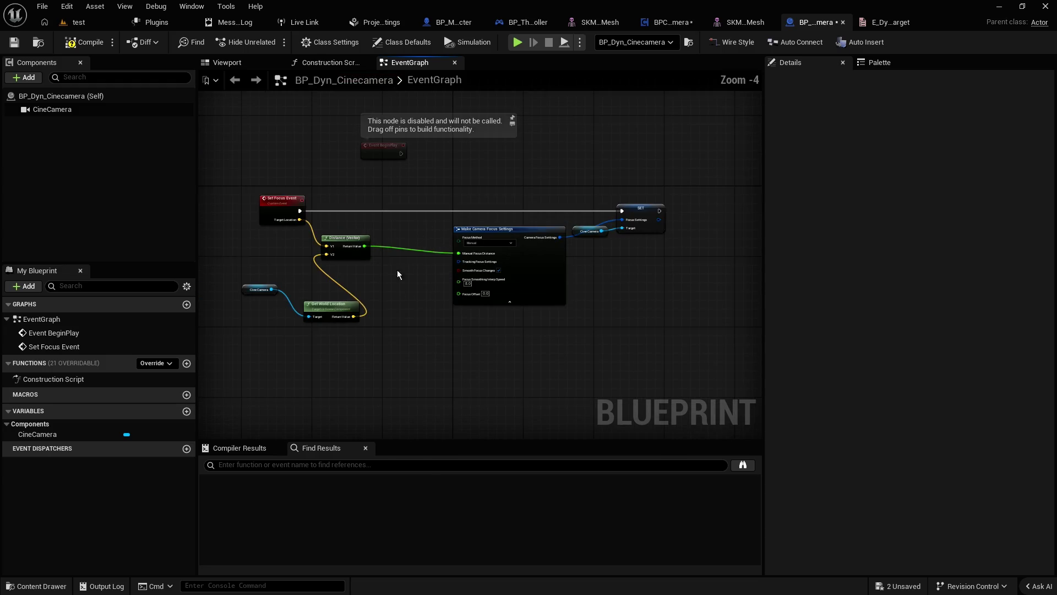
{"action": "right_click", "coordinate": [406, 297]}
{"action": "type", "text": "f pri"}
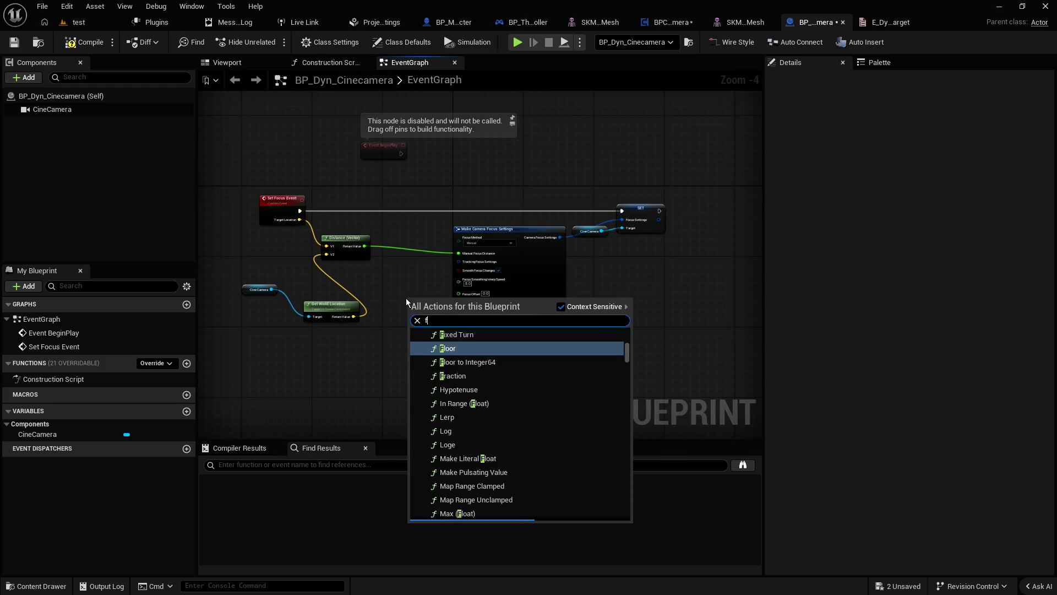
{"action": "key", "text": "Return"}
{"action": "mouse_move", "coordinate": [299, 211]}
{"action": "left_mouse_down"}
{"action": "mouse_move", "coordinate": [421, 233]}
{"action": "mouse_move", "coordinate": [410, 308]}
{"action": "mouse_move", "coordinate": [623, 218]}
{"action": "left_mouse_up"}
{"action": "left_click_drag", "start_coordinate": [424, 300], "coordinate": [417, 204]}
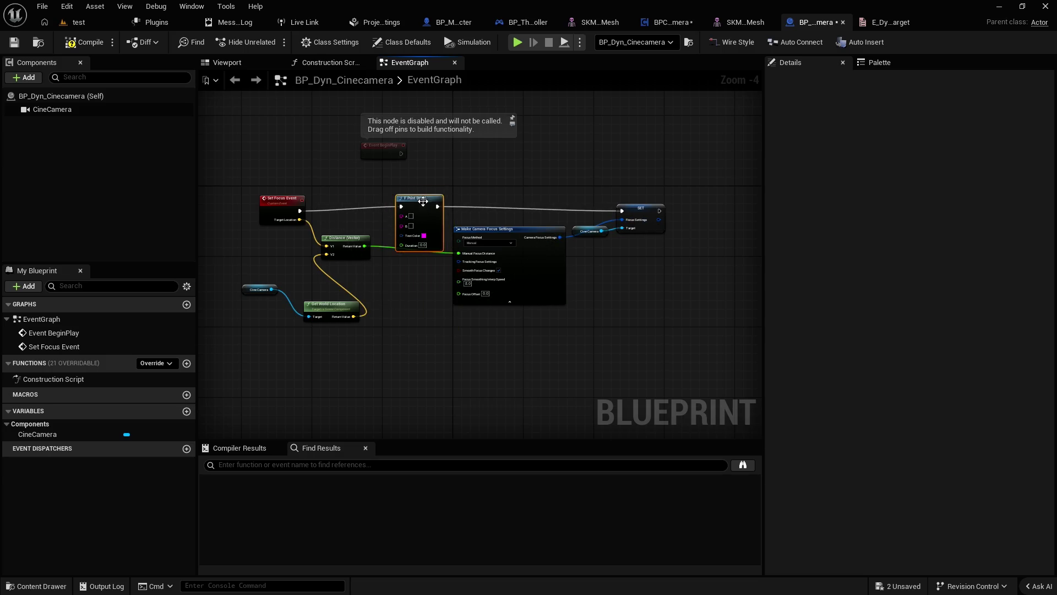
Step: Feed the distance result into Print String and set its duration to 5 seconds
{"action": "scroll", "coordinate": [419, 223], "scroll_direction": "up", "scroll_amount": 4}
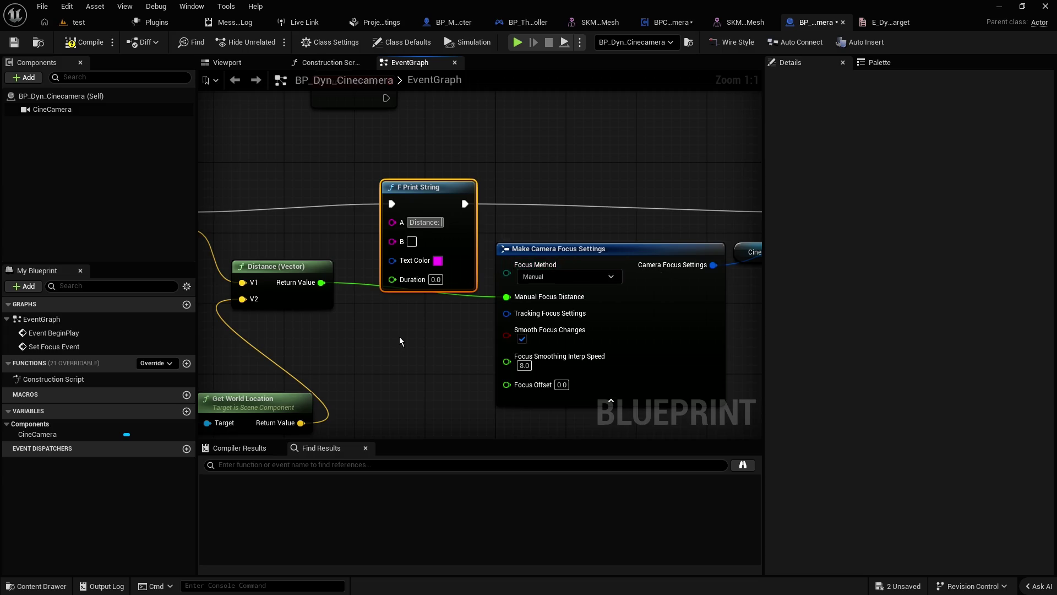
{"action": "left_click_drag", "start_coordinate": [321, 282], "coordinate": [394, 243]}
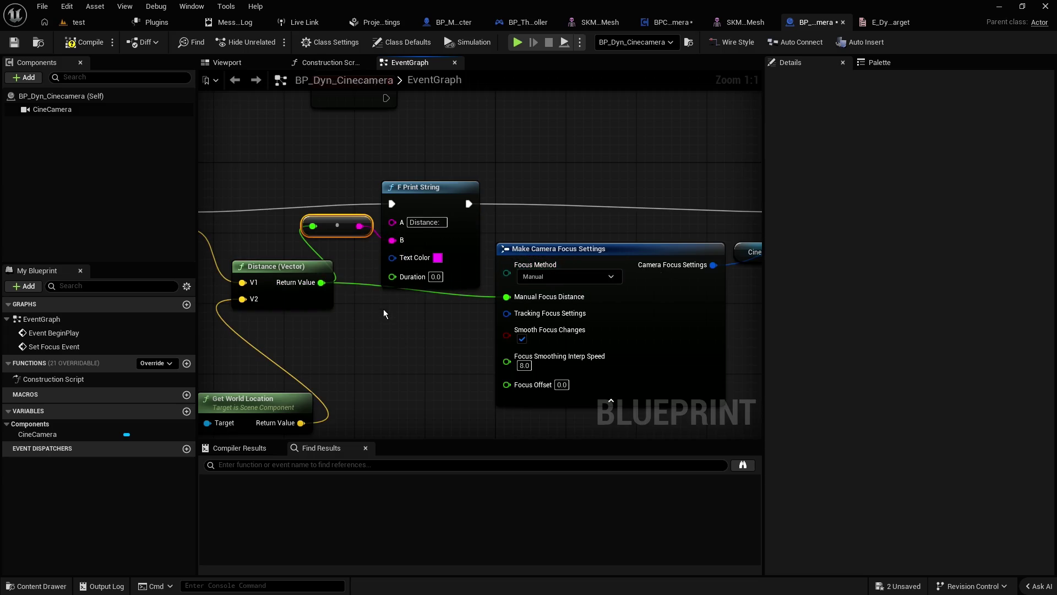
{"action": "left_click", "coordinate": [434, 283]}
{"action": "left_click", "coordinate": [435, 277]}
{"action": "type", "text": "5"}
{"action": "key", "text": "Return"}
Step: Compile the cinecamera blueprint and return to the test level
{"action": "left_click", "coordinate": [75, 43]}
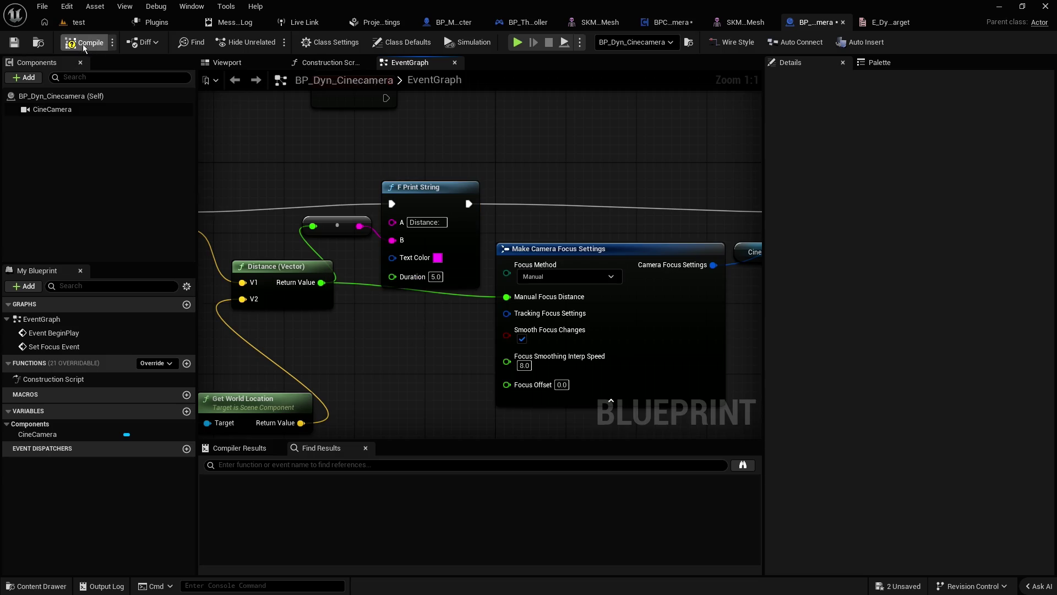
{"action": "mouse_move", "coordinate": [261, 162]}
{"action": "left_mouse_down"}
{"action": "mouse_move", "coordinate": [414, 160]}
{"action": "mouse_move", "coordinate": [322, 87]}
{"action": "left_mouse_up"}
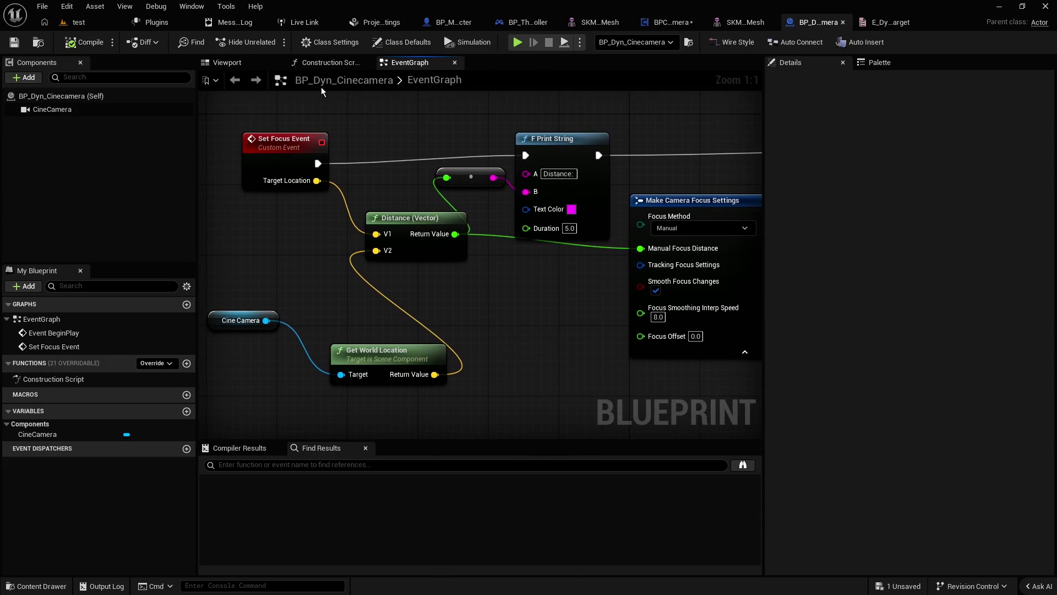
{"action": "left_click", "coordinate": [89, 22]}
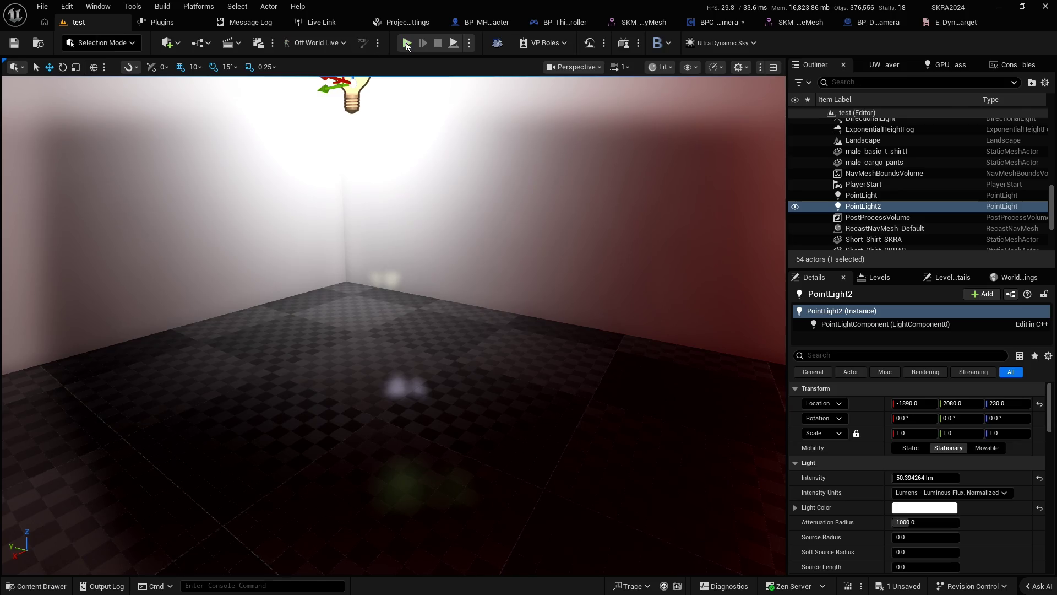
{"action": "left_click", "coordinate": [406, 43]}
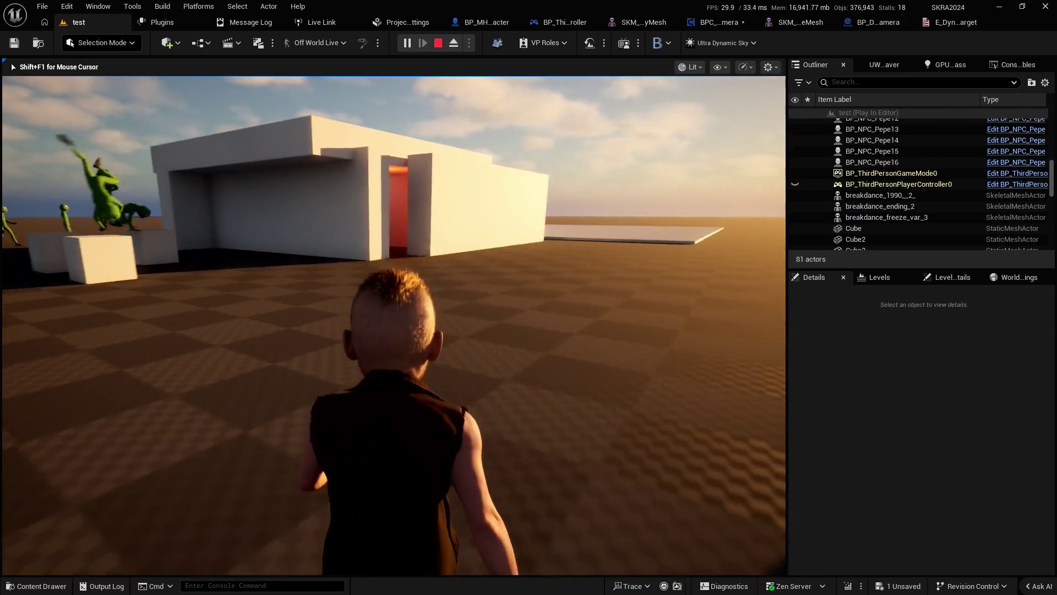
{"action": "key", "text": "w"}
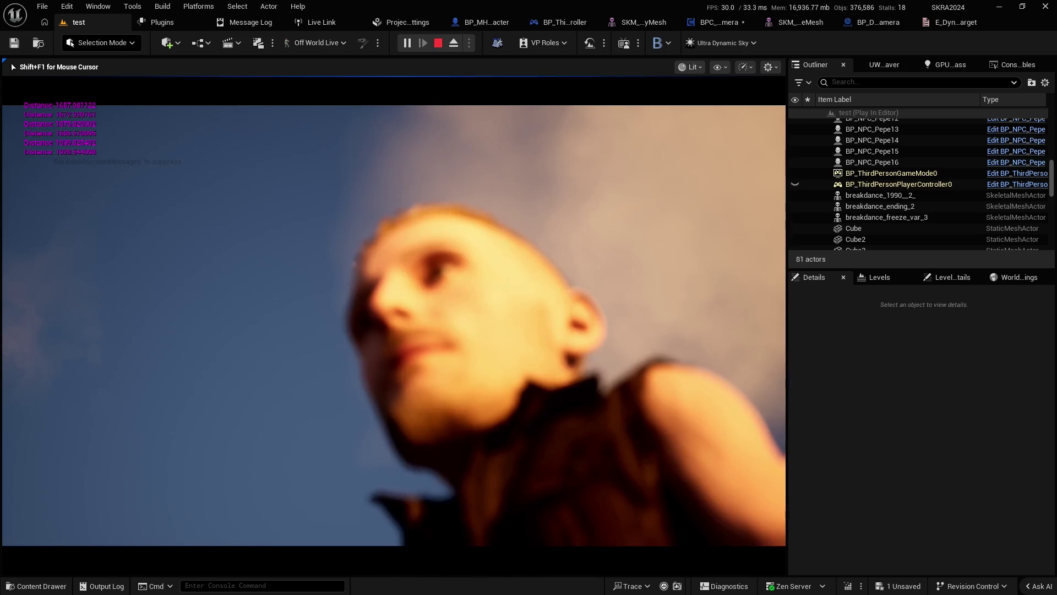
{"action": "key", "text": "Escape"}
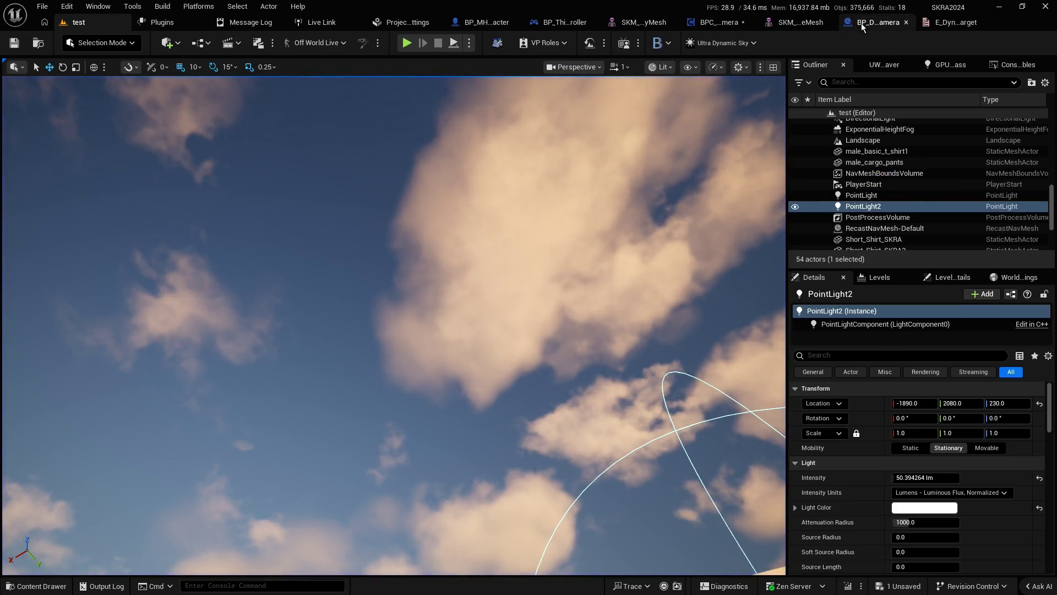
Step: In BP_Dyn_Cinecamera, try a Vector Length node on Target Location, then undo it
{"action": "left_click", "coordinate": [878, 22]}
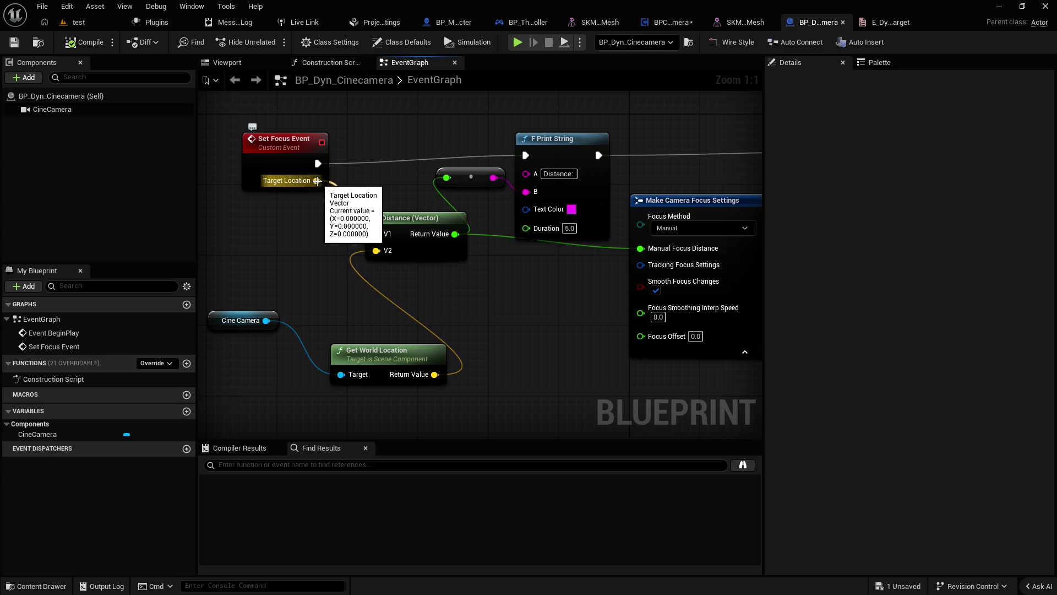
{"action": "left_click_drag", "start_coordinate": [318, 180], "coordinate": [495, 297]}
{"action": "type", "text": "leng"}
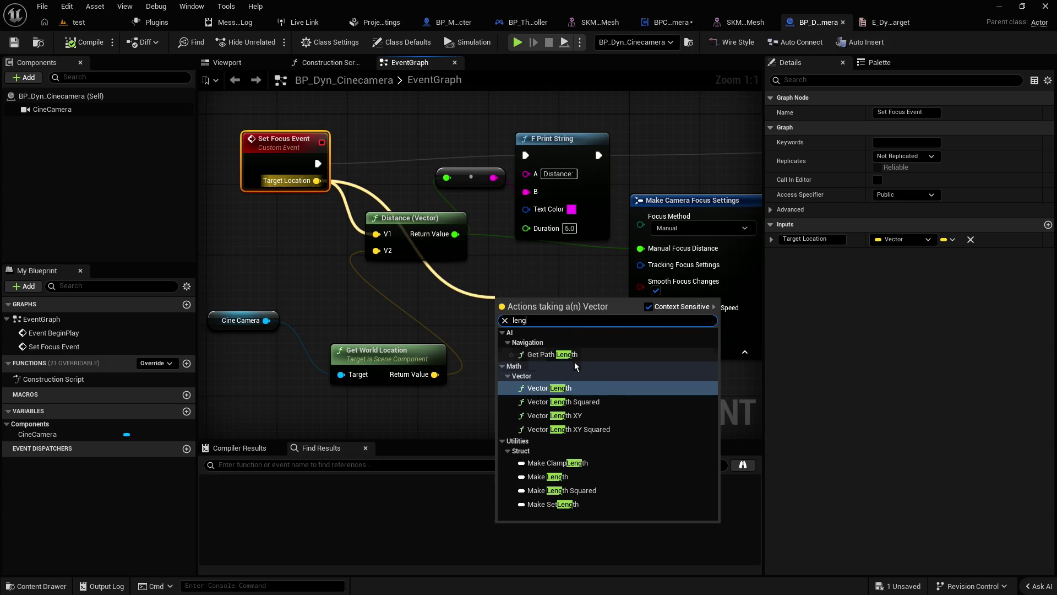
{"action": "left_click", "coordinate": [578, 388]}
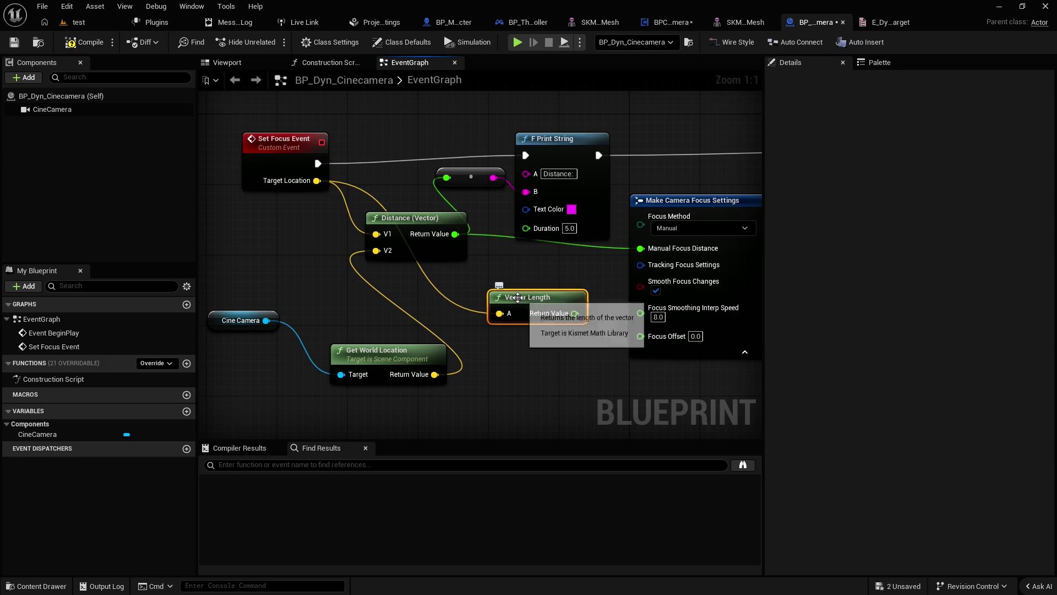
{"action": "key", "text": "ctrl+z"}
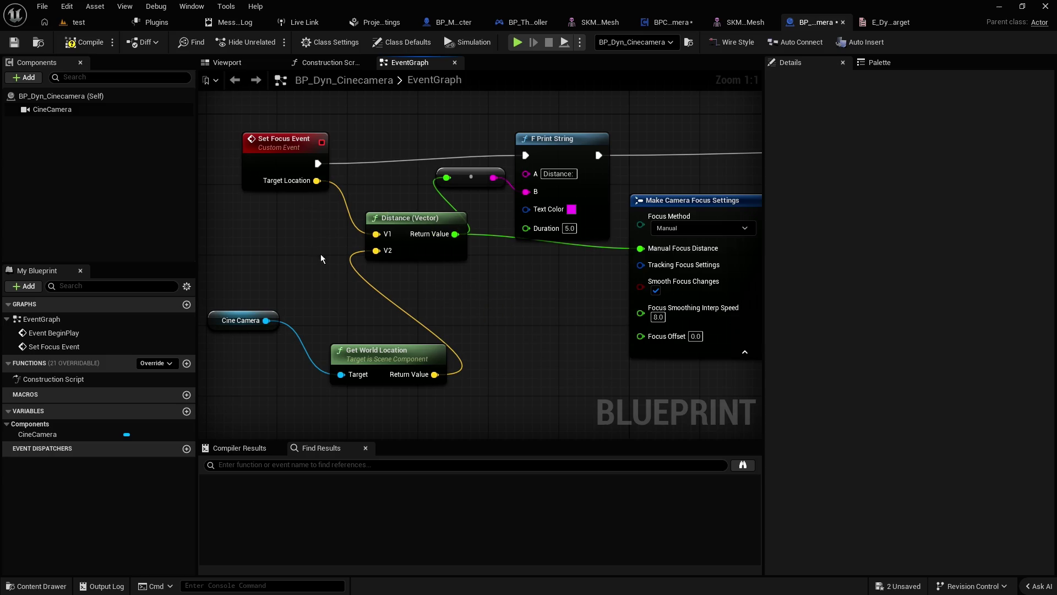
Step: Move the Cine Camera and Get World Location nodes further left of Distance
{"action": "left_click_drag", "start_coordinate": [391, 356], "coordinate": [374, 315]}
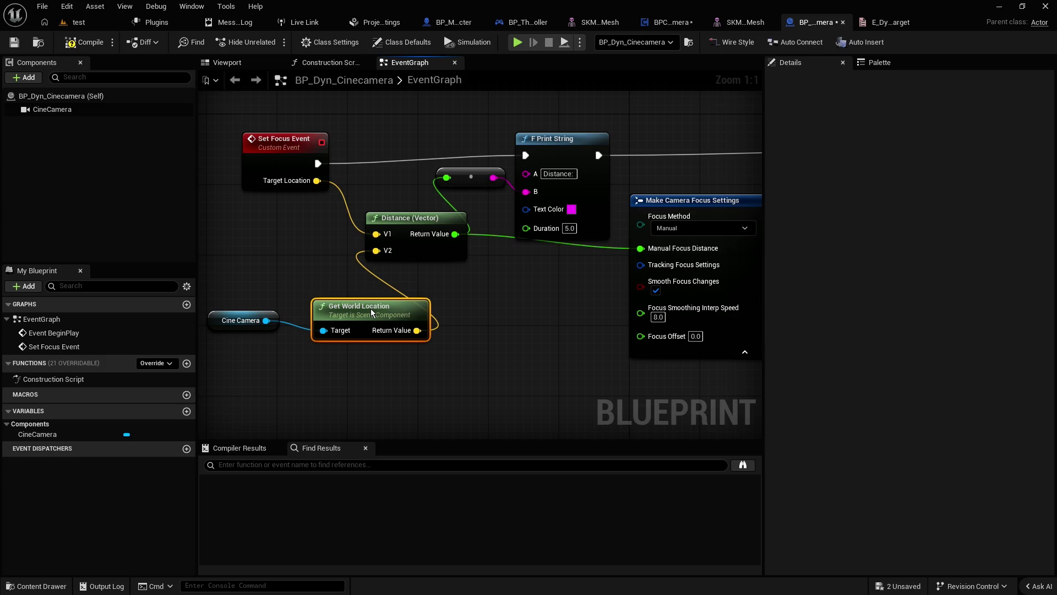
{"action": "left_click", "coordinate": [305, 259]}
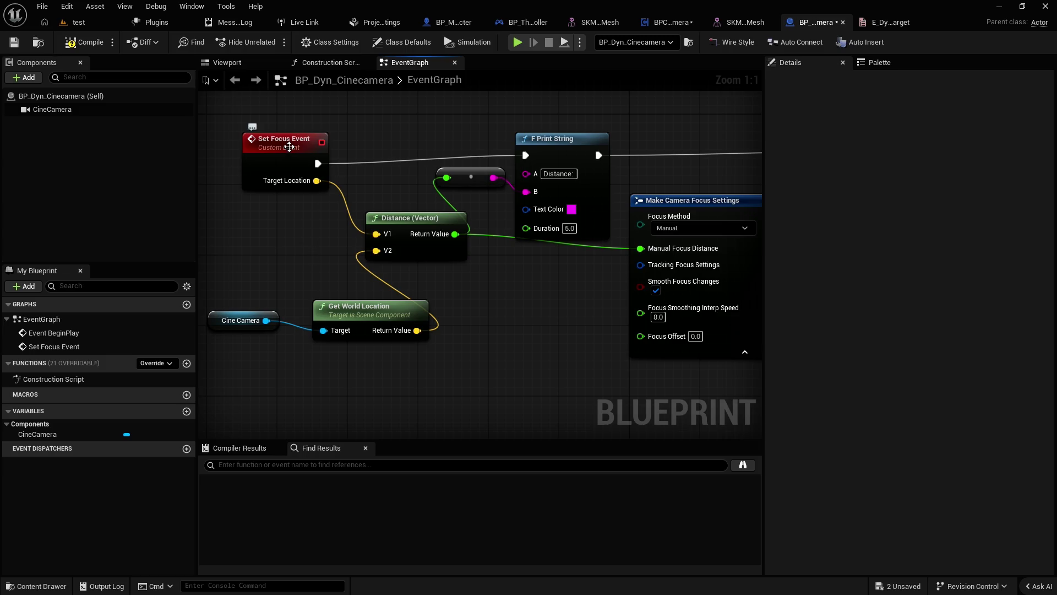
{"action": "left_click_drag", "start_coordinate": [317, 181], "coordinate": [334, 230]}
{"action": "type", "text": "-"}
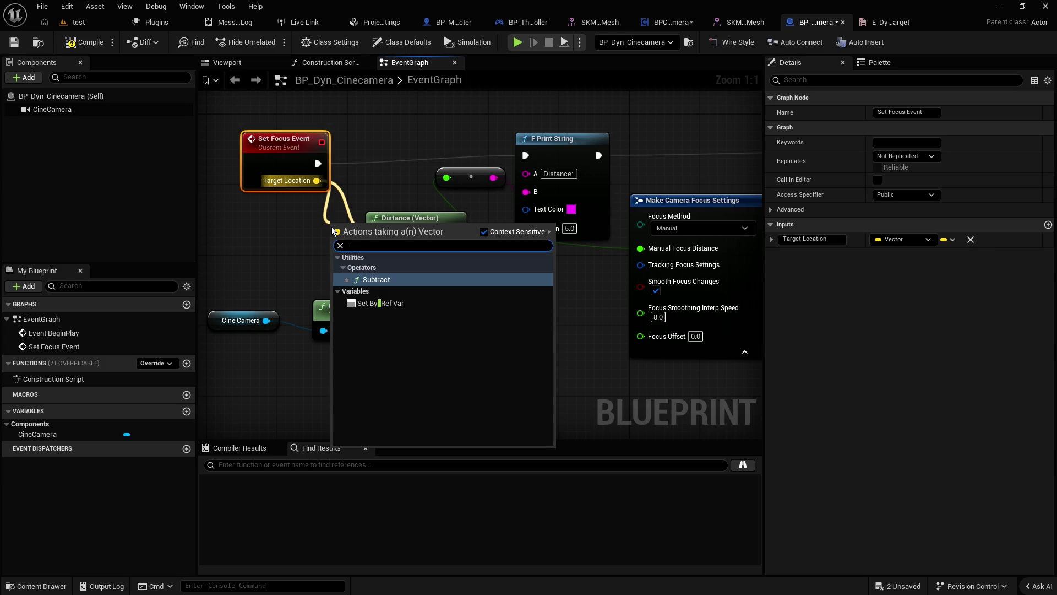
{"action": "left_click", "coordinate": [298, 228]}
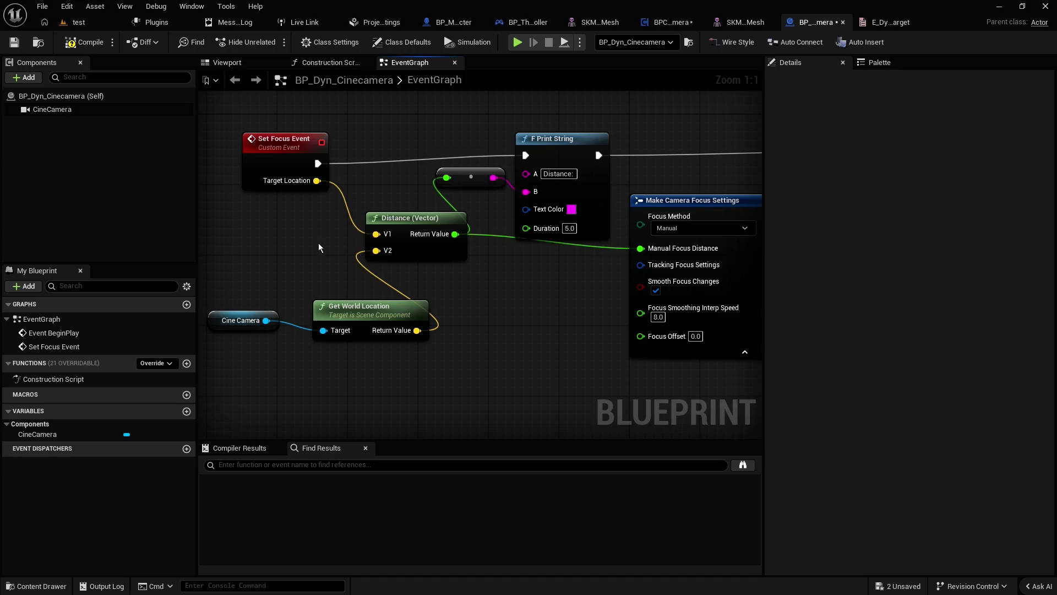
{"action": "left_click_drag", "start_coordinate": [365, 350], "coordinate": [212, 311]}
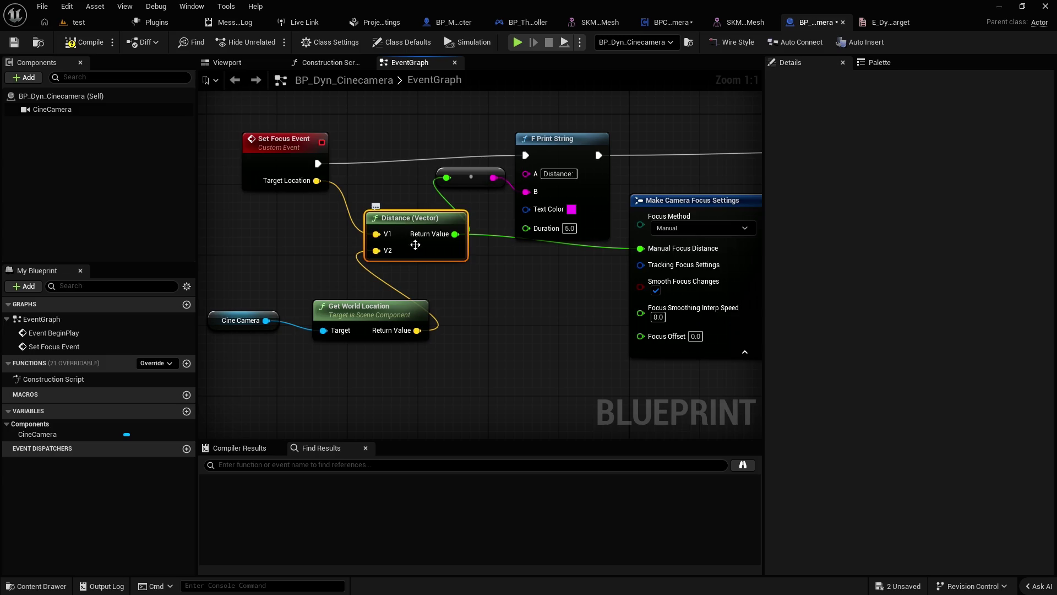
{"action": "left_click_drag", "start_coordinate": [325, 317], "coordinate": [212, 302]}
Step: Wire Target Location into V2 and camera world location into V1, then compile
{"action": "left_click_drag", "start_coordinate": [317, 181], "coordinate": [385, 250]}
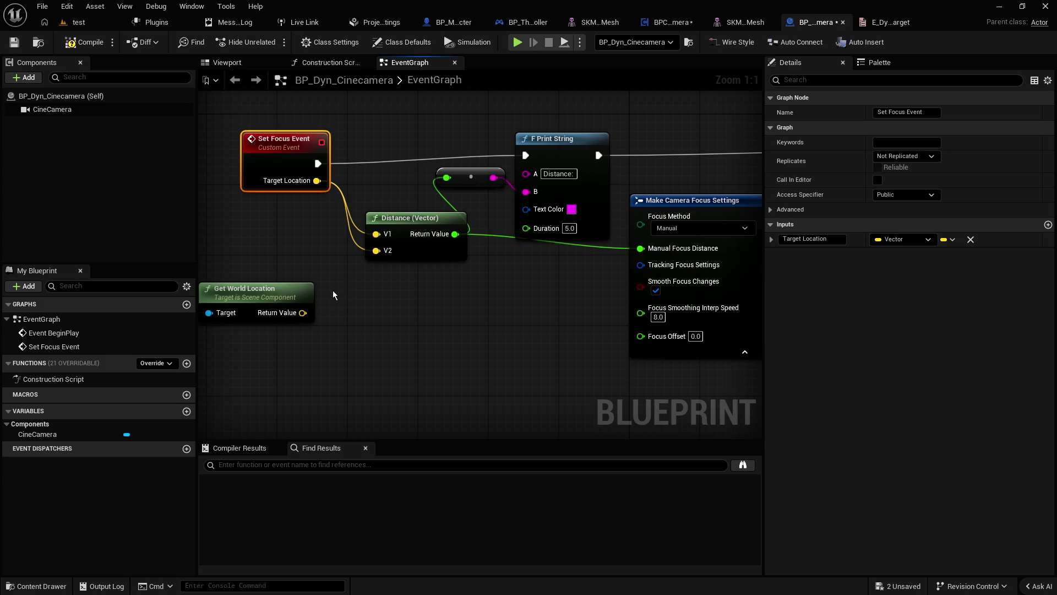
{"action": "left_click_drag", "start_coordinate": [303, 313], "coordinate": [377, 234]}
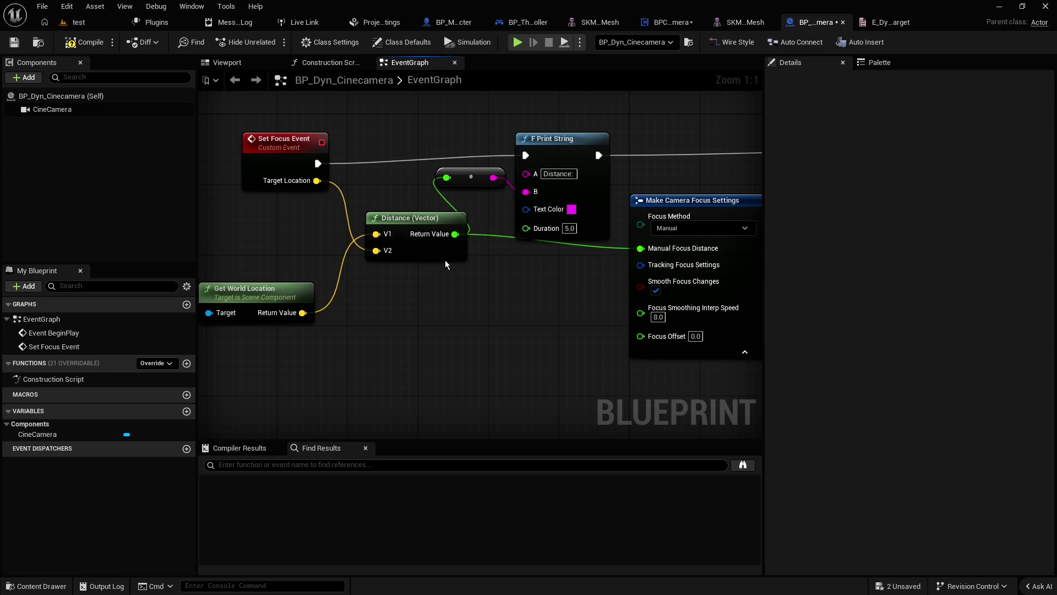
{"action": "left_click", "coordinate": [82, 46]}
{"action": "left_click", "coordinate": [77, 22]}
{"action": "left_click_drag", "start_coordinate": [449, 157], "coordinate": [459, 159]}
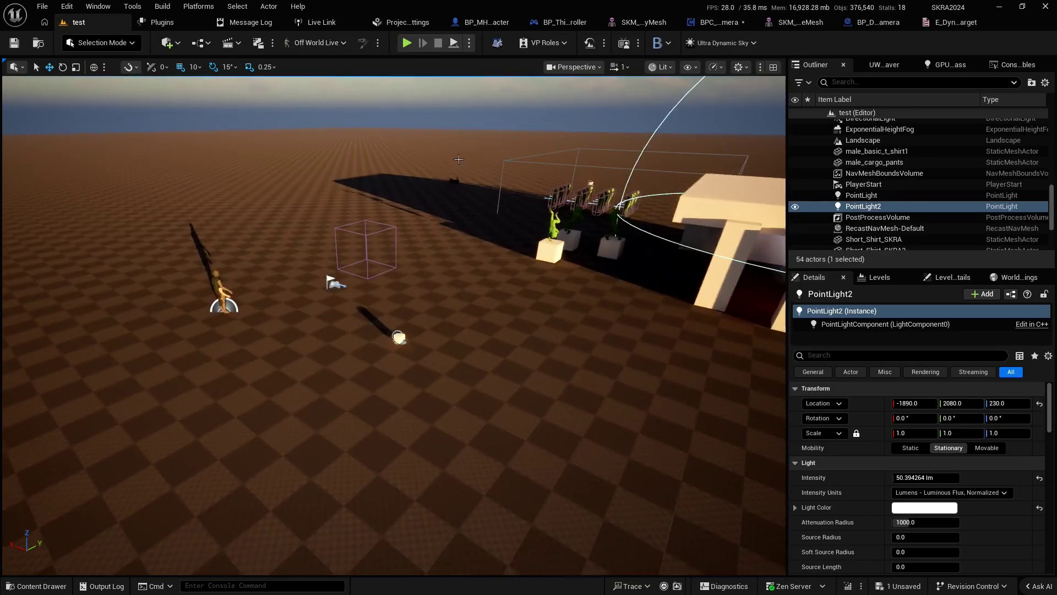
Step: Move the PlayerStart behind the building, run a play test, then stop and reopen BP_Dyn_Cinecamera's graph
{"action": "left_click", "coordinate": [335, 281]}
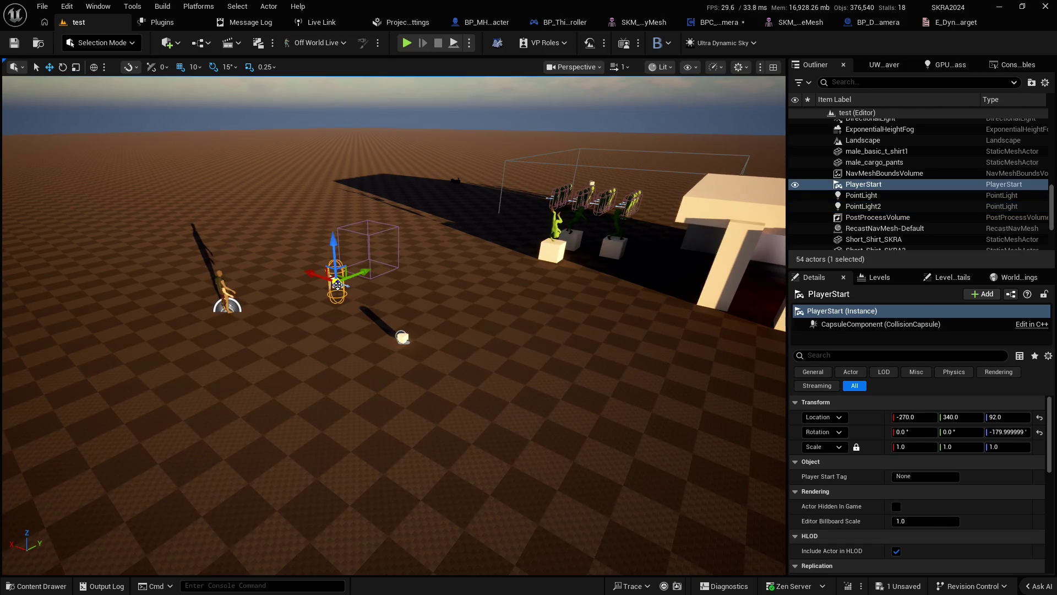
{"action": "left_click_drag", "start_coordinate": [341, 277], "coordinate": [774, 270]}
{"action": "left_click", "coordinate": [408, 44]}
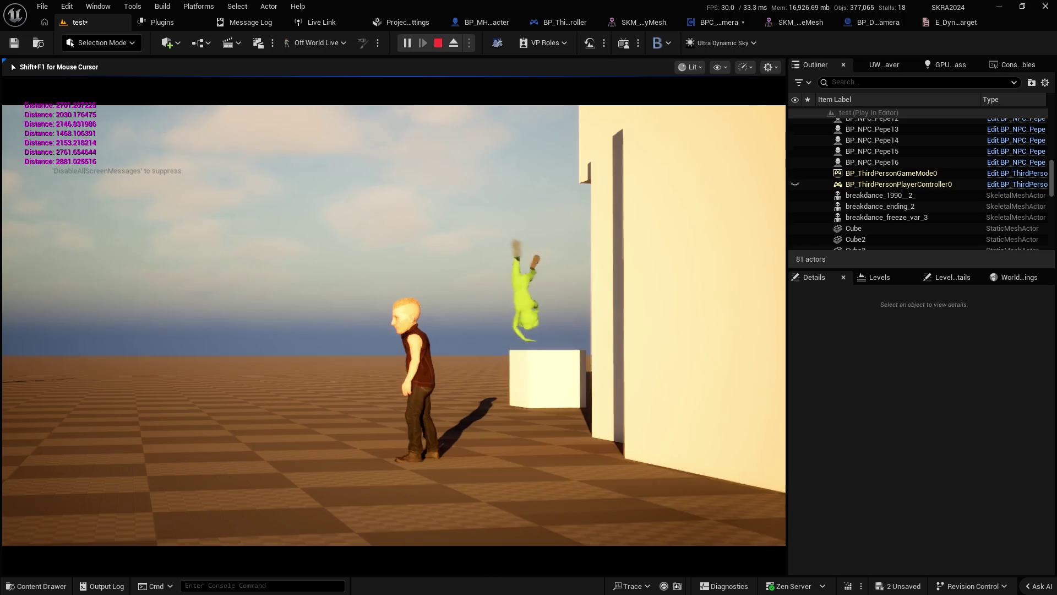
{"action": "key", "text": "Escape"}
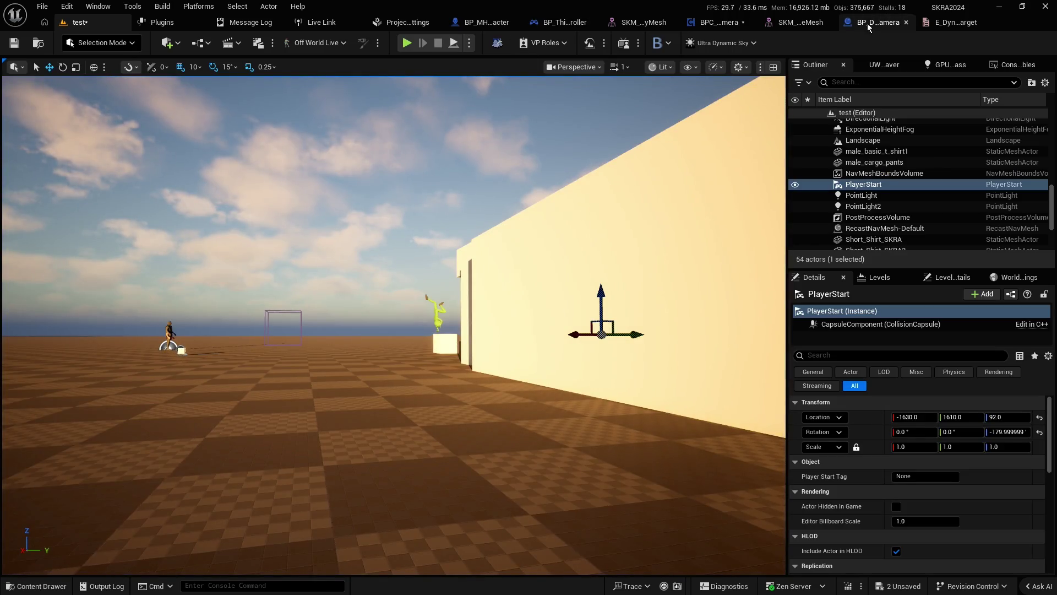
{"action": "left_click", "coordinate": [872, 27]}
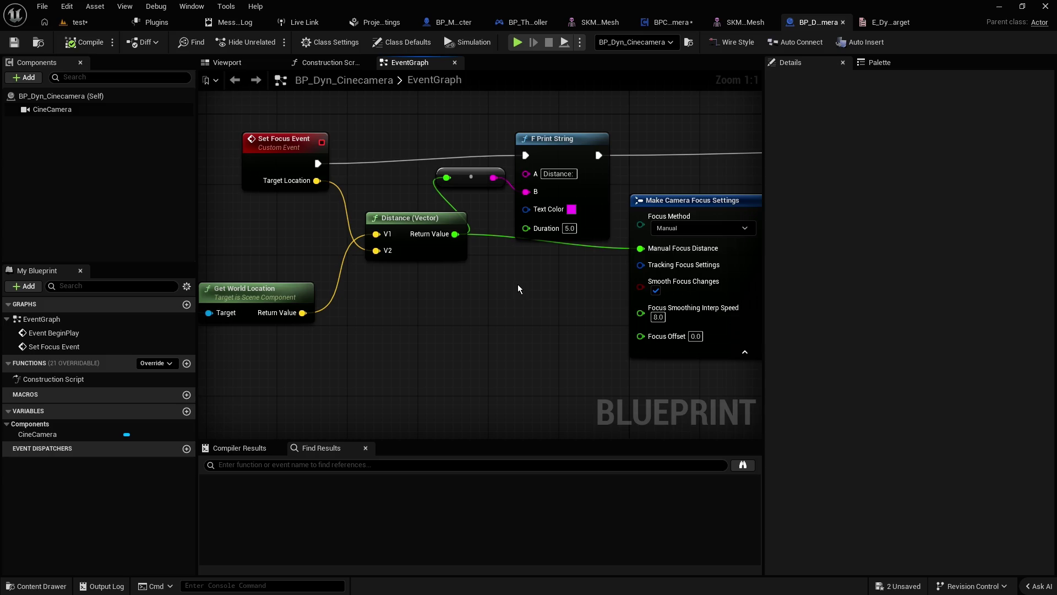
{"action": "left_click", "coordinate": [78, 22]}
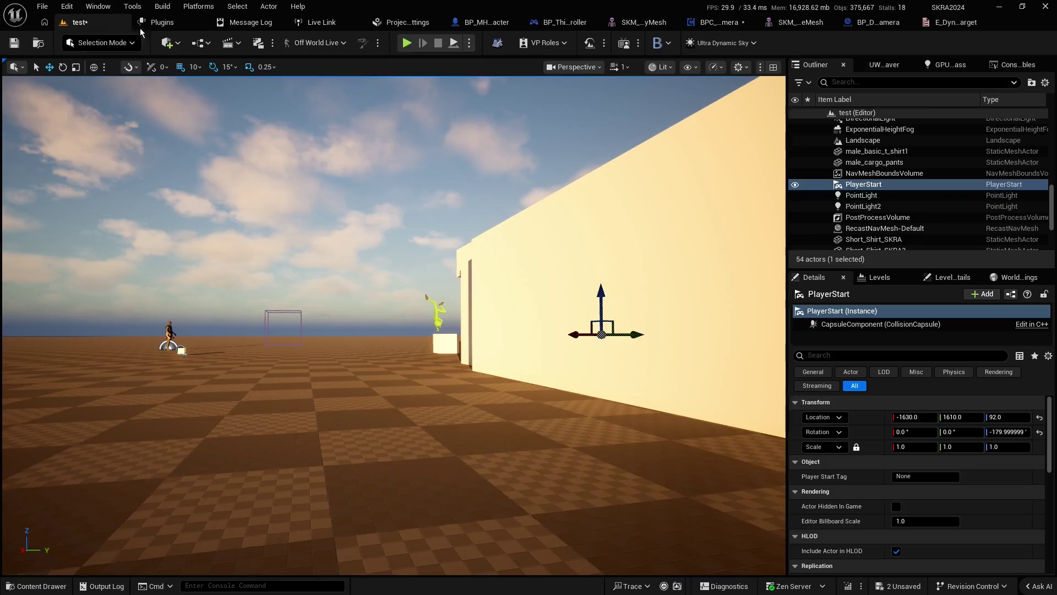
{"action": "key", "text": "alt+p"}
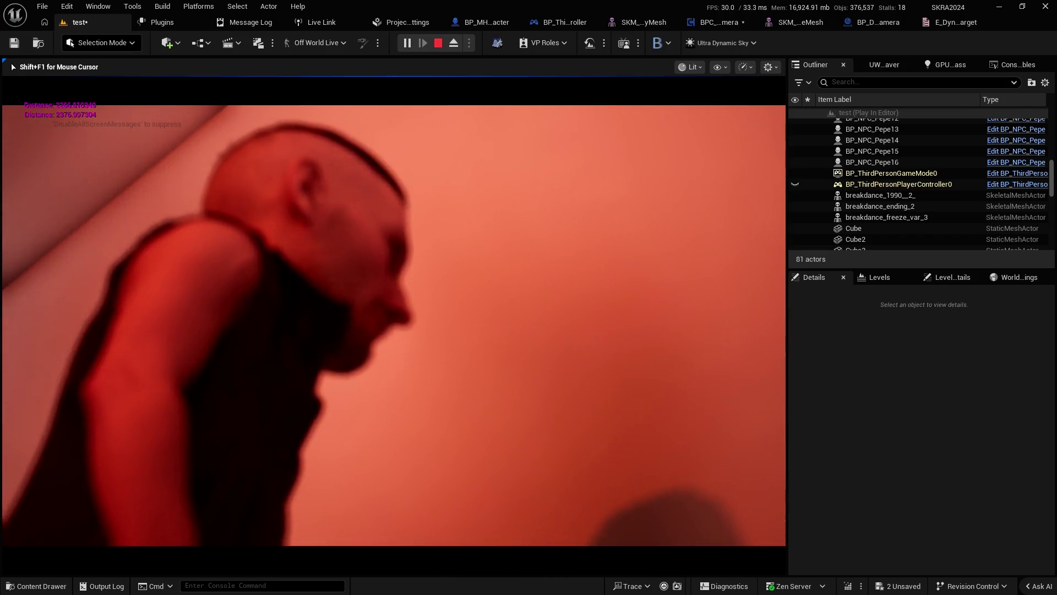
{"action": "key", "text": "Escape"}
{"action": "left_click", "coordinate": [877, 22]}
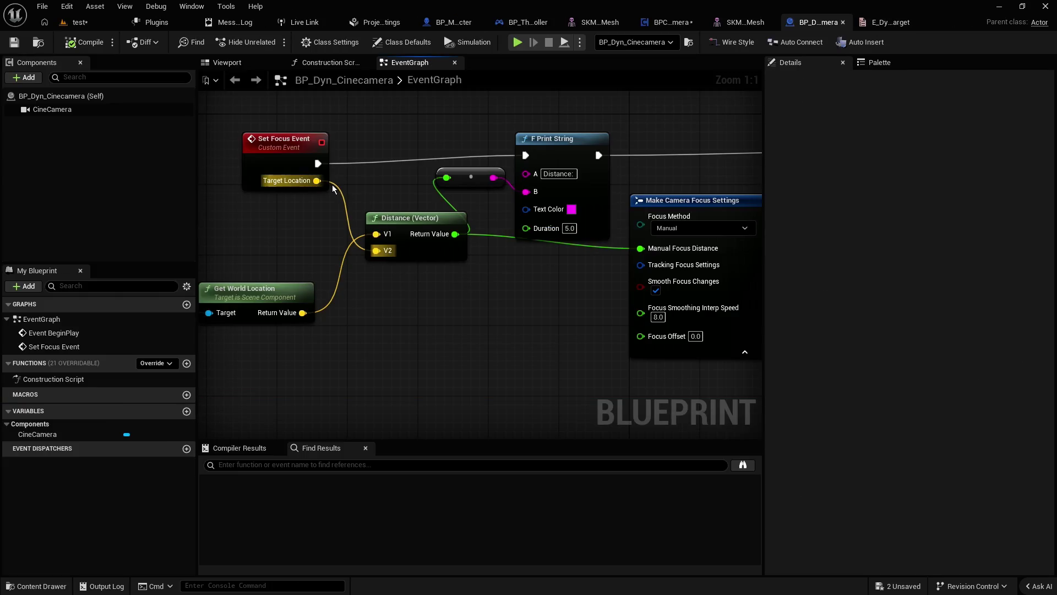
Step: Wire Target Location into Print String through an auto-created text conversion, then switch to BPC_DynamicCamera
{"action": "left_click_drag", "start_coordinate": [527, 195], "coordinate": [523, 191]}
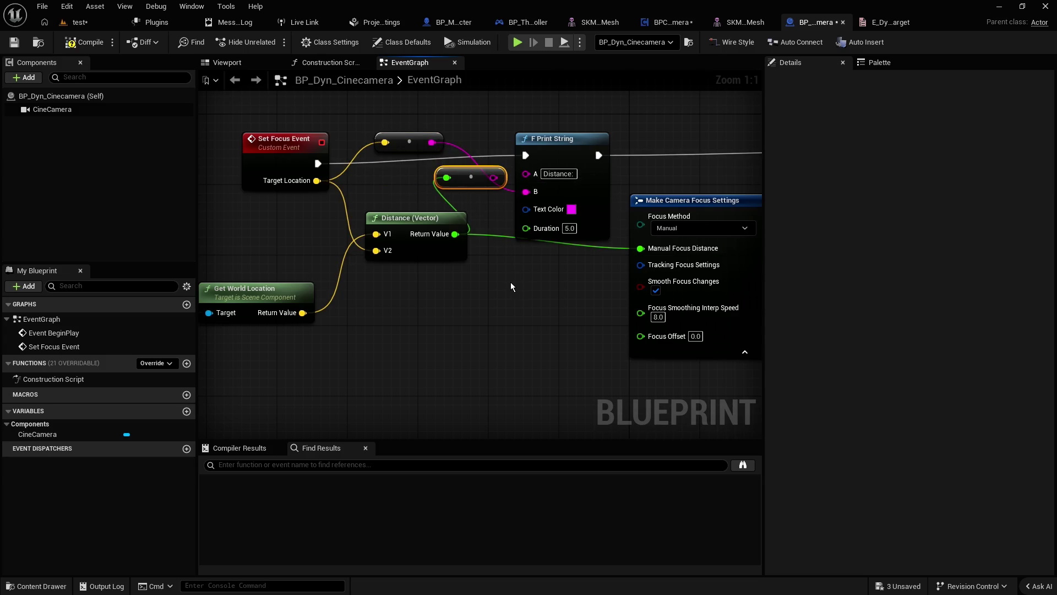
{"action": "left_click", "coordinate": [526, 22]}
{"action": "left_click", "coordinate": [636, 24]}
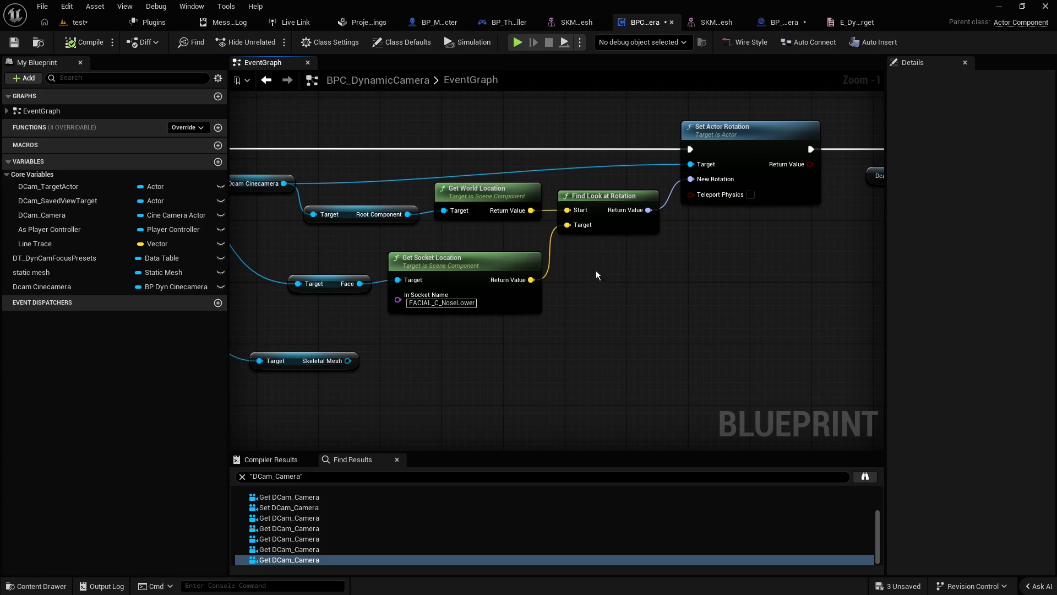
Step: Connect the FACIAL_C_NoseLower Get Socket Location output to Set Focus Event's Target Location
{"action": "scroll", "coordinate": [596, 285], "scroll_direction": "down", "scroll_amount": 2}
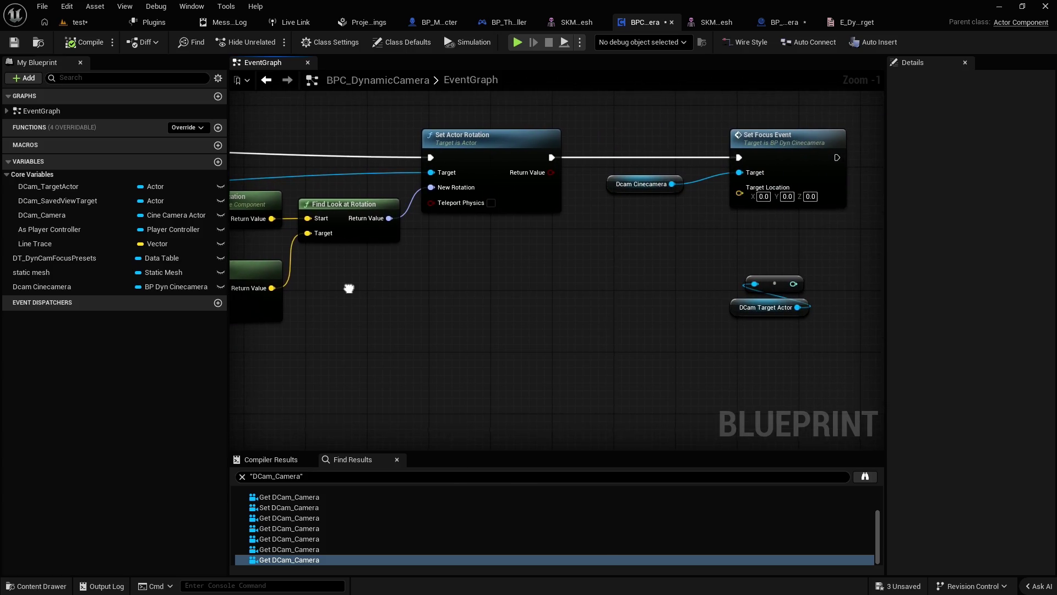
{"action": "right_click", "coordinate": [362, 289]}
{"action": "left_click", "coordinate": [373, 283]}
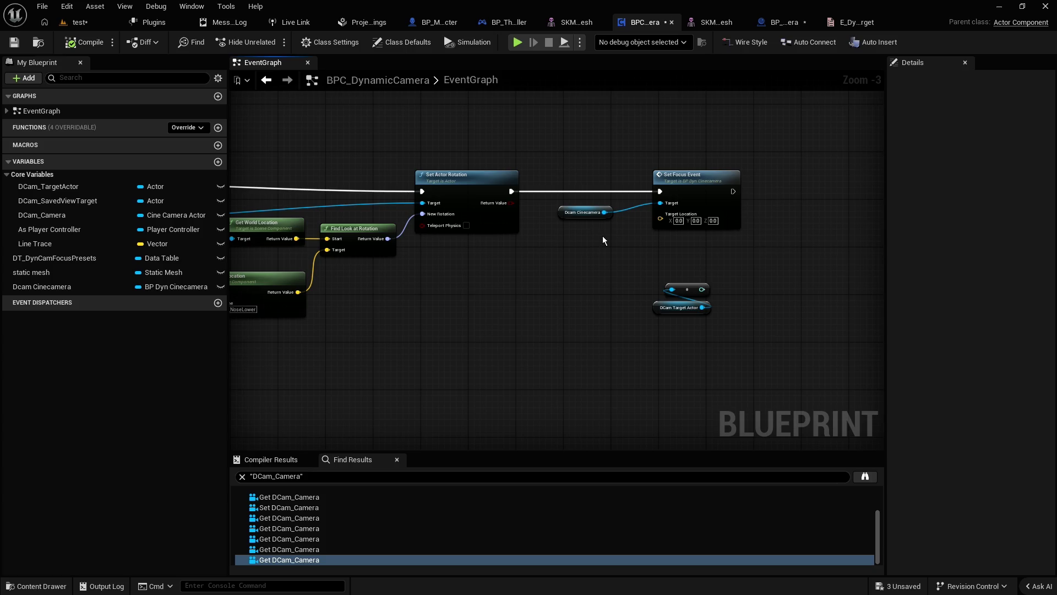
{"action": "right_click", "coordinate": [684, 251]}
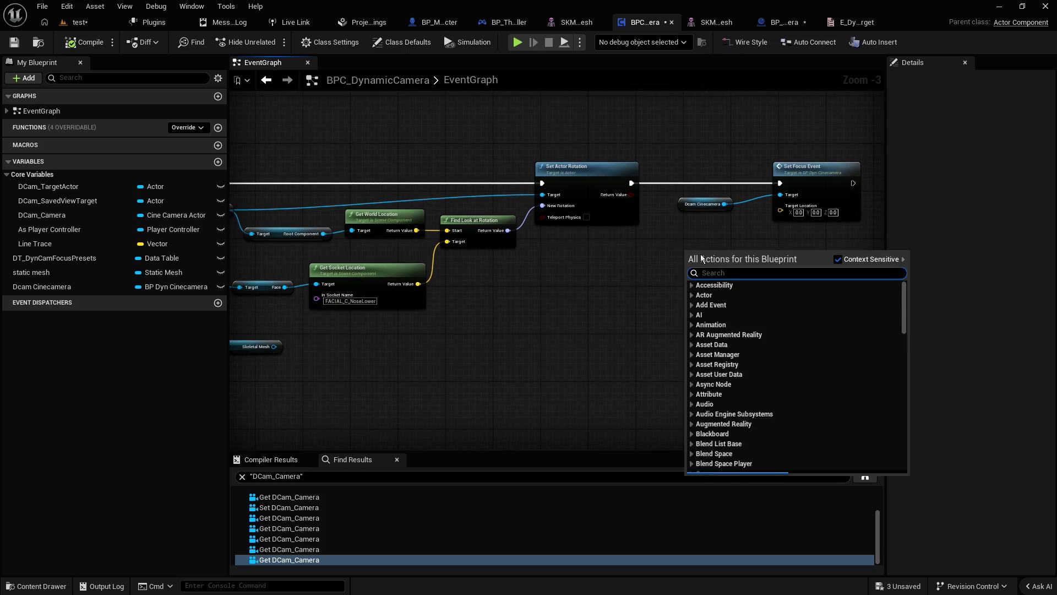
{"action": "left_click", "coordinate": [621, 270]}
{"action": "left_click_drag", "start_coordinate": [421, 287], "coordinate": [782, 211]}
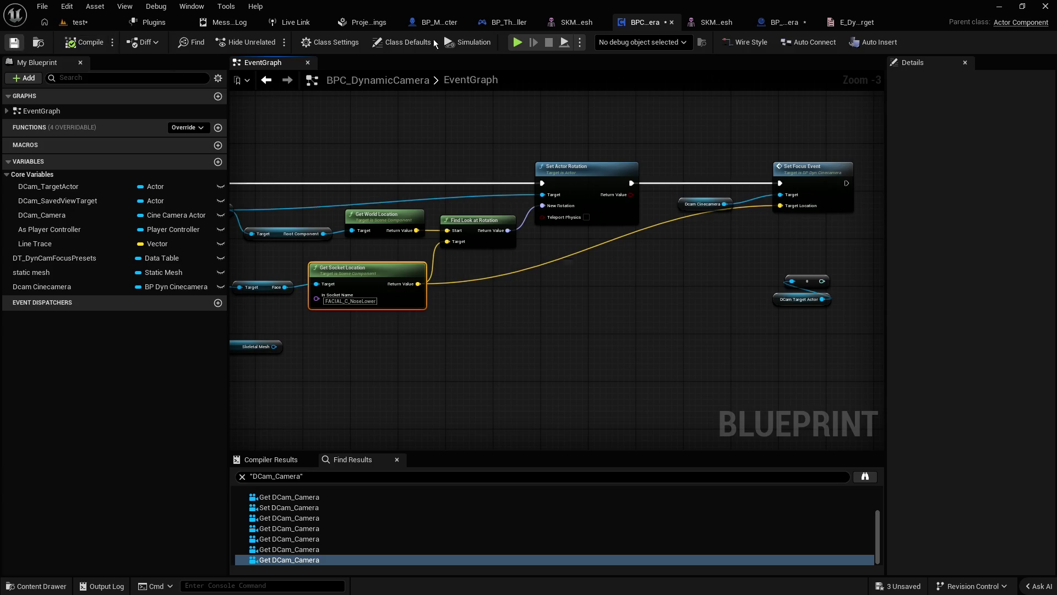
Step: In BP_Dyn_Cinecamera, wire Target Location into Distance's V1, then save
{"action": "left_click", "coordinate": [787, 25]}
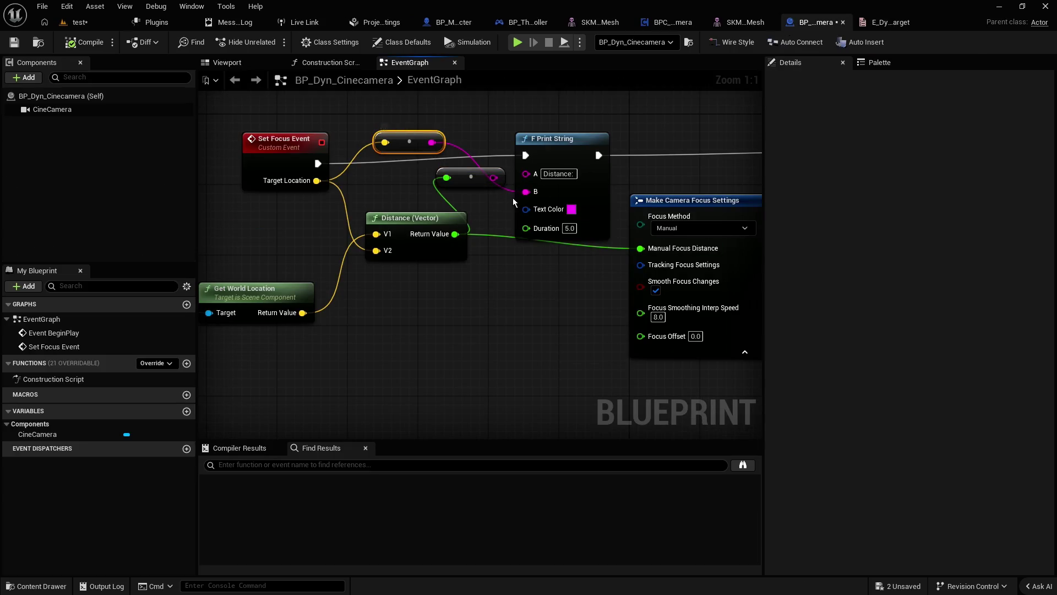
{"action": "mouse_move", "coordinate": [317, 181]}
{"action": "left_mouse_down"}
{"action": "mouse_move", "coordinate": [370, 234]}
{"action": "mouse_move", "coordinate": [303, 313]}
{"action": "left_mouse_up"}
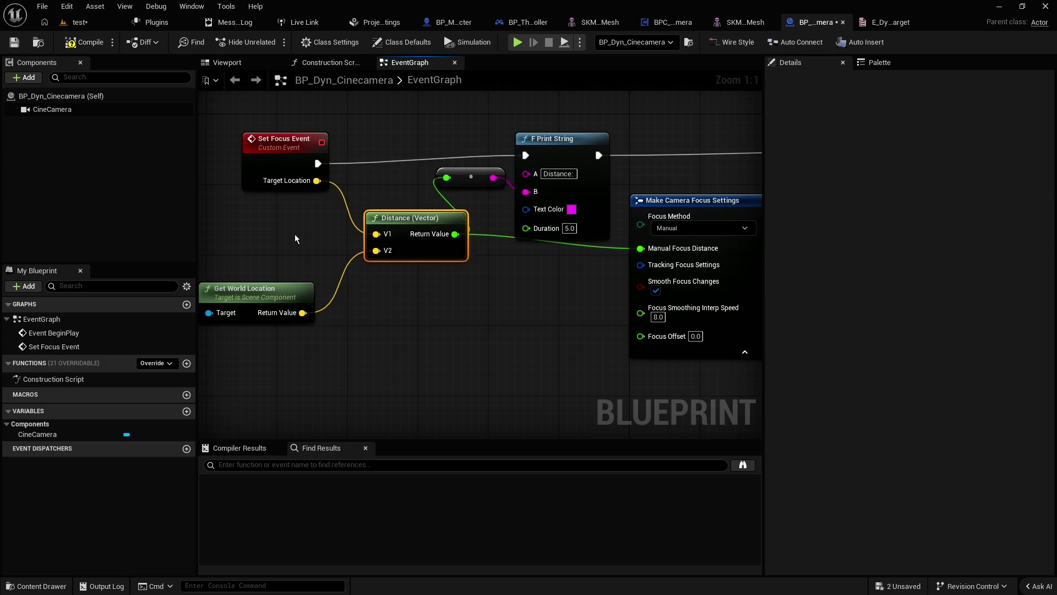
{"action": "left_click", "coordinate": [13, 42]}
{"action": "left_click", "coordinate": [82, 23]}
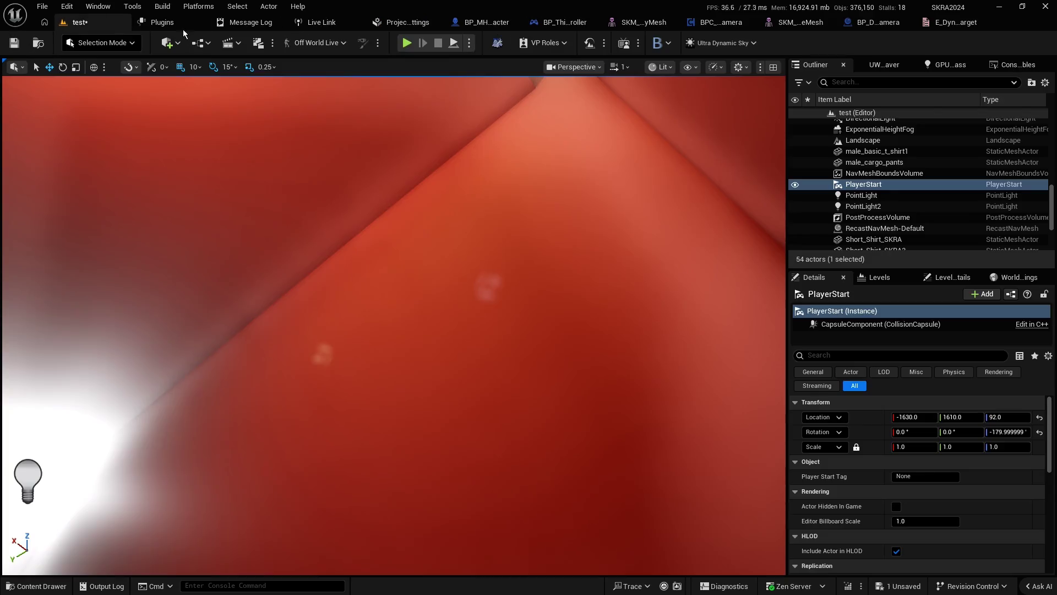
{"action": "left_click", "coordinate": [409, 44]}
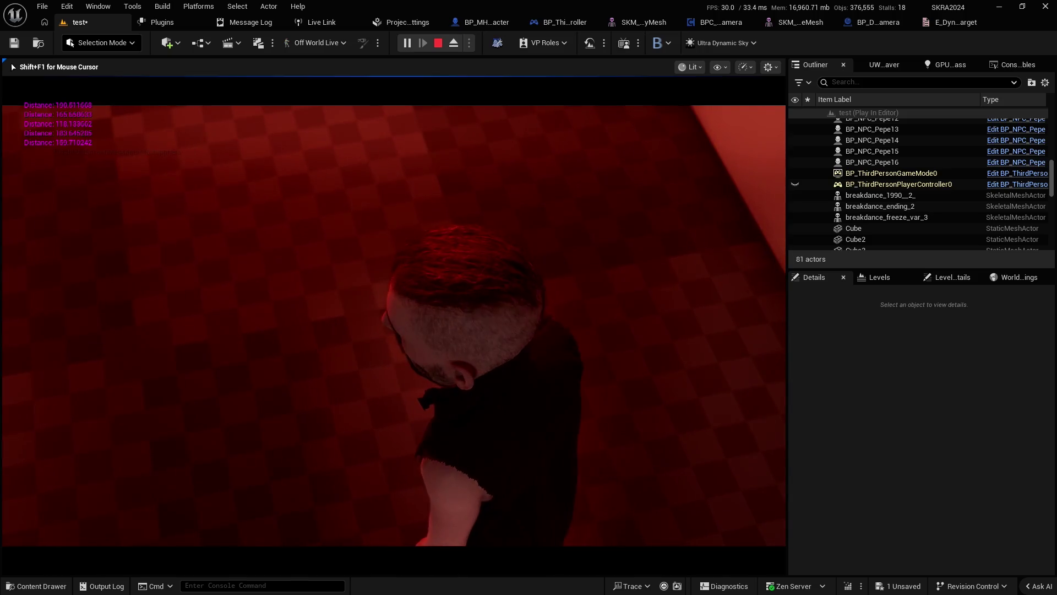
{"action": "key", "text": "F11"}
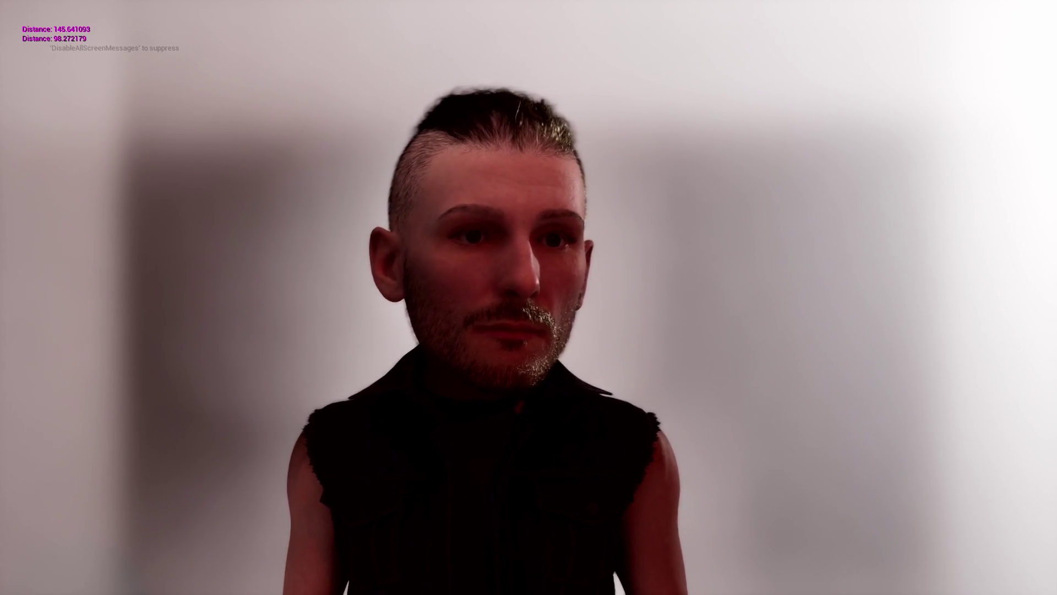
{"action": "key", "text": "Escape"}
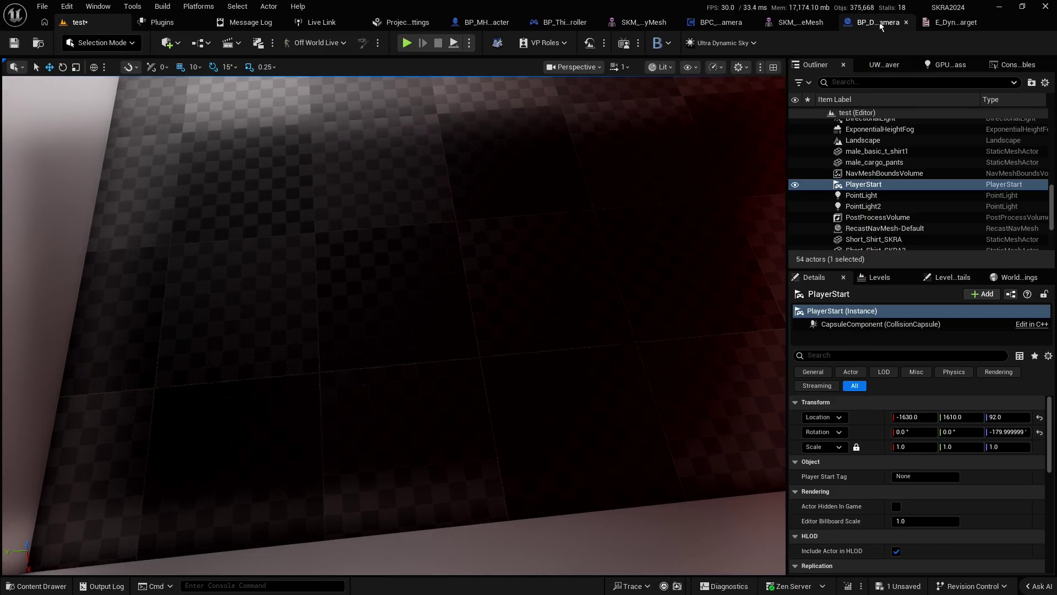
Step: Inspect the CineCamera component's lens and focus settings, then play the test level with Alt+P
{"action": "left_click", "coordinate": [880, 22]}
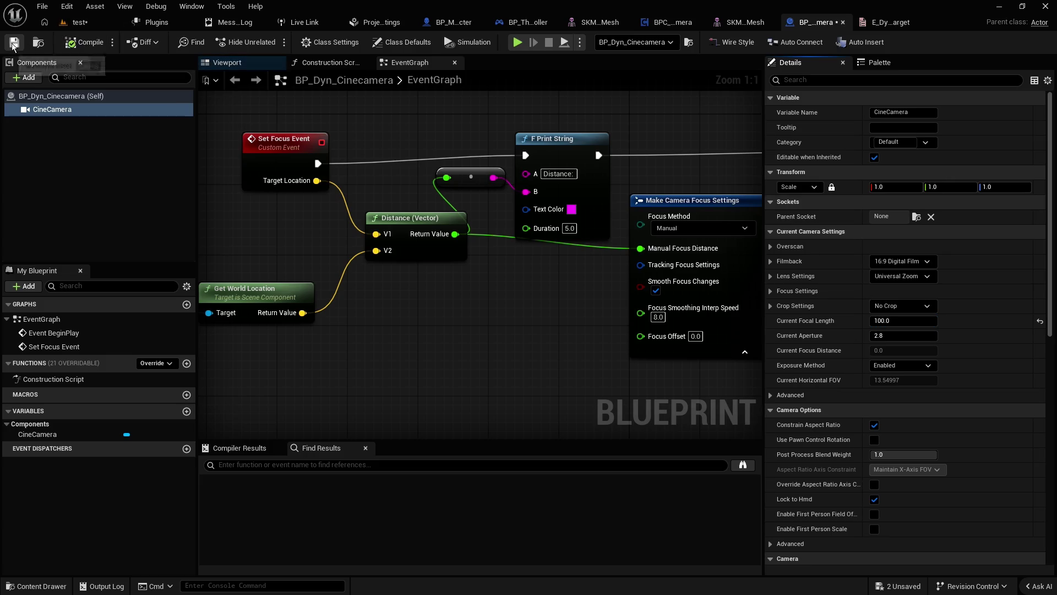
{"action": "left_click", "coordinate": [80, 22]}
{"action": "key", "text": "alt+p"}
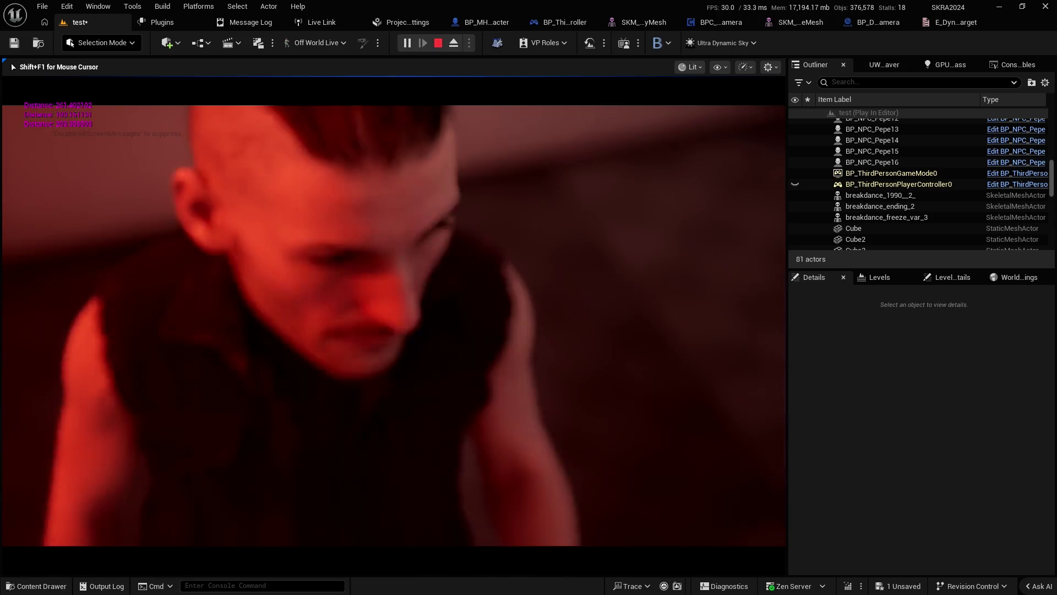
Step: Expand the running Play In Editor viewport to immersive full screen with F11
{"action": "key", "text": "F11"}
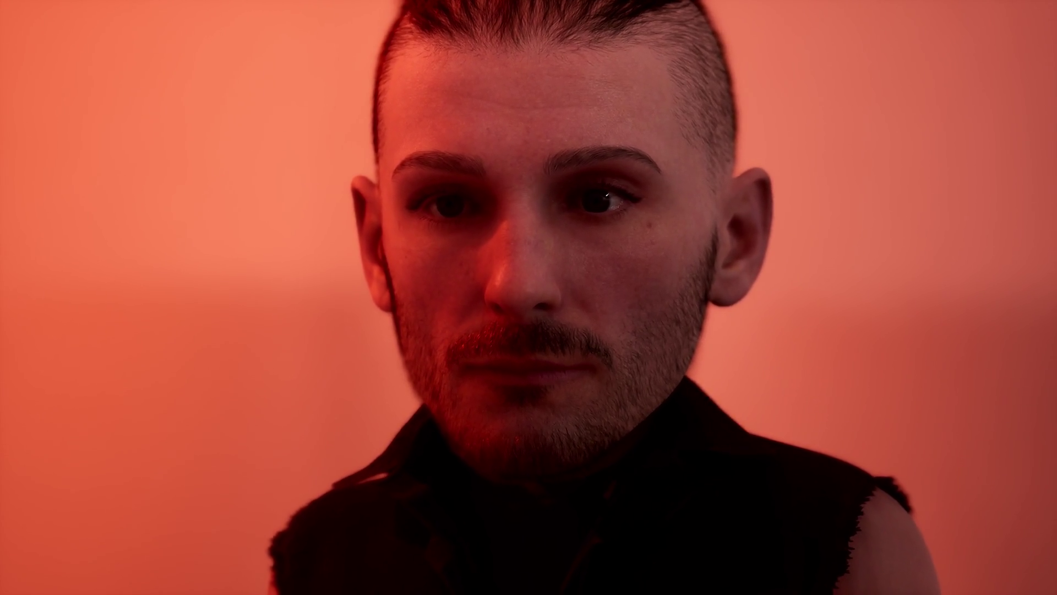
Step: Launch CamooZ from the Windows search
{"action": "key", "text": "alt+Tab"}
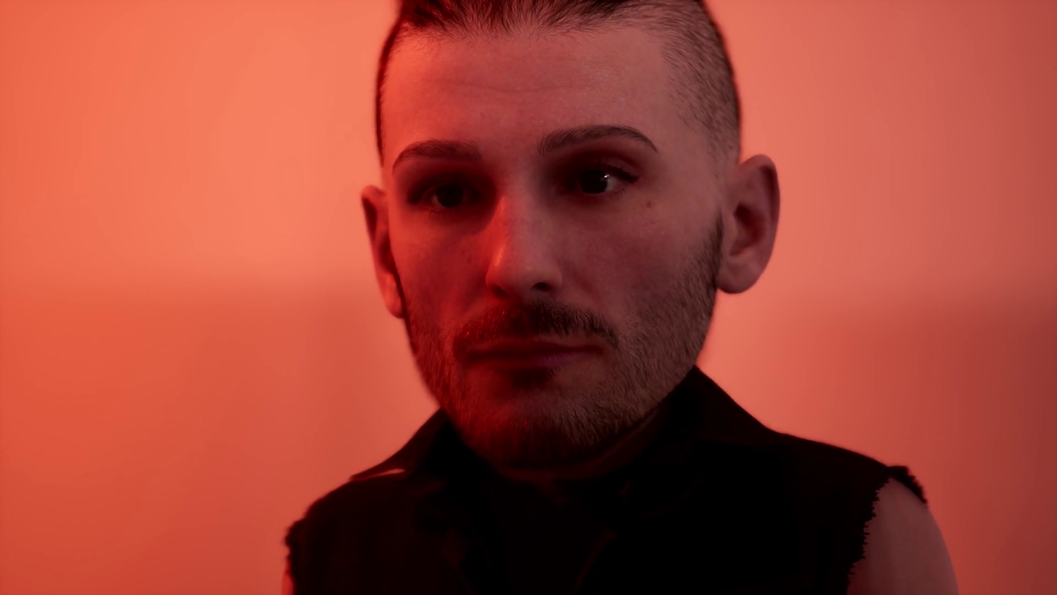
{"action": "key", "text": "super"}
{"action": "type", "text": "camo"}
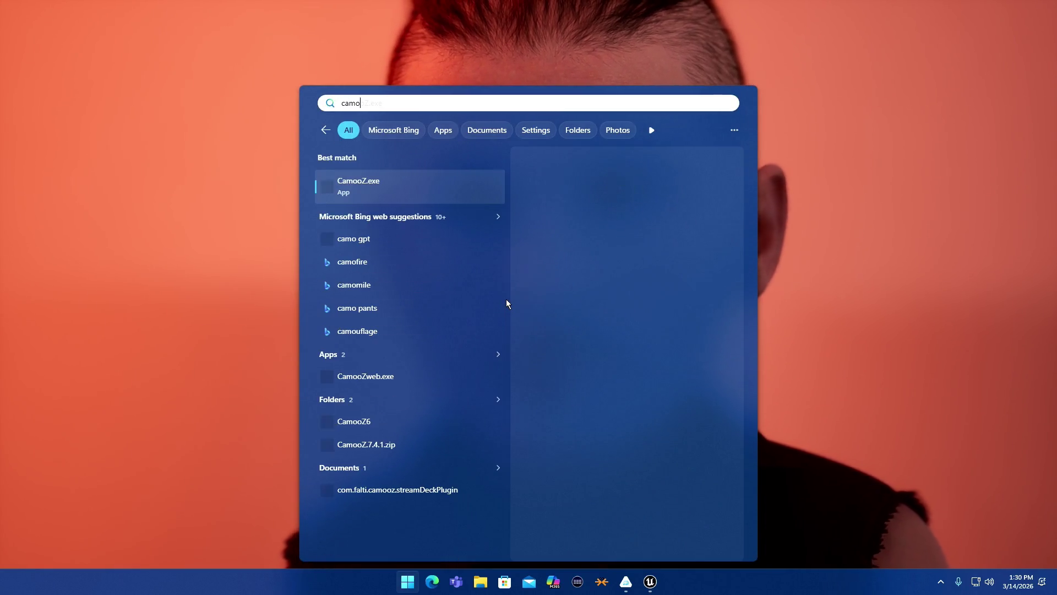
{"action": "key", "text": "Return"}
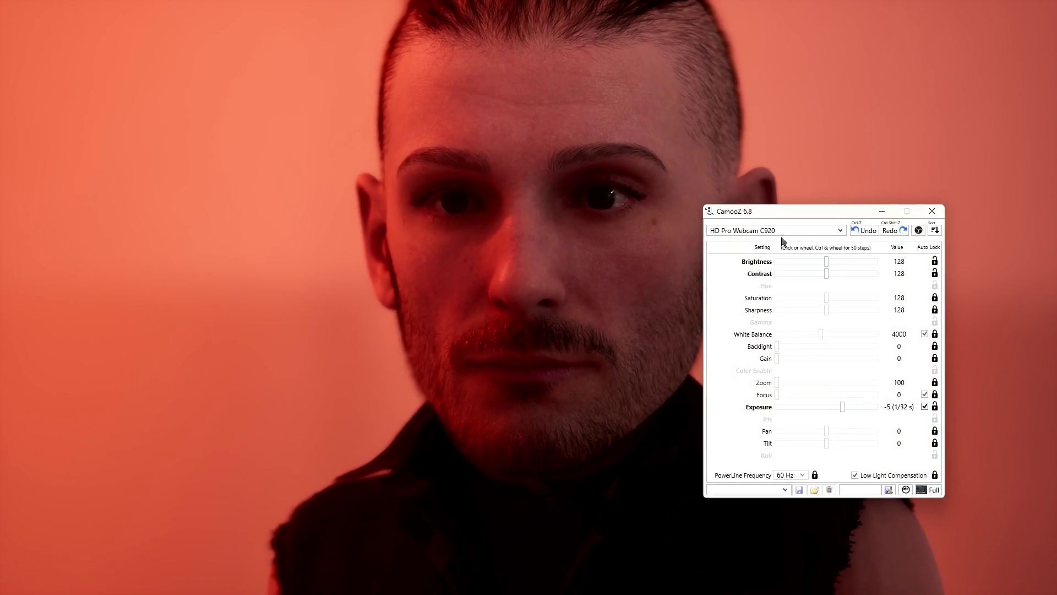
Step: Apply the C920 preset to the HD Pro Webcam C920, then exit Unreal's immersive mode
{"action": "left_click", "coordinate": [785, 489]}
{"action": "left_click", "coordinate": [737, 500]}
{"action": "left_click", "coordinate": [816, 490]}
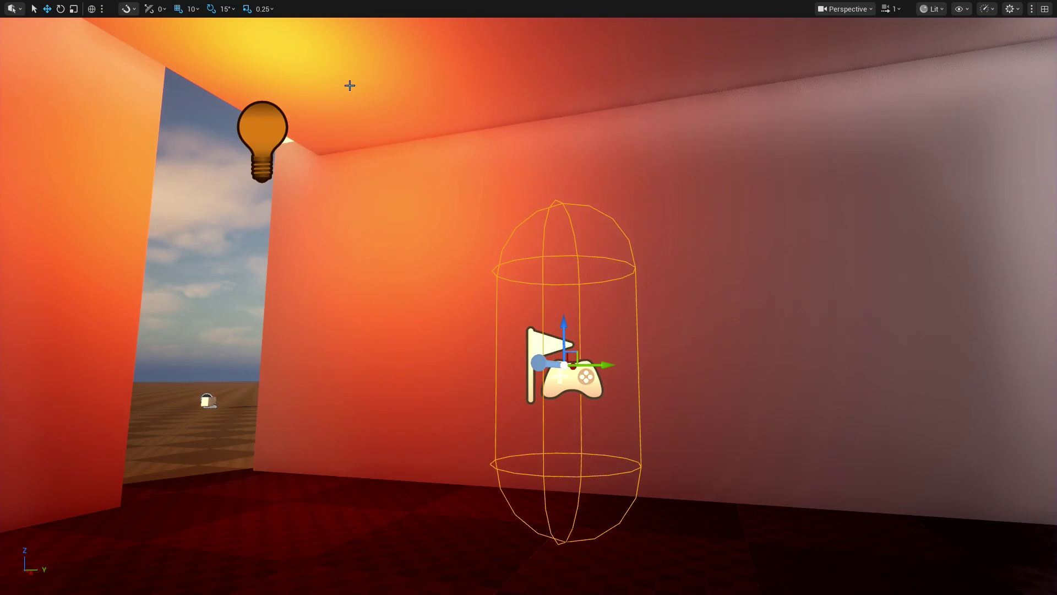
{"action": "key", "text": "F11"}
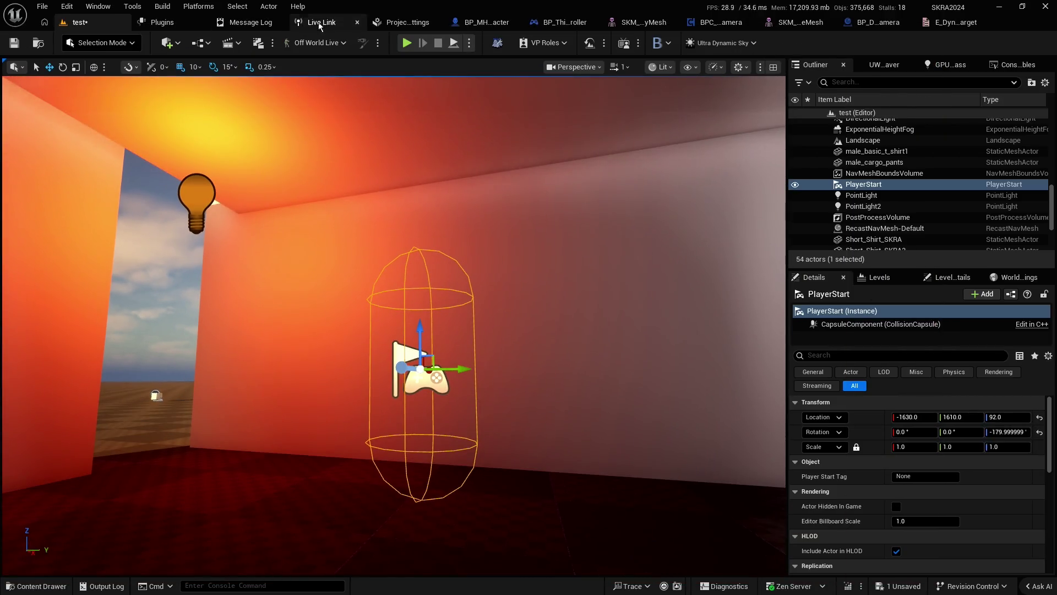
Step: Add a MetaHuman (Video) Live Link source for the HD Pro Webcam C920 and select its subject name
{"action": "left_click", "coordinate": [320, 22]}
{"action": "left_click", "coordinate": [477, 65]}
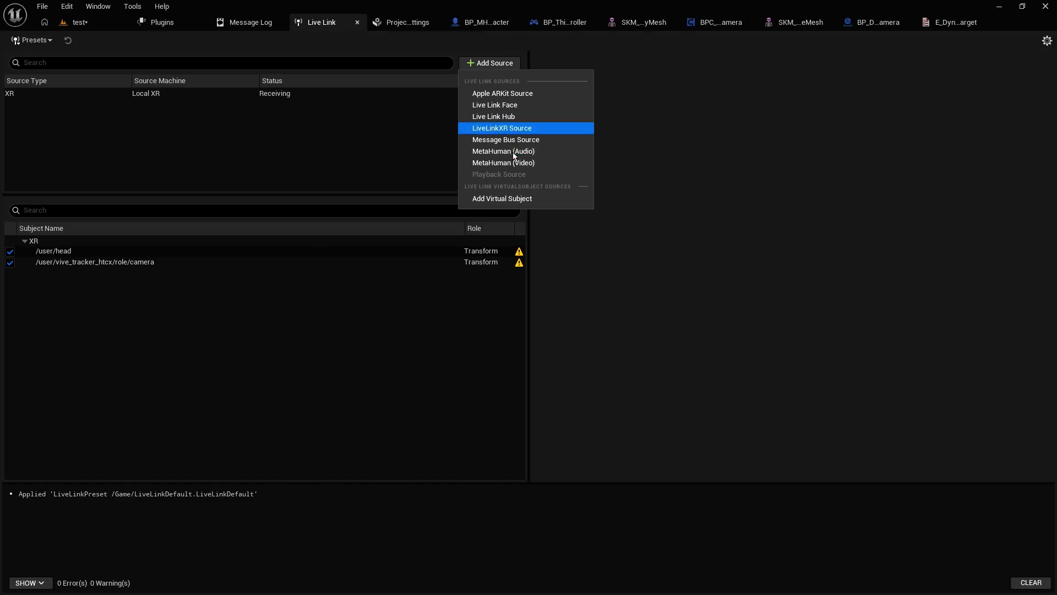
{"action": "left_click", "coordinate": [518, 165]}
{"action": "left_click", "coordinate": [91, 94]}
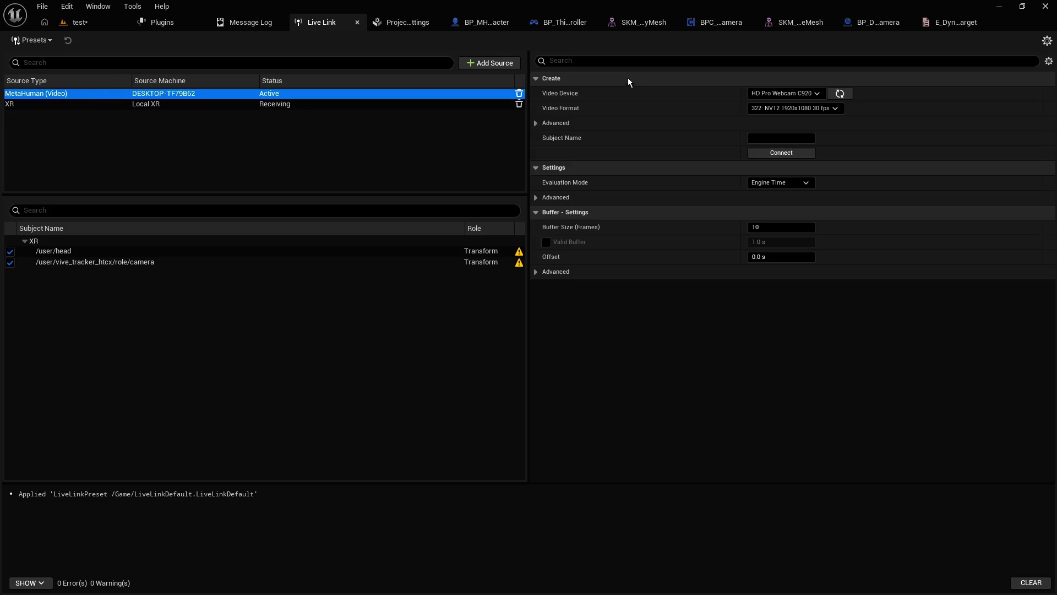
{"action": "left_click", "coordinate": [775, 138]}
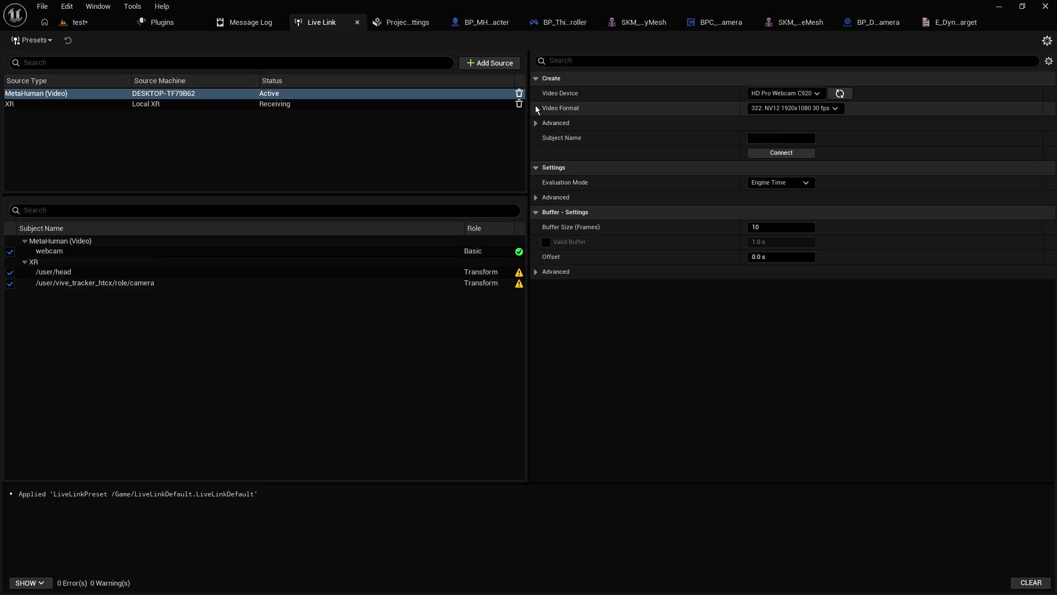
{"action": "left_click", "coordinate": [93, 23]}
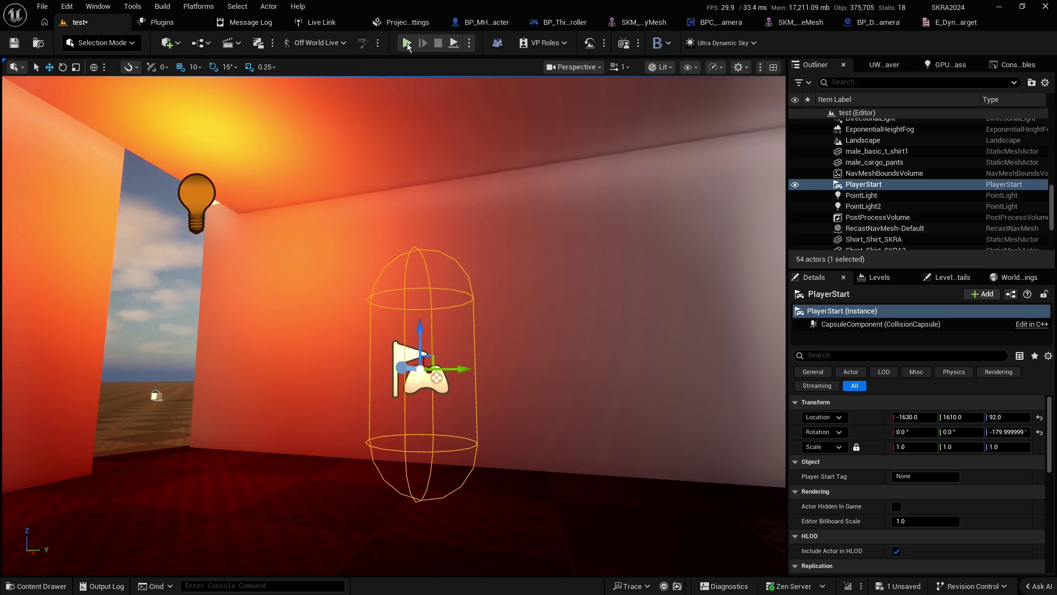
Step: Play the level in editor, watch the dynamic camera cuts fullscreen with F11, then stop
{"action": "key", "text": "alt+p"}
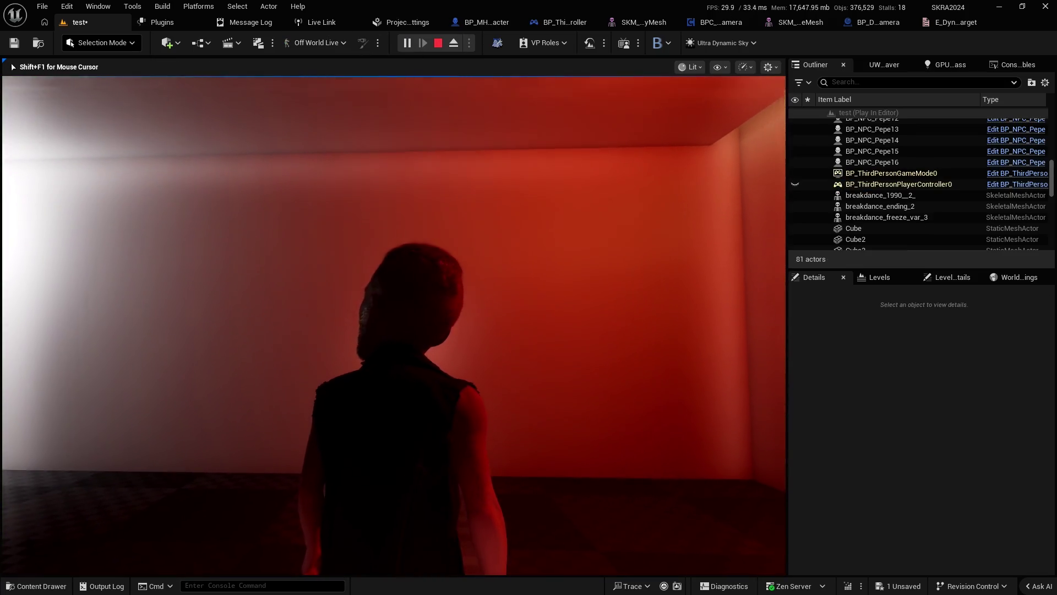
{"action": "key", "text": "F11"}
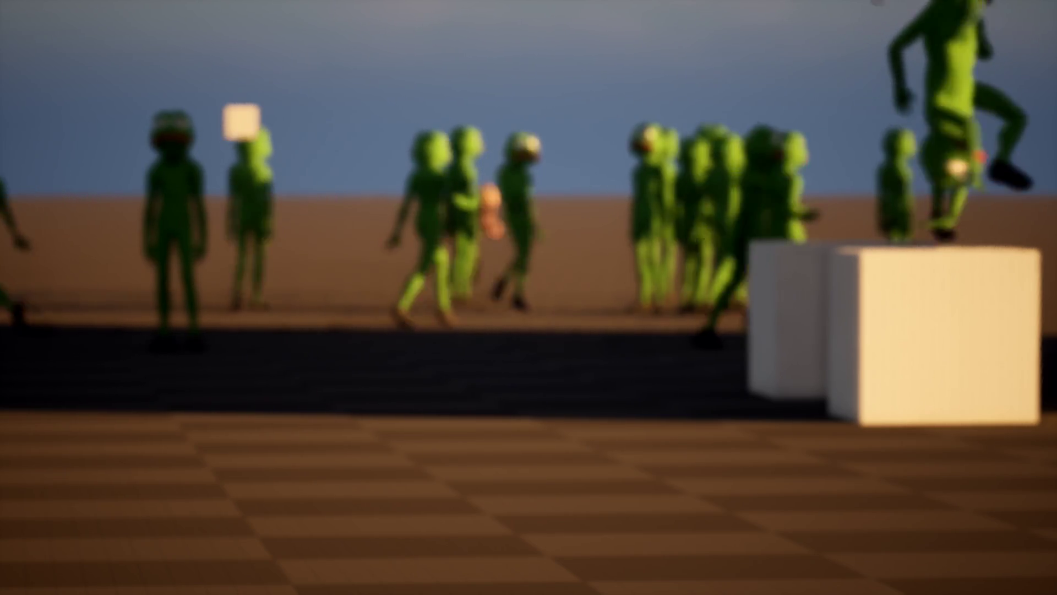
{"action": "key", "text": "F11"}
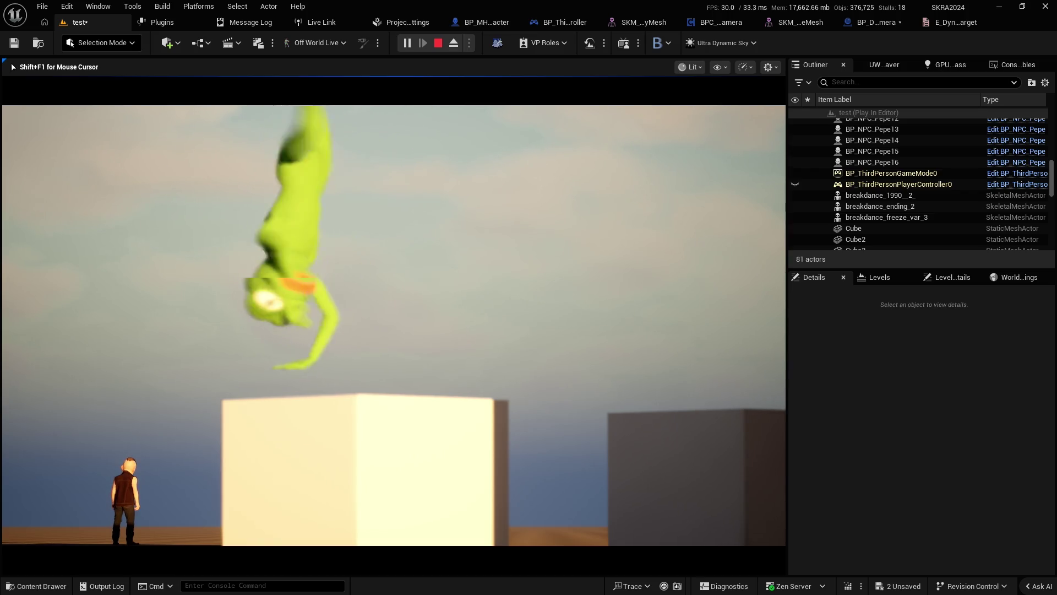
{"action": "key", "text": "Escape"}
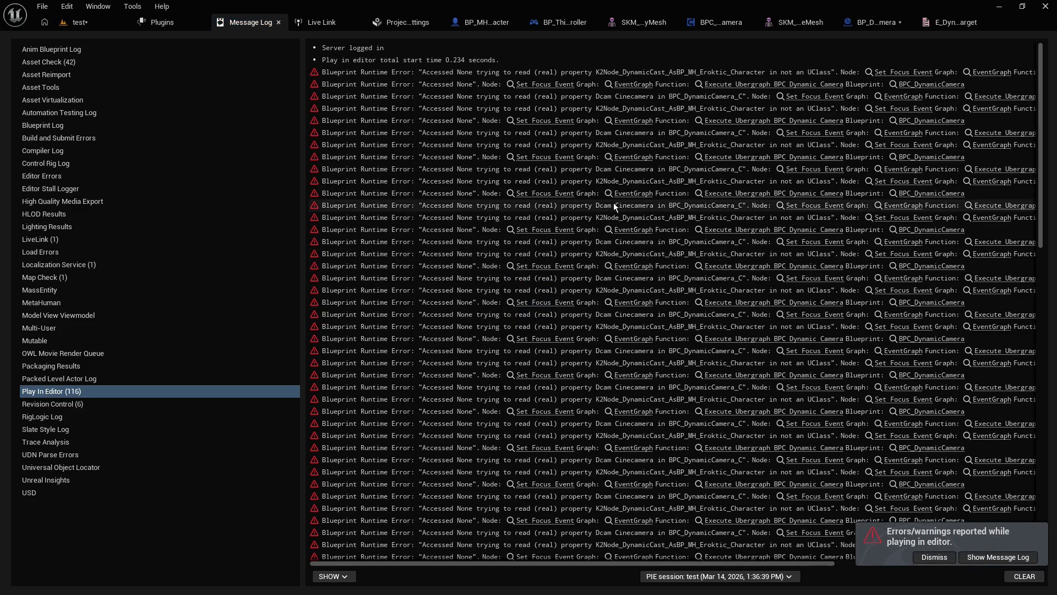
Step: Jump from the Message Log to the erroring Set Focus Event node and pan across the surrounding nodes
{"action": "left_click", "coordinate": [533, 85]}
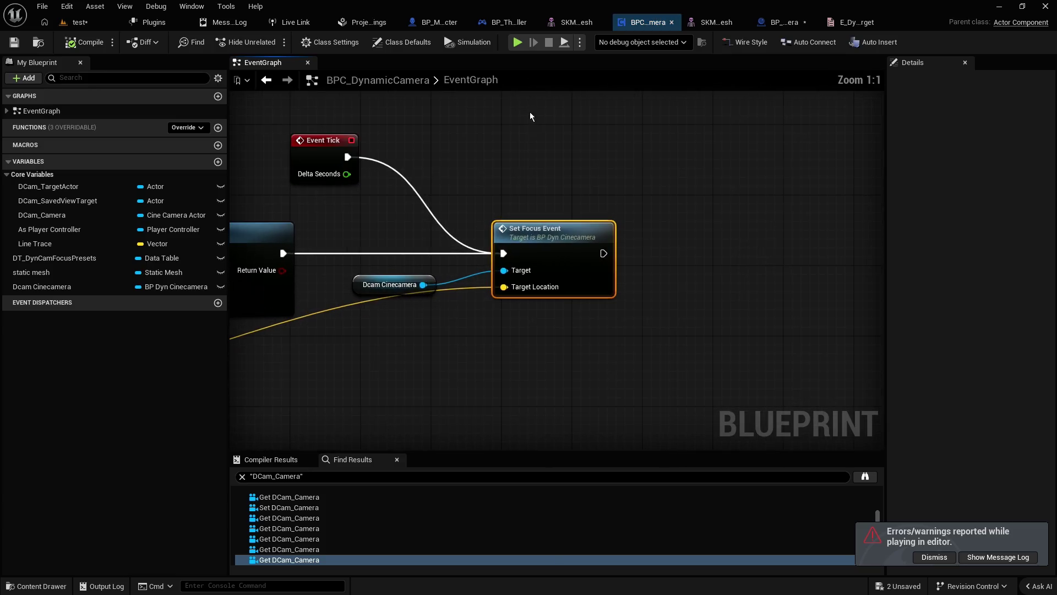
{"action": "left_click_drag", "start_coordinate": [401, 186], "coordinate": [627, 166]}
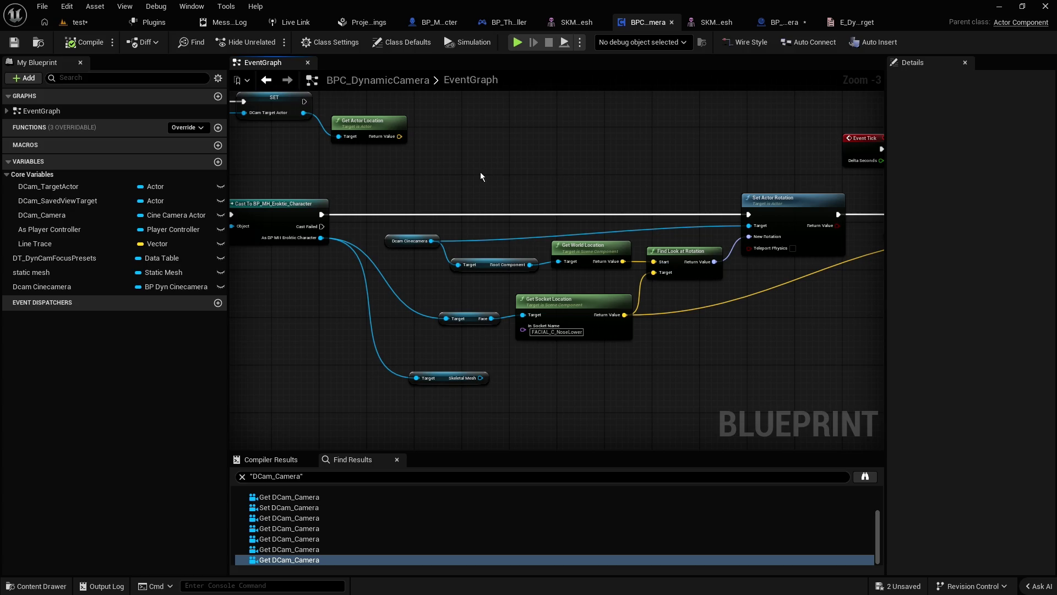
{"action": "left_click_drag", "start_coordinate": [481, 172], "coordinate": [613, 173]}
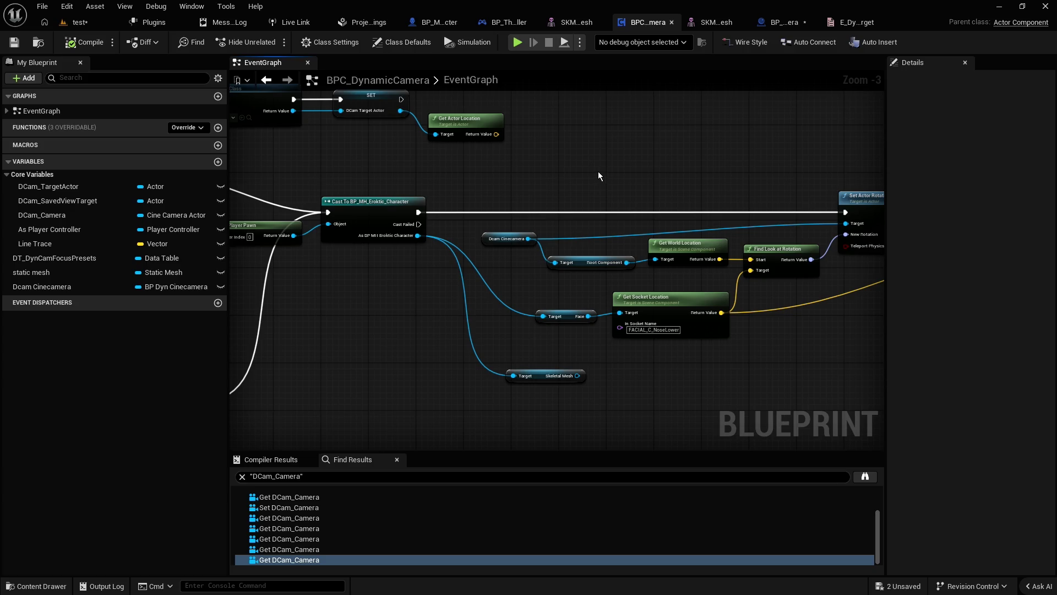
{"action": "left_click_drag", "start_coordinate": [569, 175], "coordinate": [693, 187]}
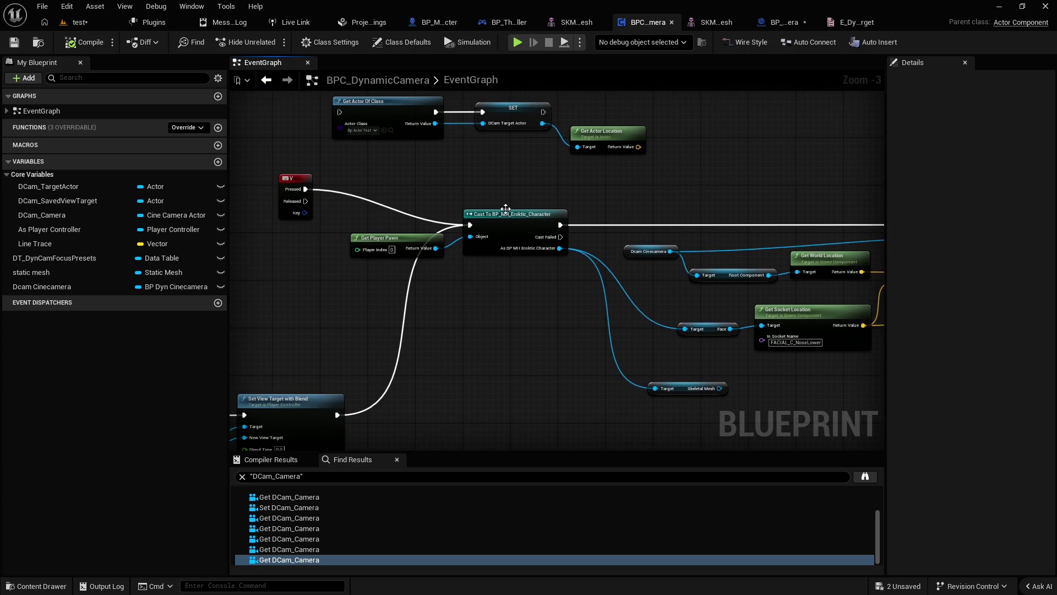
{"action": "left_click_drag", "start_coordinate": [521, 276], "coordinate": [427, 257]}
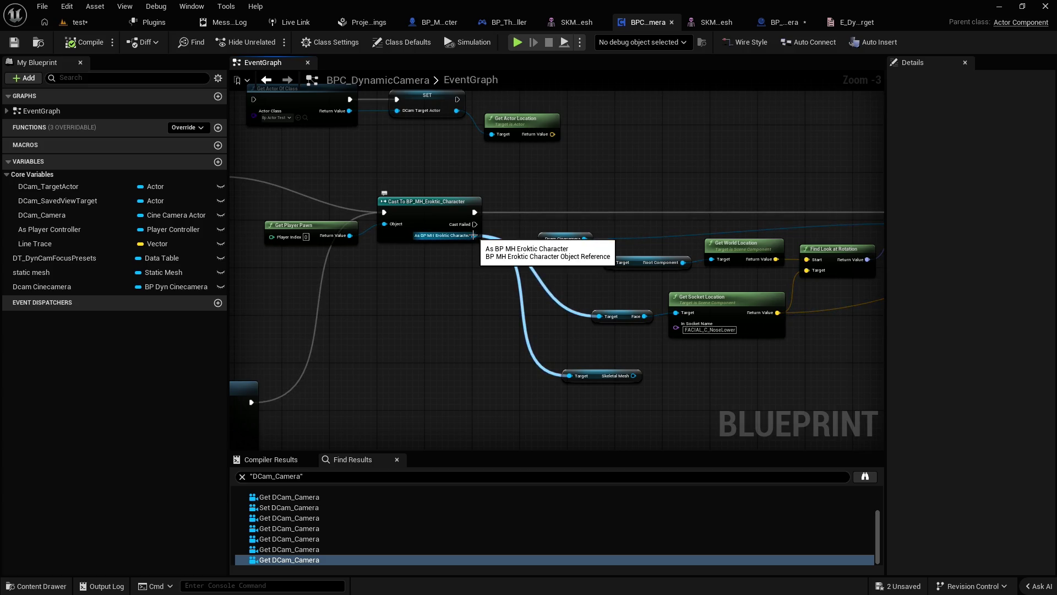
{"action": "mouse_move", "coordinate": [438, 287]}
{"action": "left_mouse_down"}
{"action": "mouse_move", "coordinate": [590, 246]}
{"action": "mouse_move", "coordinate": [478, 240]}
{"action": "mouse_move", "coordinate": [352, 319]}
{"action": "left_mouse_up"}
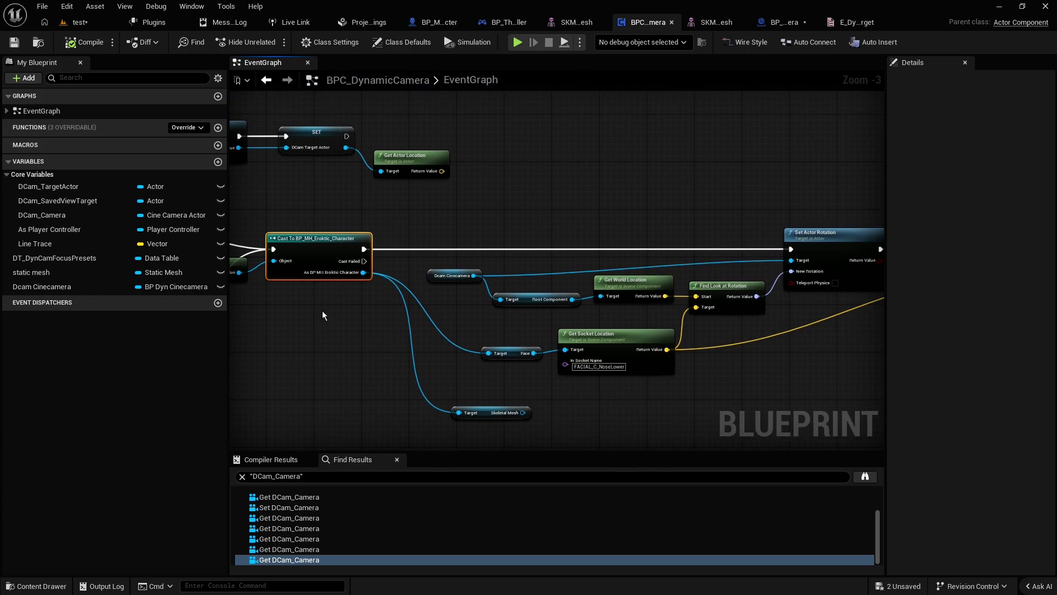
Step: Promote the Cast node's character output to a new As BP MH Eroktic Character variable
{"action": "left_click_drag", "start_coordinate": [337, 330], "coordinate": [405, 280]}
{"action": "mouse_move", "coordinate": [430, 216]}
{"action": "left_mouse_down"}
{"action": "mouse_move", "coordinate": [401, 307]}
{"action": "mouse_move", "coordinate": [488, 197]}
{"action": "left_mouse_up"}
{"action": "left_click", "coordinate": [425, 337]}
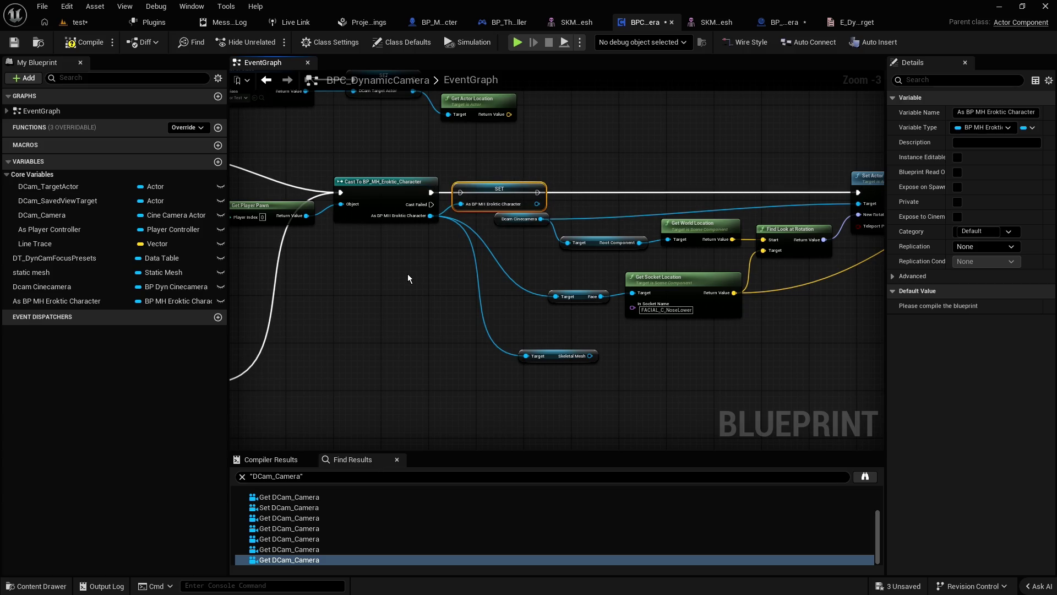
Step: Add a validated Get of As BP MH Eroktic Character and hook it into the execution chain
{"action": "mouse_move", "coordinate": [405, 277]}
{"action": "left_mouse_down"}
{"action": "mouse_move", "coordinate": [574, 243]}
{"action": "mouse_move", "coordinate": [604, 264]}
{"action": "mouse_move", "coordinate": [618, 201]}
{"action": "left_mouse_up"}
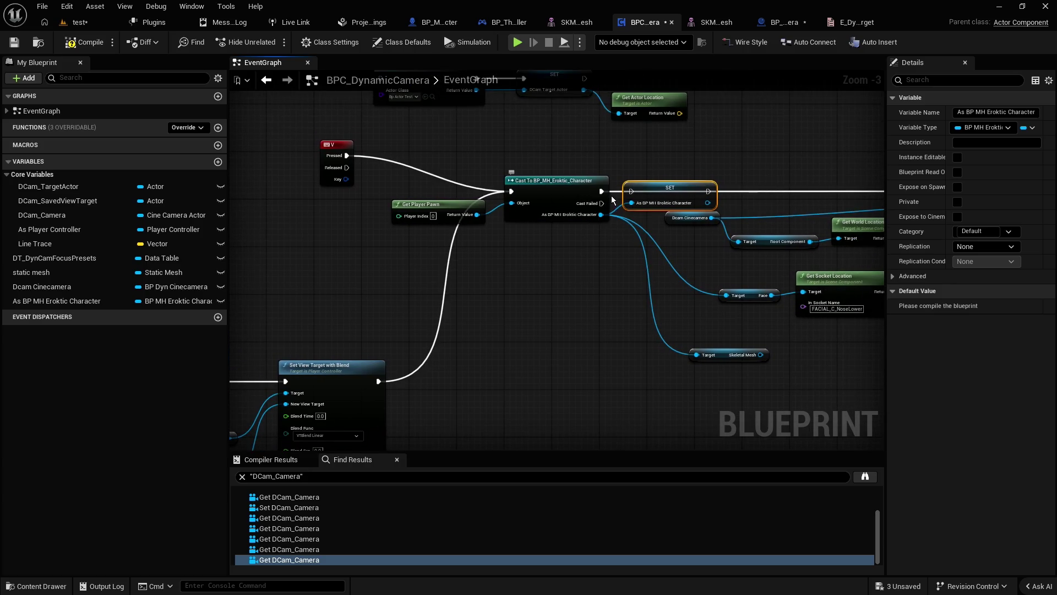
{"action": "left_click", "coordinate": [606, 194]}
{"action": "mouse_move", "coordinate": [726, 198]}
{"action": "left_mouse_down"}
{"action": "mouse_move", "coordinate": [528, 187]}
{"action": "mouse_move", "coordinate": [724, 133]}
{"action": "left_mouse_up"}
{"action": "left_click", "coordinate": [510, 180]}
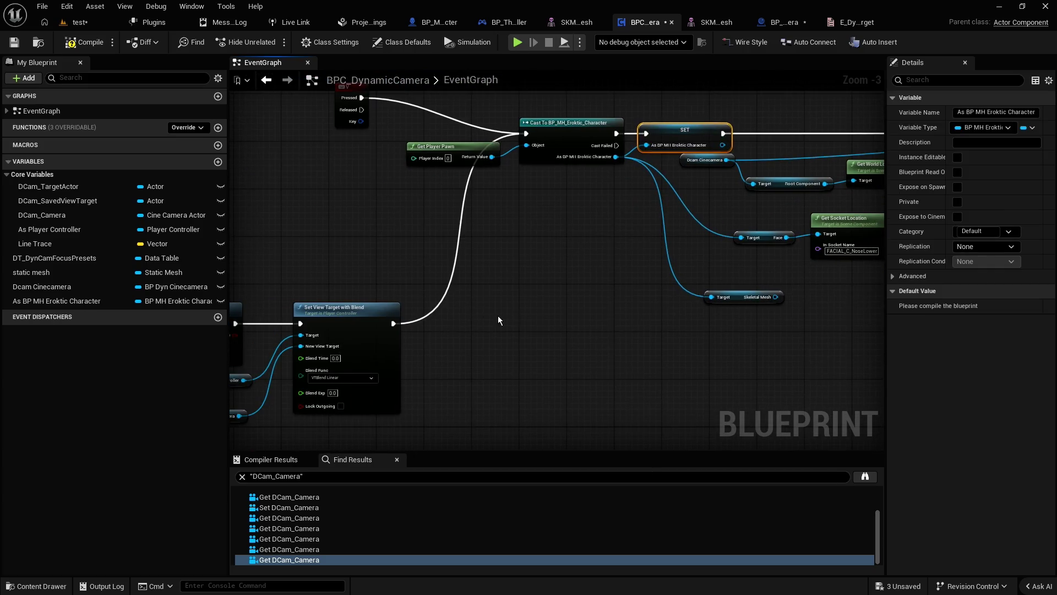
{"action": "left_click", "coordinate": [601, 181]}
{"action": "left_click_drag", "start_coordinate": [55, 301], "coordinate": [514, 271]}
{"action": "left_click", "coordinate": [550, 291]}
{"action": "right_click", "coordinate": [572, 273]}
{"action": "left_click", "coordinate": [629, 385]}
{"action": "mouse_move", "coordinate": [392, 324]}
{"action": "left_mouse_down"}
{"action": "mouse_move", "coordinate": [521, 296]}
{"action": "mouse_move", "coordinate": [452, 259]}
{"action": "mouse_move", "coordinate": [545, 234]}
{"action": "mouse_move", "coordinate": [525, 134]}
{"action": "left_mouse_up"}
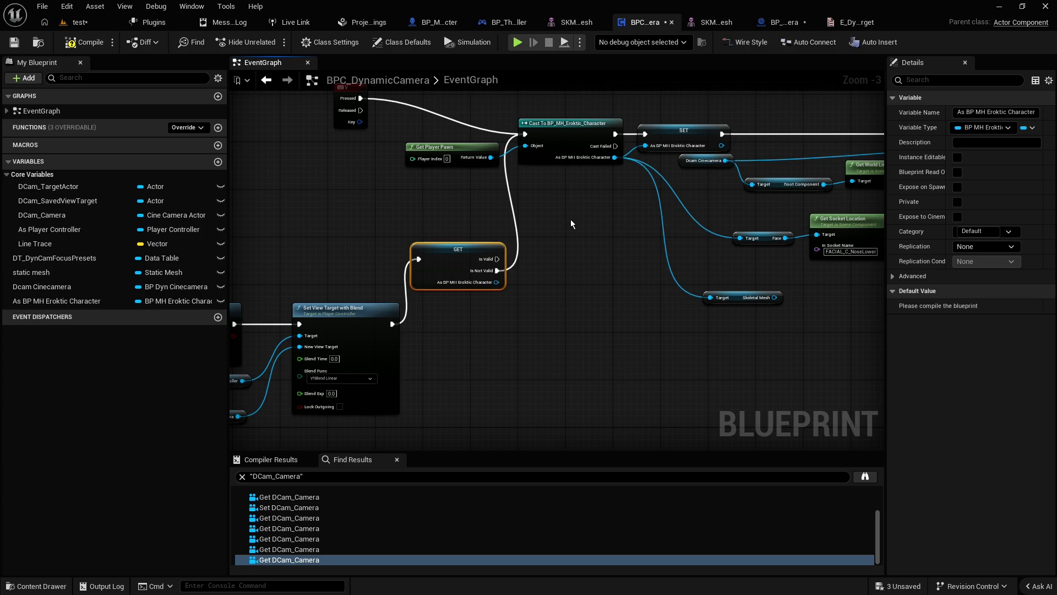
Step: Route the V key event through the validity check so Is Valid drives Set Actor Rotation
{"action": "left_click_drag", "start_coordinate": [571, 219], "coordinate": [566, 252]}
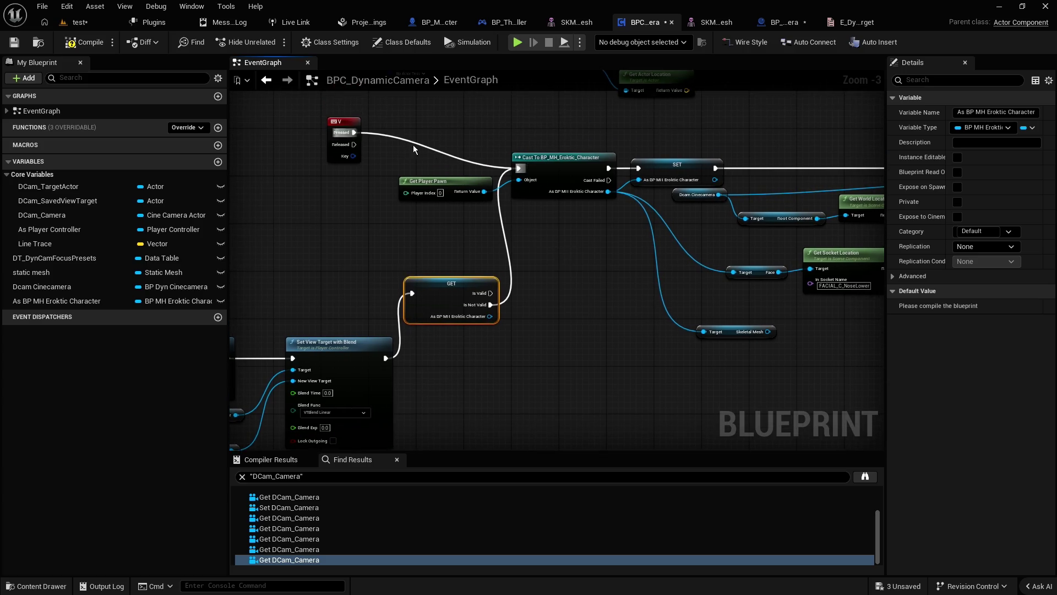
{"action": "left_click", "coordinate": [345, 137]}
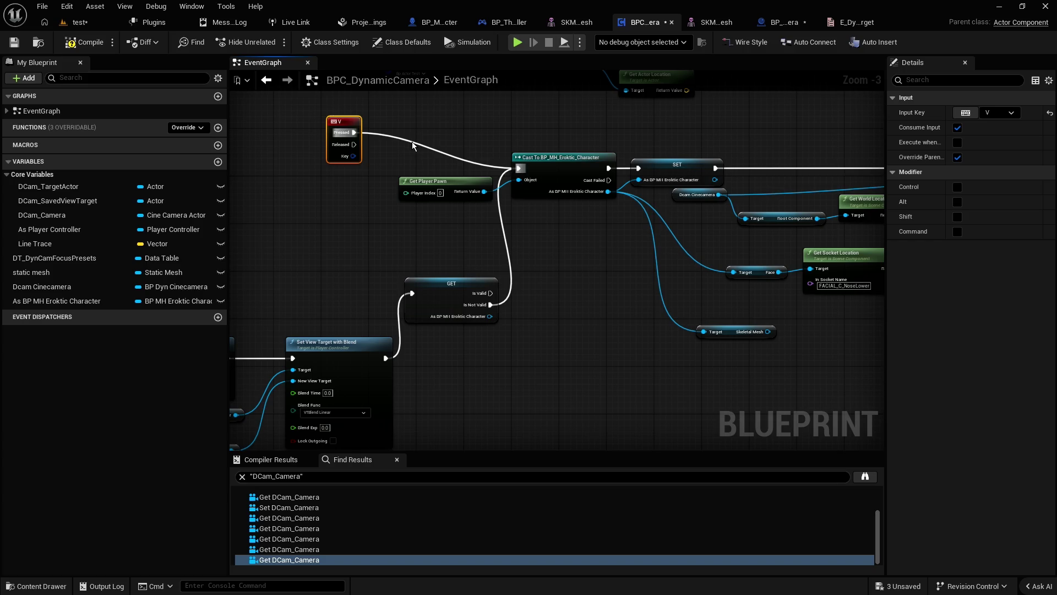
{"action": "left_click_drag", "start_coordinate": [354, 132], "coordinate": [412, 293], "text": "ctrl"}
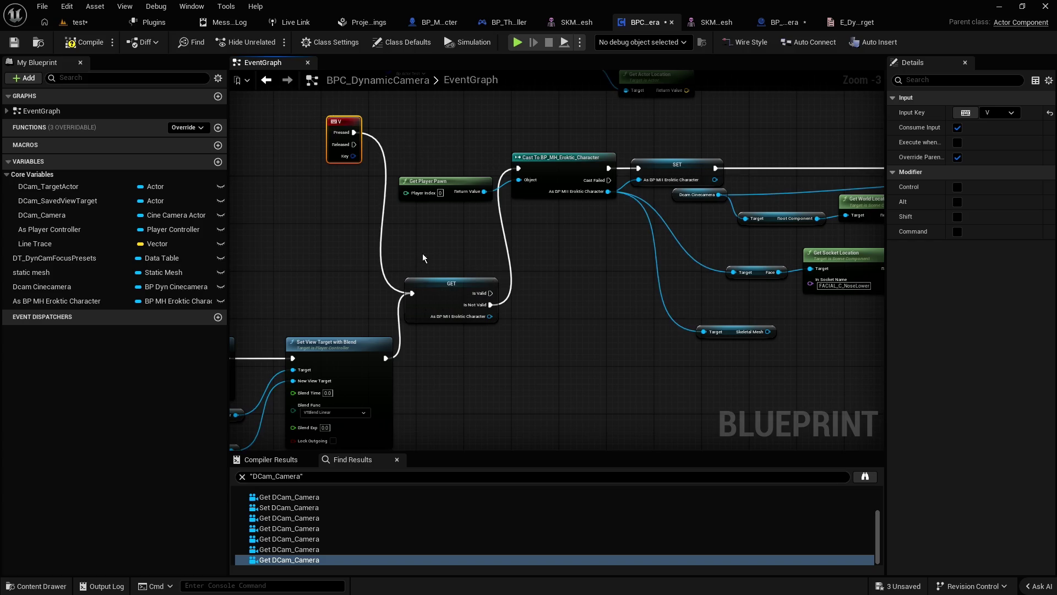
{"action": "left_click_drag", "start_coordinate": [423, 257], "coordinate": [396, 273]}
{"action": "left_click", "coordinate": [495, 324]}
{"action": "left_click_drag", "start_coordinate": [496, 323], "coordinate": [353, 352]}
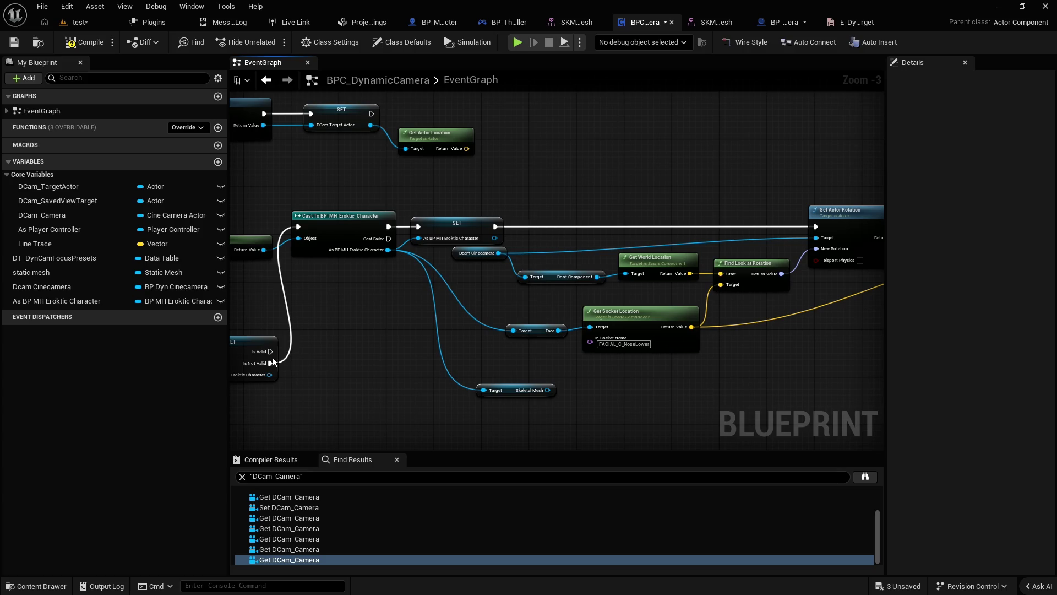
{"action": "left_click_drag", "start_coordinate": [271, 353], "coordinate": [815, 227]}
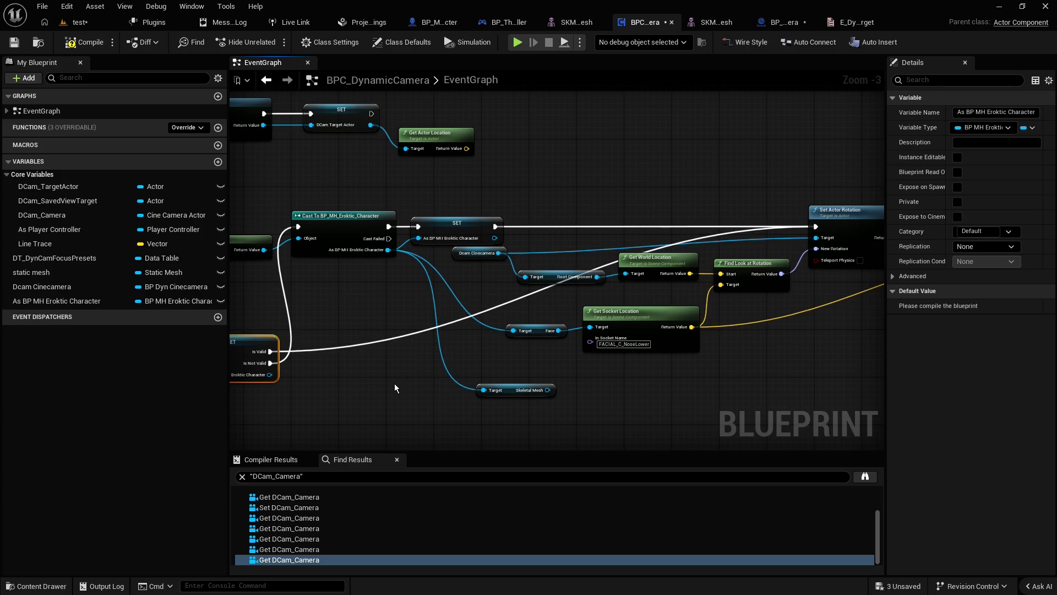
Step: Feed the Face and Skeletal Mesh targets from a getter of the stored character variable
{"action": "left_click_drag", "start_coordinate": [384, 383], "coordinate": [346, 356]}
{"action": "left_click_drag", "start_coordinate": [87, 300], "coordinate": [342, 360]}
{"action": "left_click", "coordinate": [341, 324]}
{"action": "mouse_move", "coordinate": [408, 363]}
{"action": "left_mouse_down"}
{"action": "mouse_move", "coordinate": [475, 304]}
{"action": "mouse_move", "coordinate": [445, 363]}
{"action": "left_mouse_up"}
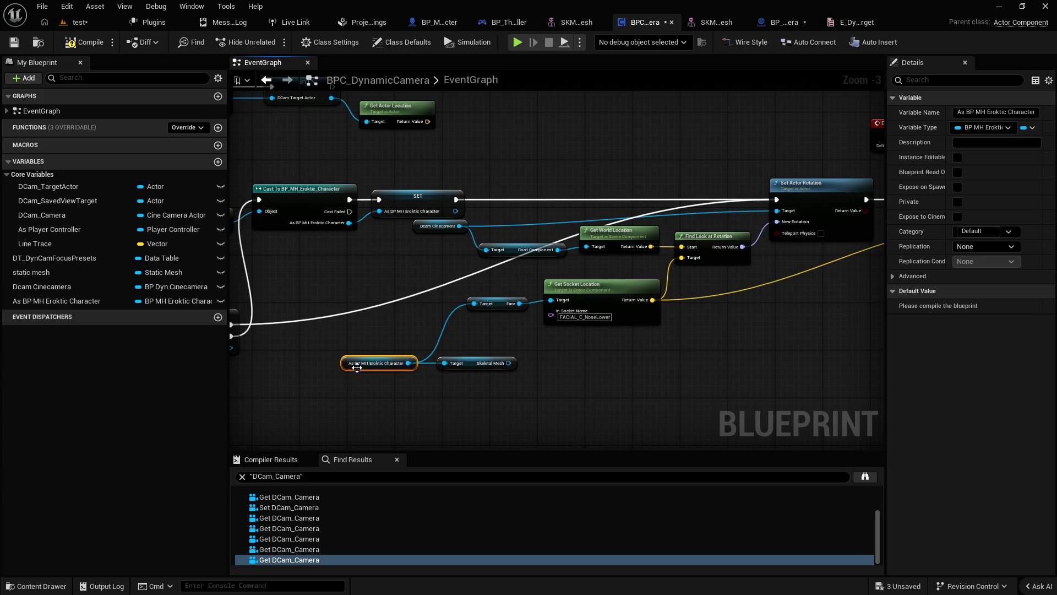
{"action": "left_click_drag", "start_coordinate": [357, 357], "coordinate": [384, 341]}
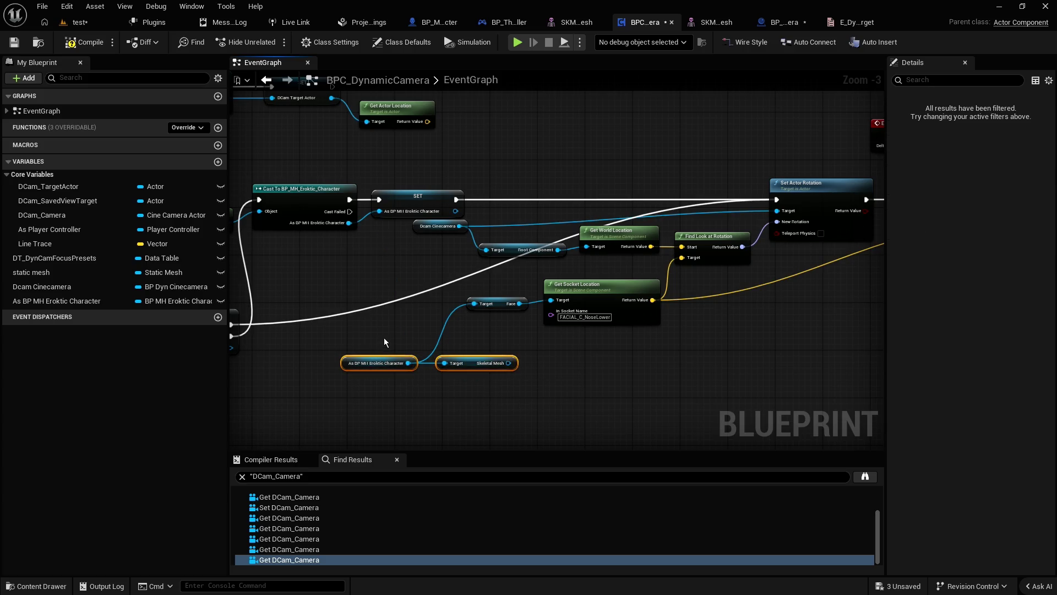
{"action": "left_click", "coordinate": [614, 362]}
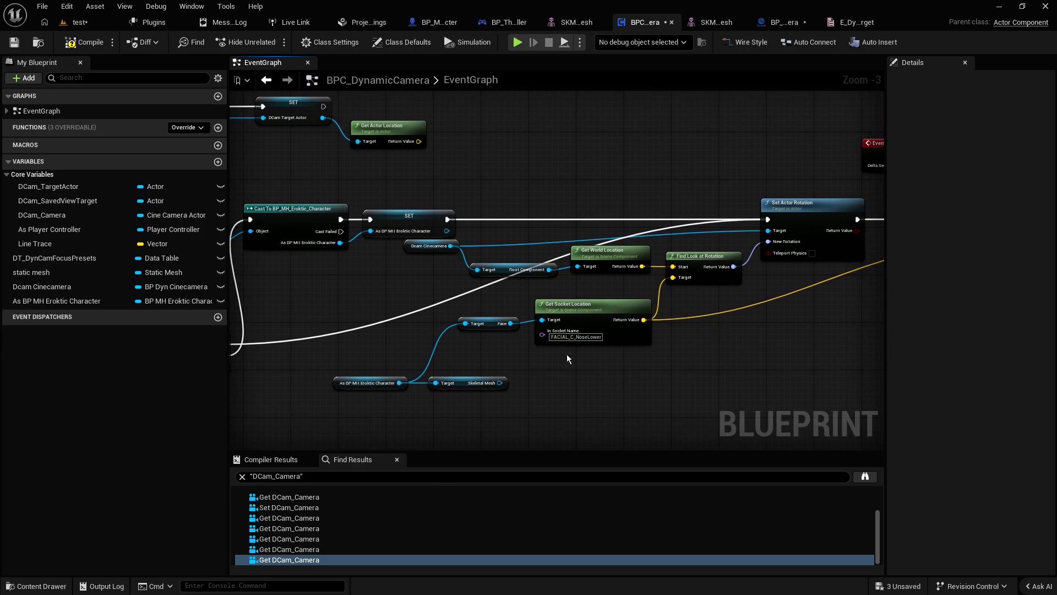
{"action": "left_click_drag", "start_coordinate": [411, 248], "coordinate": [418, 254]}
{"action": "left_click", "coordinate": [392, 271]}
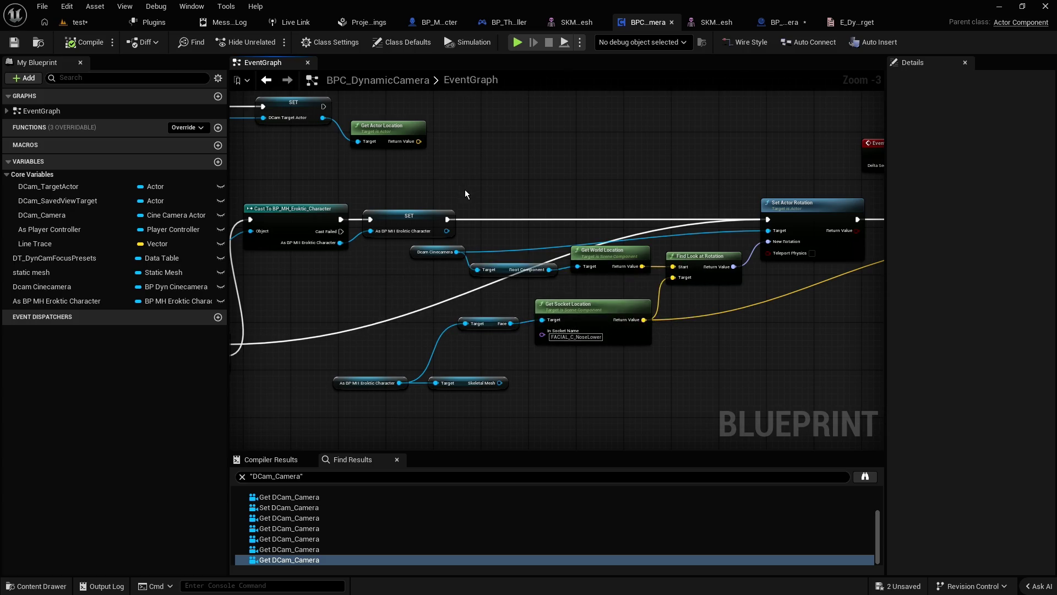
{"action": "mouse_move", "coordinate": [465, 191]}
{"action": "left_mouse_down"}
{"action": "mouse_move", "coordinate": [668, 179]}
{"action": "mouse_move", "coordinate": [567, 196]}
{"action": "mouse_move", "coordinate": [497, 192]}
{"action": "left_mouse_up"}
Step: Play-test the level, running the character forward with W, then stop to review Accessed None errors
{"action": "left_click", "coordinate": [82, 22]}
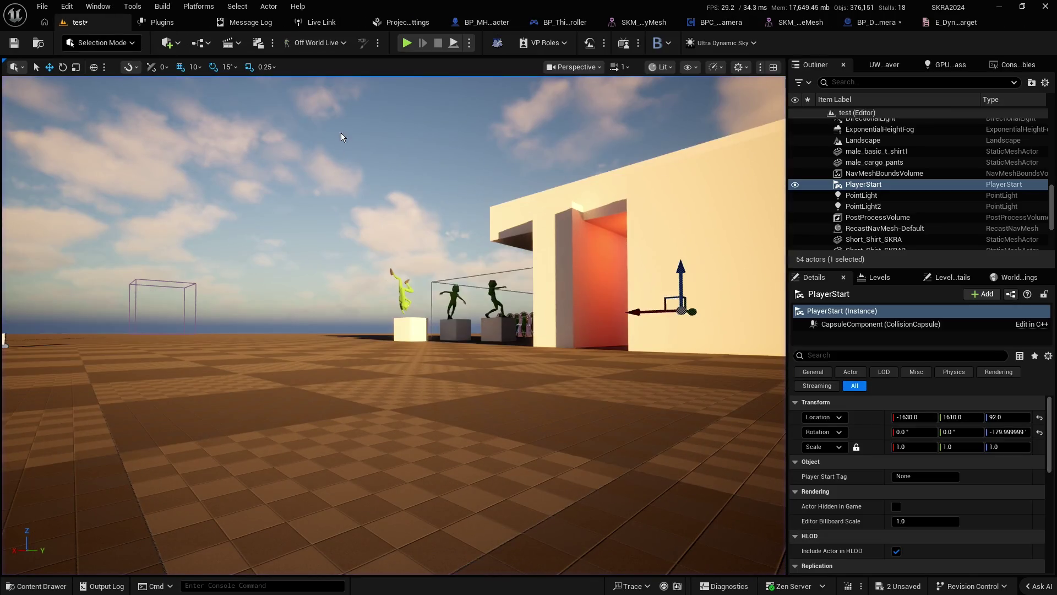
{"action": "key", "text": "alt+p"}
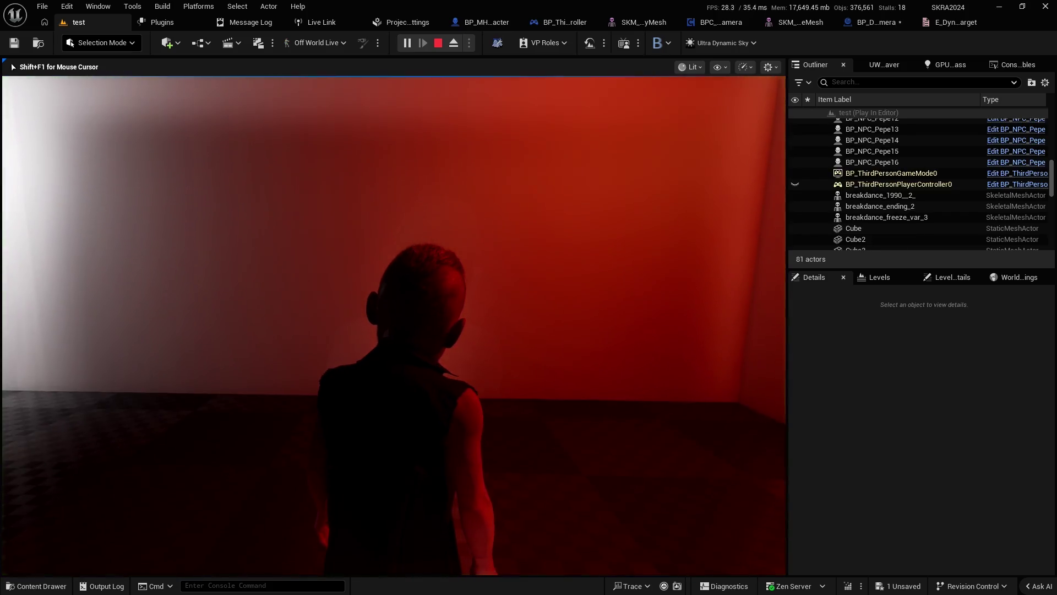
{"action": "key", "text": "w"}
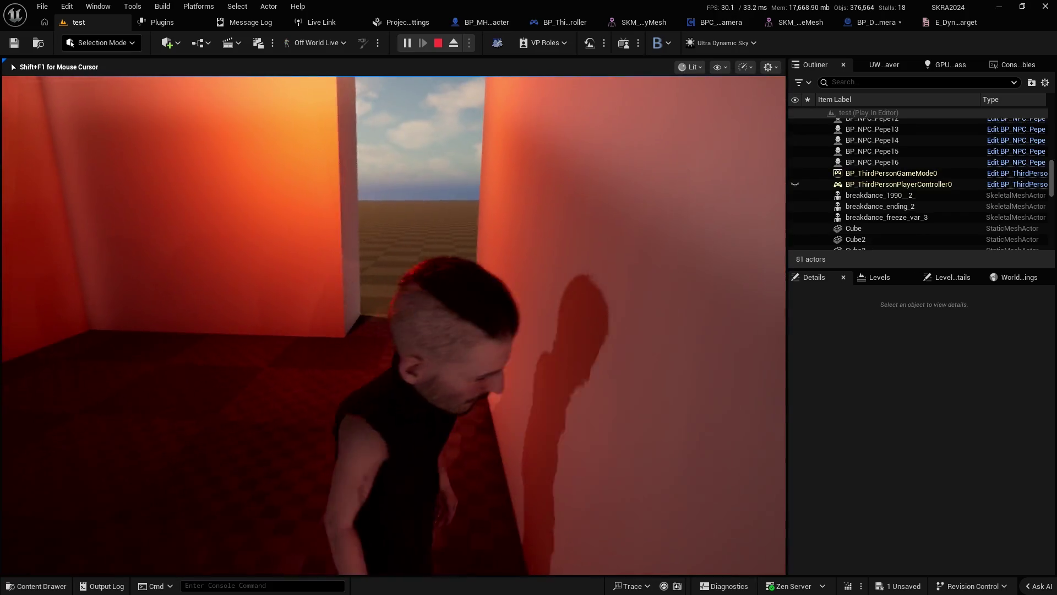
{"action": "key", "text": "w"}
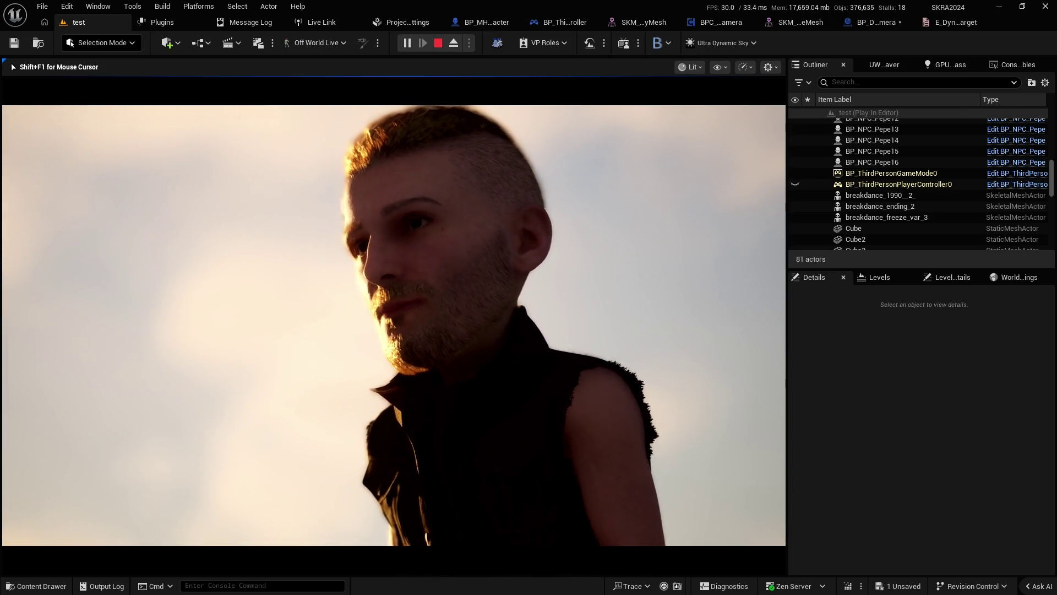
{"action": "key", "text": "Escape"}
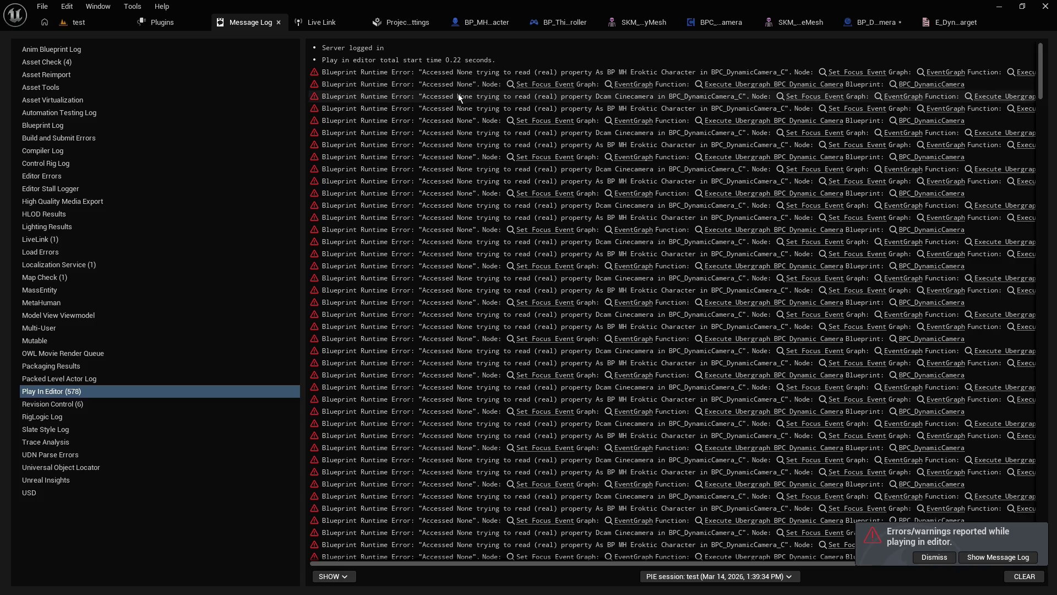
Step: Jump to the erroring Set Focus Event node and pan to the Set Actor Rotation and Event Tick nodes
{"action": "left_click", "coordinate": [544, 88]}
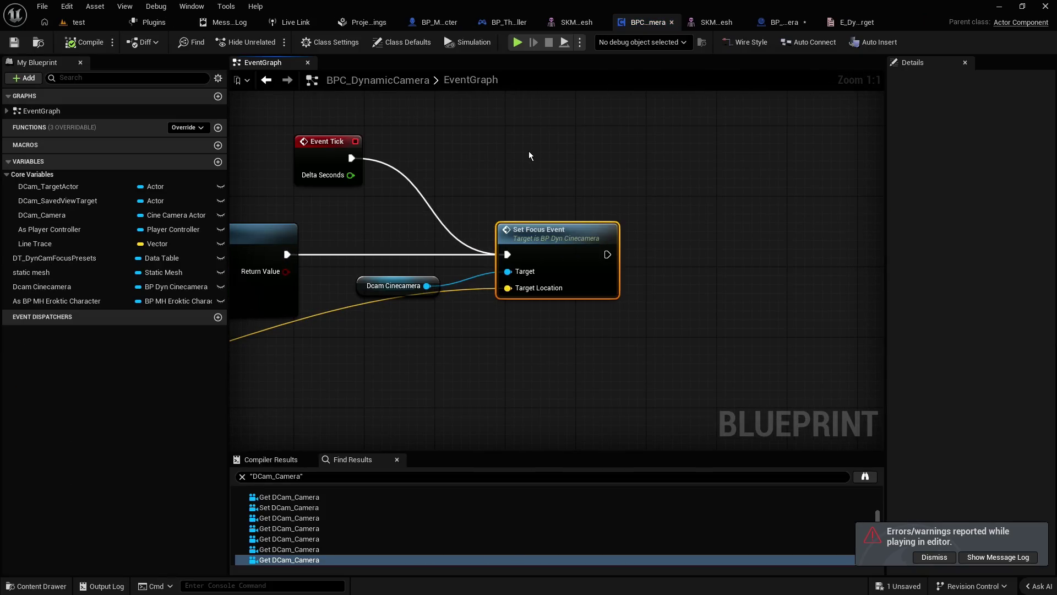
{"action": "scroll", "coordinate": [524, 152], "scroll_direction": "down", "scroll_amount": 2}
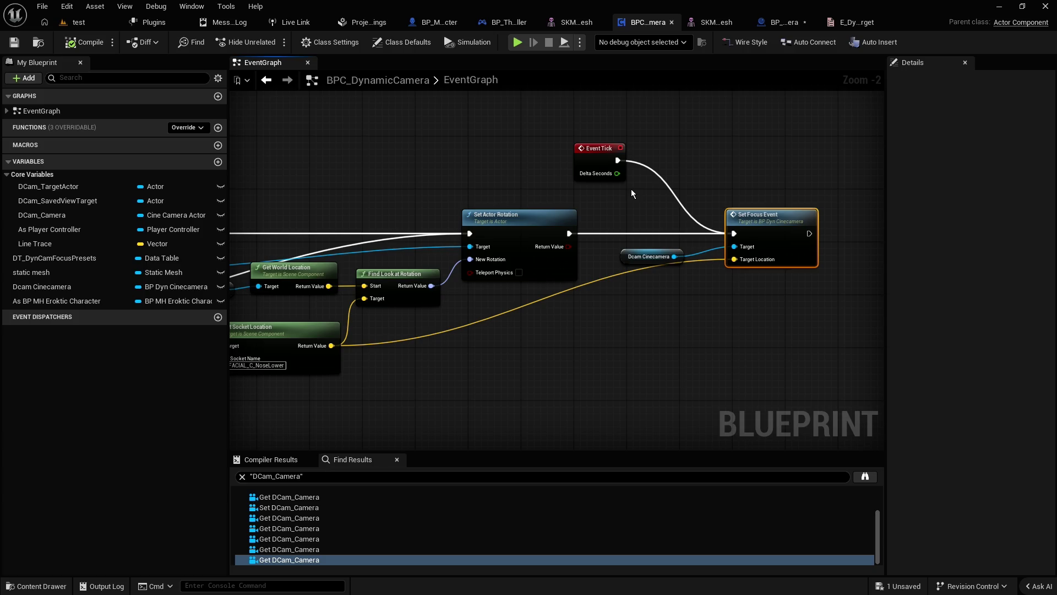
{"action": "scroll", "coordinate": [584, 212], "scroll_direction": "down", "scroll_amount": 1}
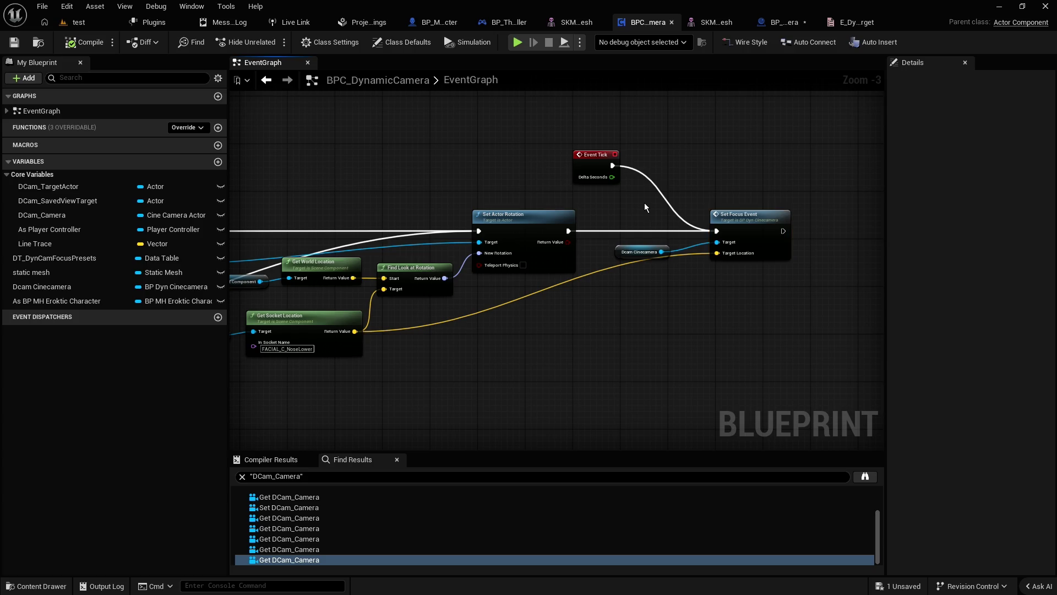
{"action": "mouse_move", "coordinate": [600, 204]}
{"action": "left_mouse_down"}
{"action": "mouse_move", "coordinate": [794, 140]}
{"action": "mouse_move", "coordinate": [746, 160]}
{"action": "left_mouse_up"}
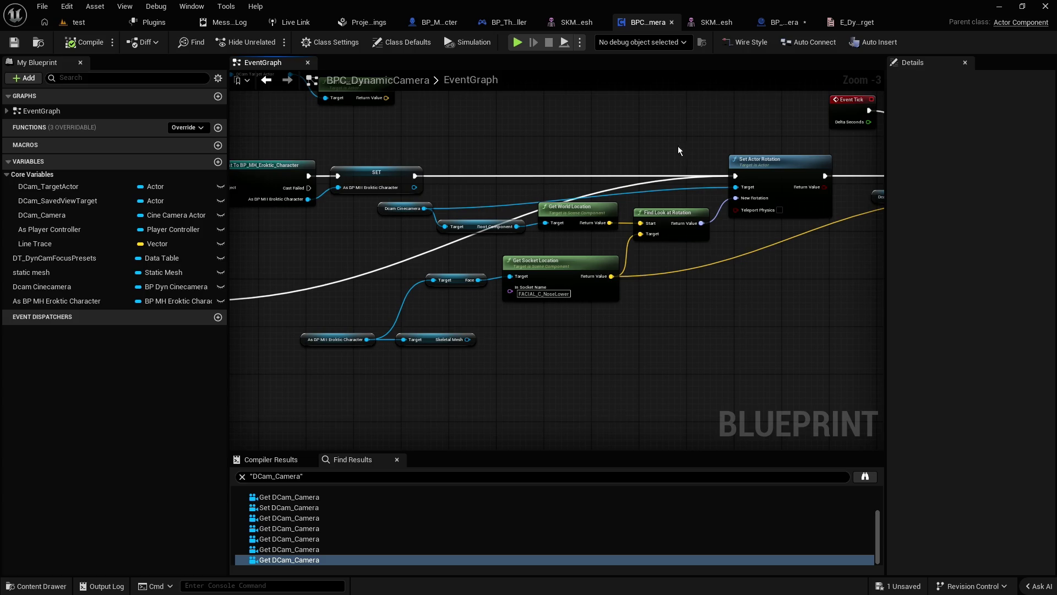
{"action": "scroll", "coordinate": [678, 146], "scroll_direction": "down", "scroll_amount": 1}
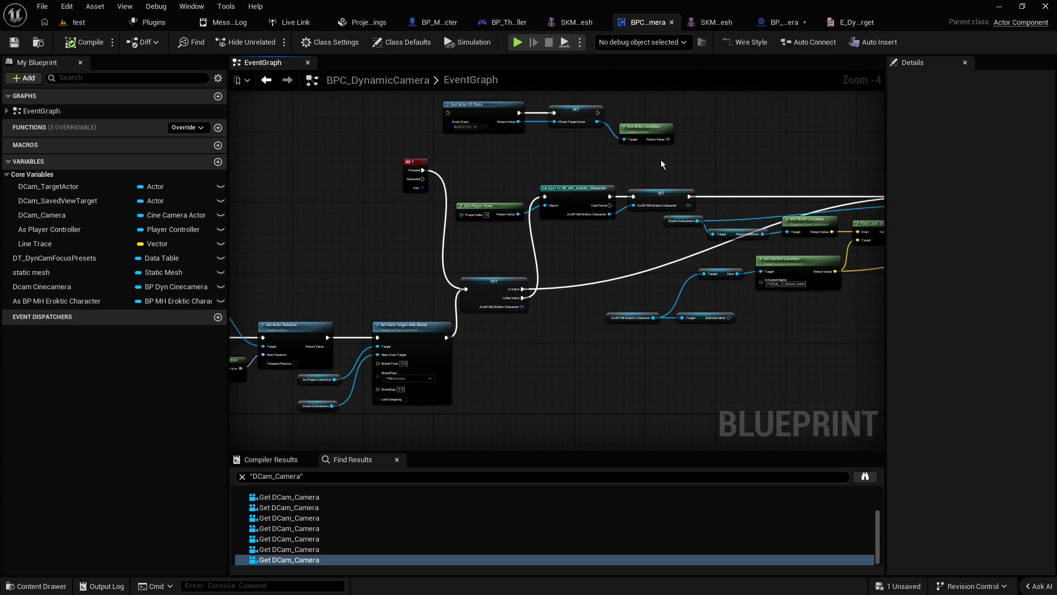
{"action": "mouse_move", "coordinate": [682, 155]}
{"action": "left_mouse_down"}
{"action": "mouse_move", "coordinate": [463, 160]}
{"action": "mouse_move", "coordinate": [637, 175]}
{"action": "left_mouse_up"}
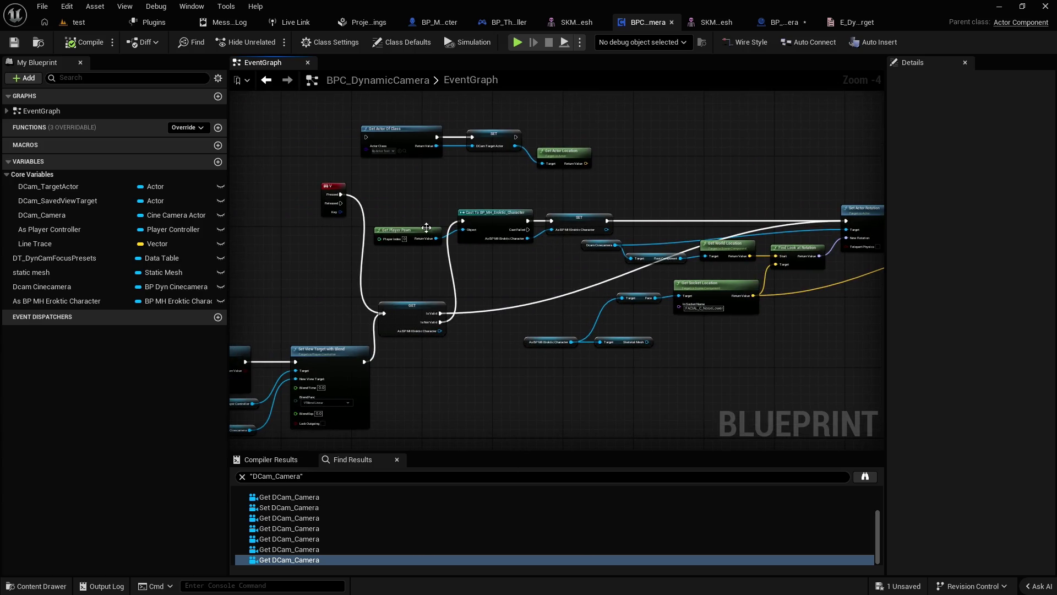
{"action": "left_click_drag", "start_coordinate": [732, 198], "coordinate": [403, 193]}
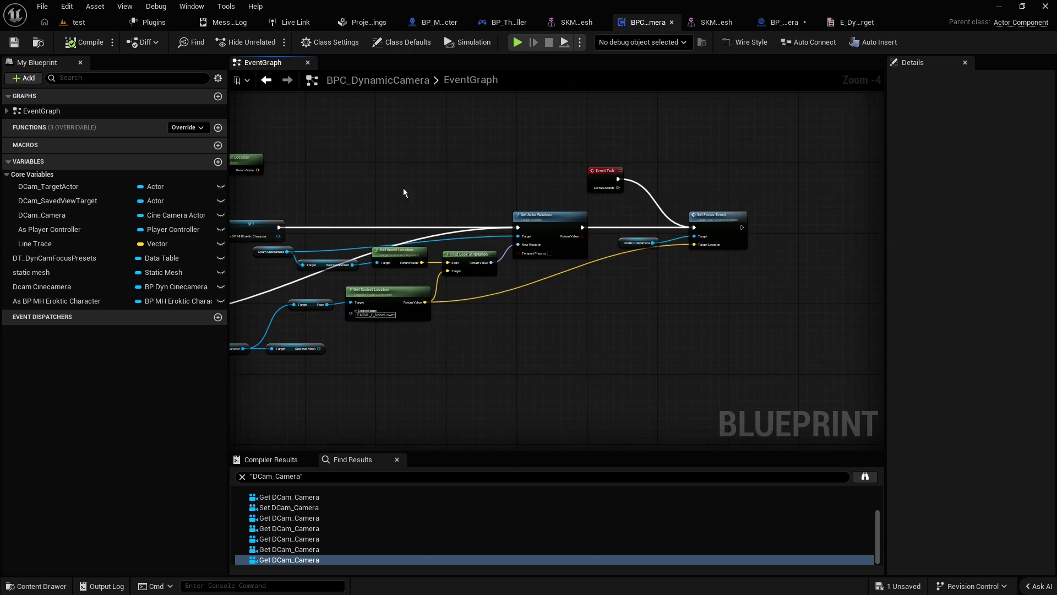
{"action": "scroll", "coordinate": [628, 175], "scroll_direction": "up", "scroll_amount": 4}
Step: Move the Set Focus Event node slightly right to open space before it
{"action": "left_click", "coordinate": [570, 186]}
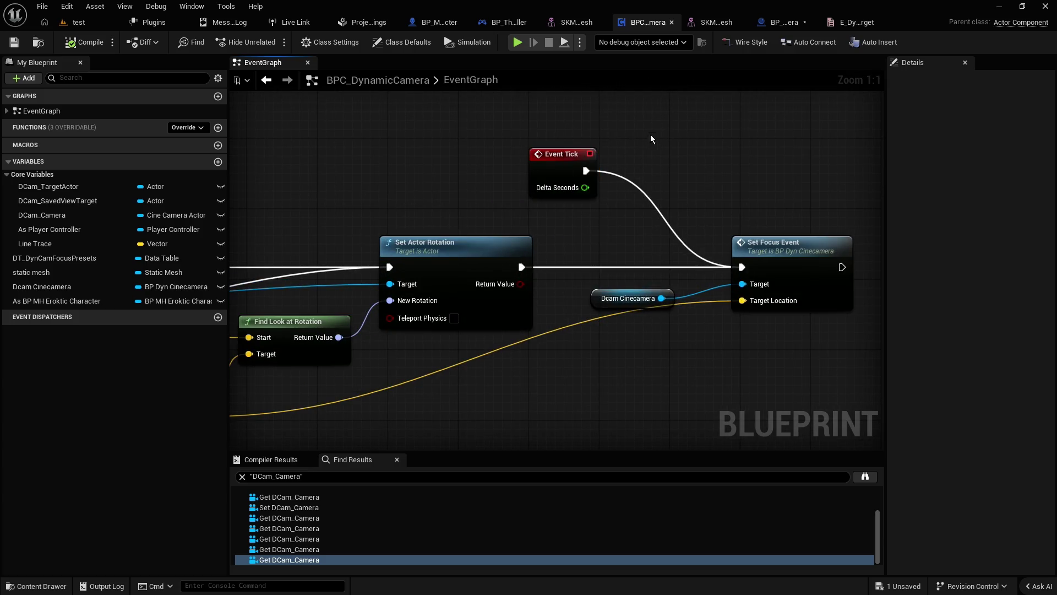
{"action": "scroll", "coordinate": [435, 319], "scroll_direction": "down", "scroll_amount": 4}
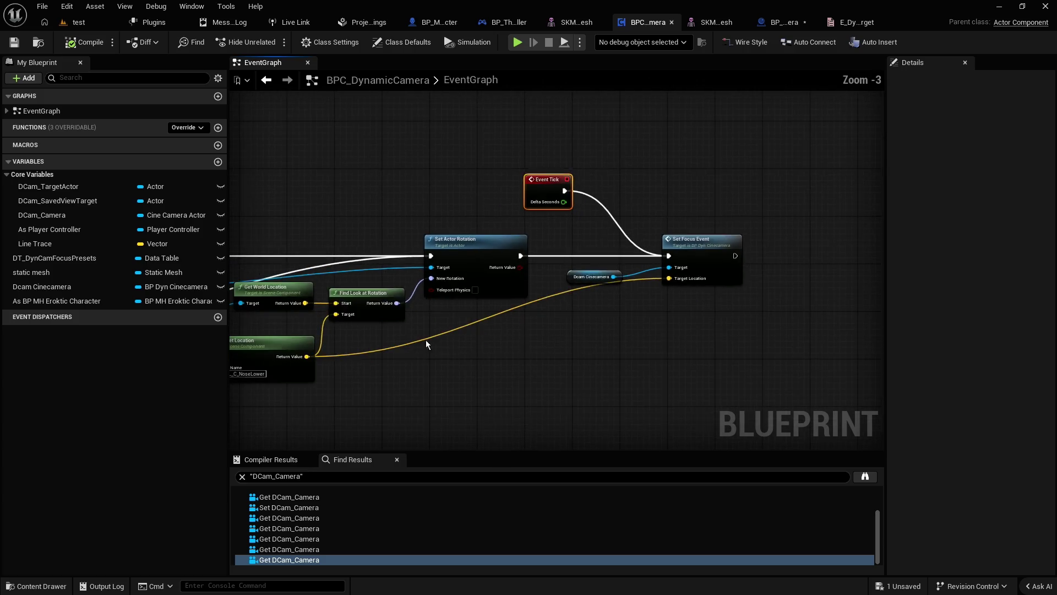
{"action": "scroll", "coordinate": [570, 338], "scroll_direction": "up", "scroll_amount": 4}
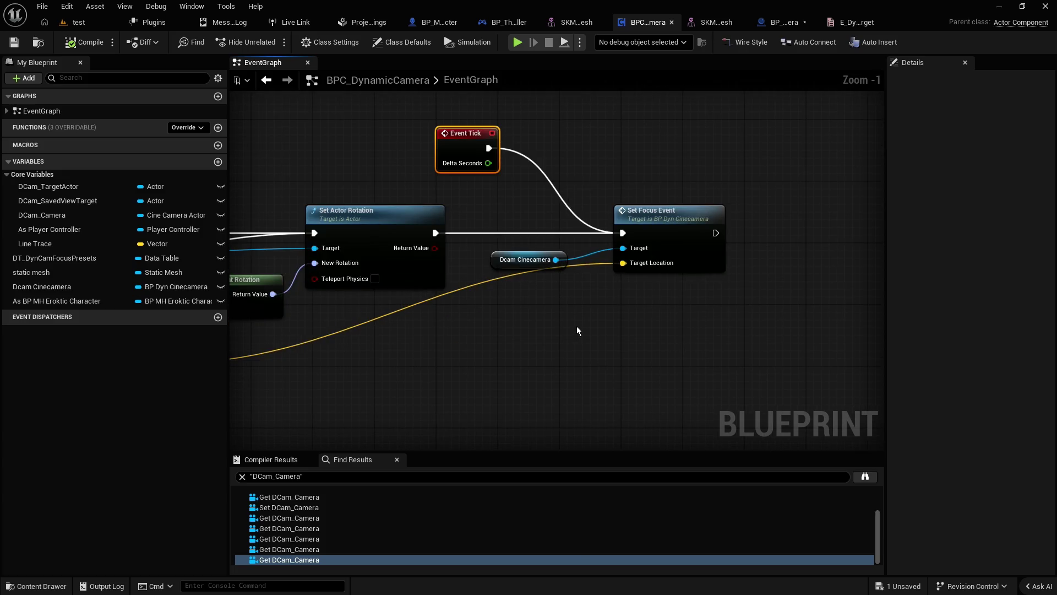
{"action": "right_click", "coordinate": [587, 342]}
{"action": "key", "text": "Escape"}
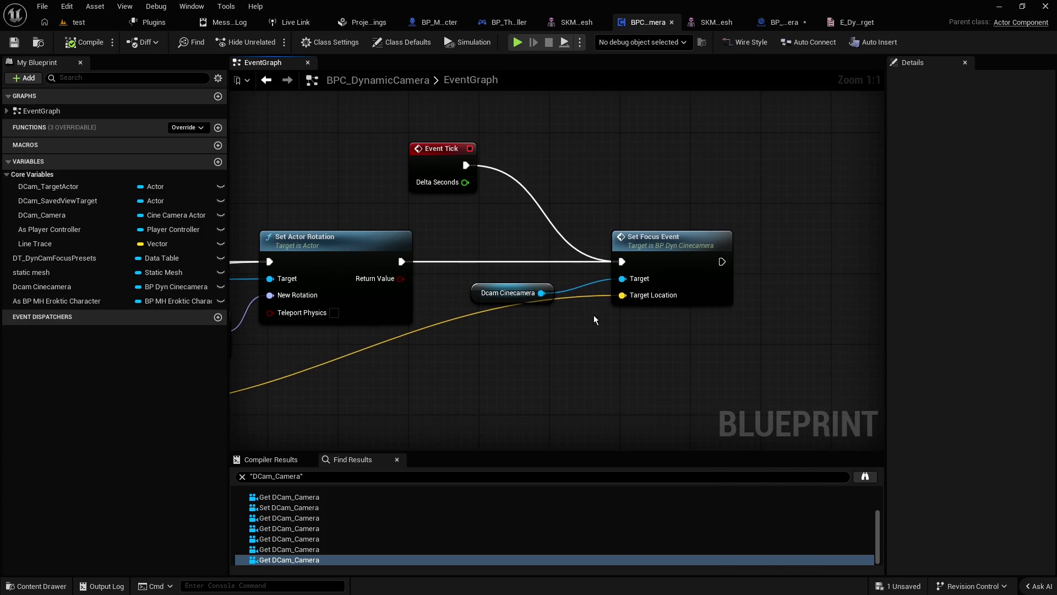
{"action": "left_click_drag", "start_coordinate": [669, 233], "coordinate": [704, 233]}
{"action": "left_click", "coordinate": [639, 344]}
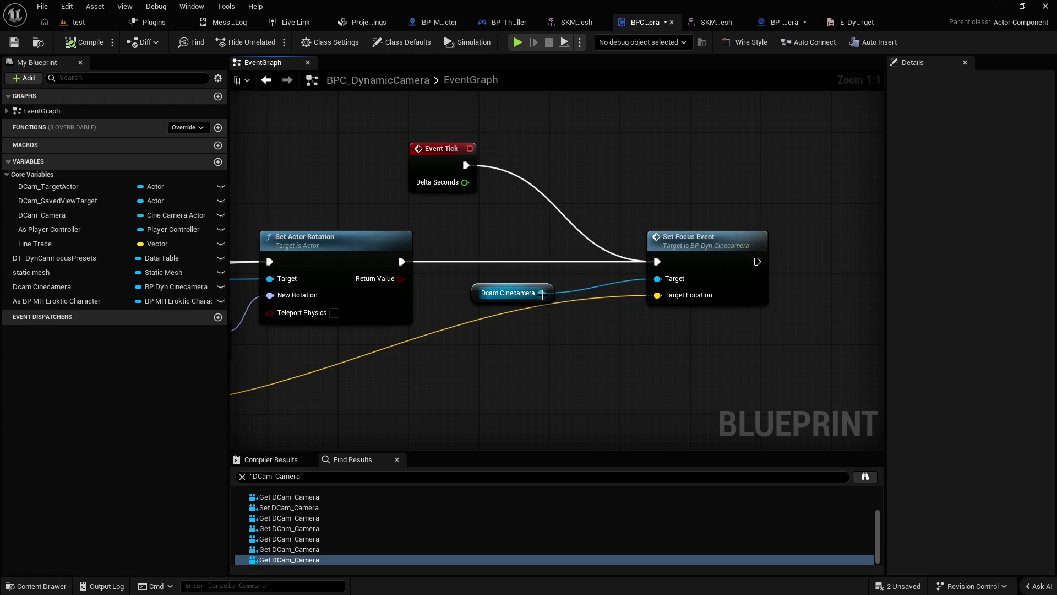
Step: Convert the Dcam Cinecamera getter to a validated Get and route Event Tick and Set Actor Rotation through Is Valid into Set Focus Event
{"action": "right_click", "coordinate": [482, 294]}
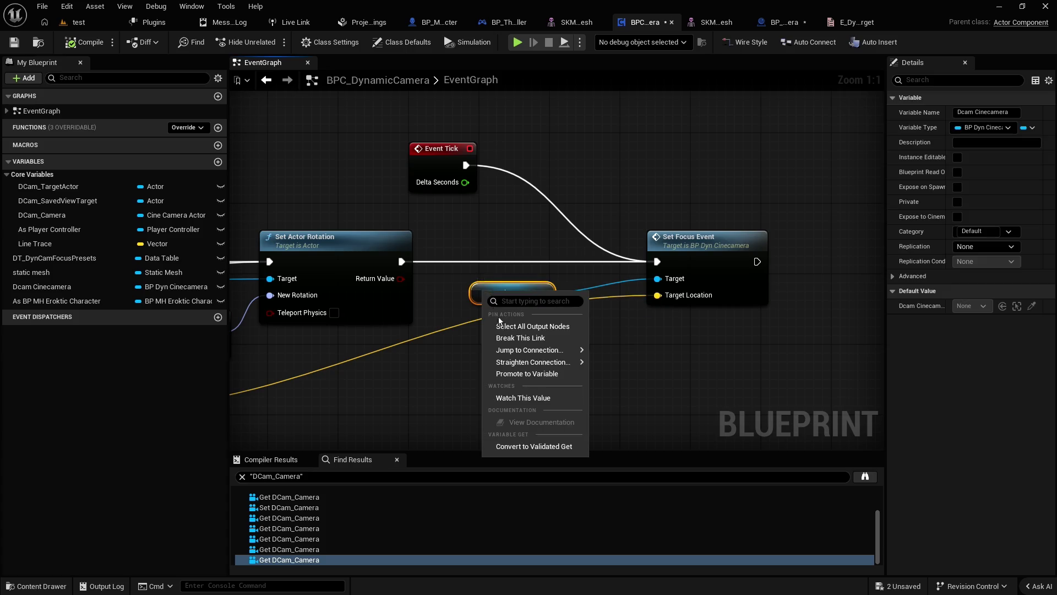
{"action": "left_click", "coordinate": [539, 450]}
{"action": "mouse_move", "coordinate": [527, 294]}
{"action": "left_mouse_down"}
{"action": "mouse_move", "coordinate": [576, 284]}
{"action": "mouse_move", "coordinate": [589, 251]}
{"action": "left_mouse_up"}
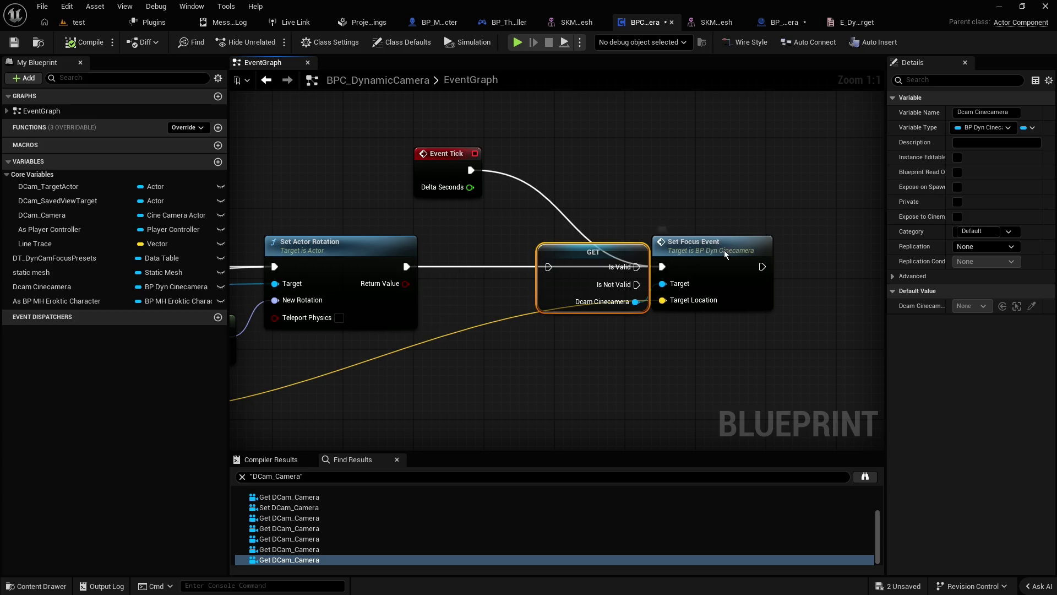
{"action": "left_click_drag", "start_coordinate": [725, 253], "coordinate": [769, 254]}
{"action": "left_click", "coordinate": [707, 268], "text": "alt"}
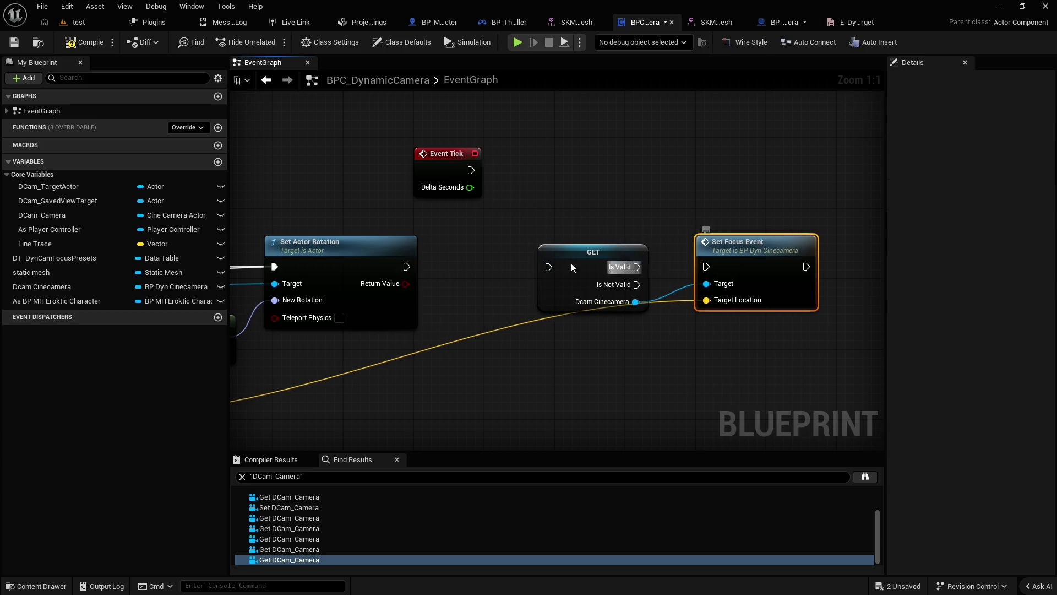
{"action": "left_click_drag", "start_coordinate": [471, 169], "coordinate": [549, 267]}
{"action": "left_click_drag", "start_coordinate": [406, 267], "coordinate": [549, 267]}
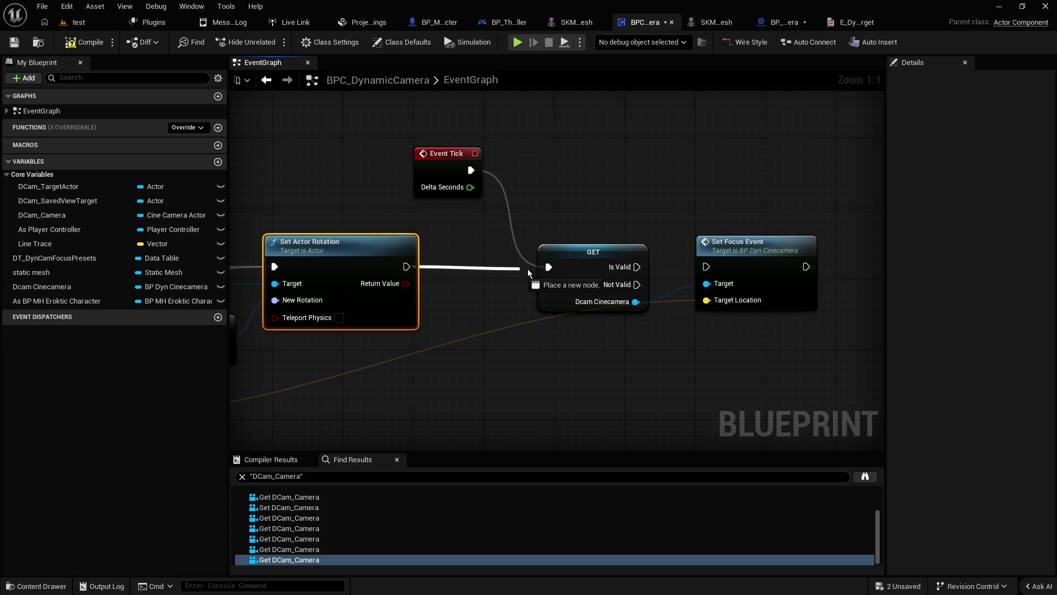
{"action": "left_click", "coordinate": [601, 270]}
{"action": "left_click_drag", "start_coordinate": [637, 267], "coordinate": [707, 267]}
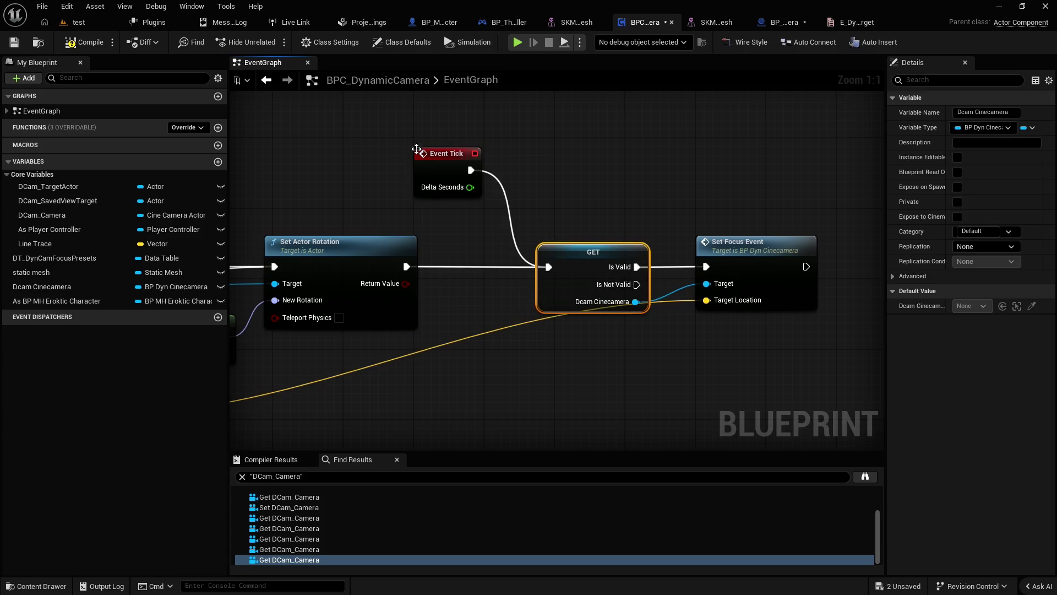
Step: Compile the blueprint and start playing the test level in editor
{"action": "left_click", "coordinate": [83, 43]}
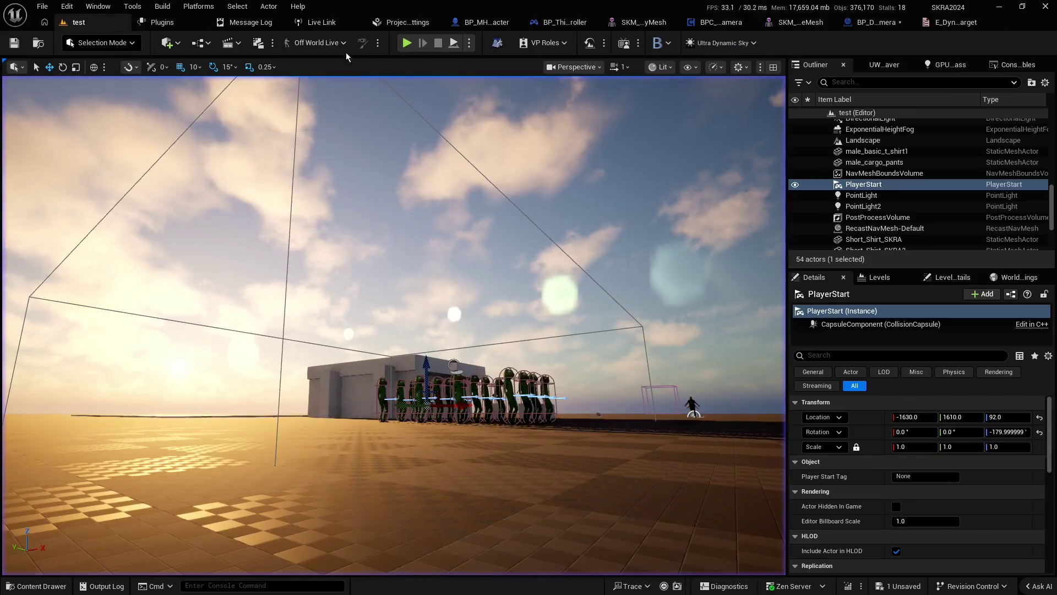
{"action": "left_click", "coordinate": [77, 22]}
{"action": "key", "text": "alt+p"}
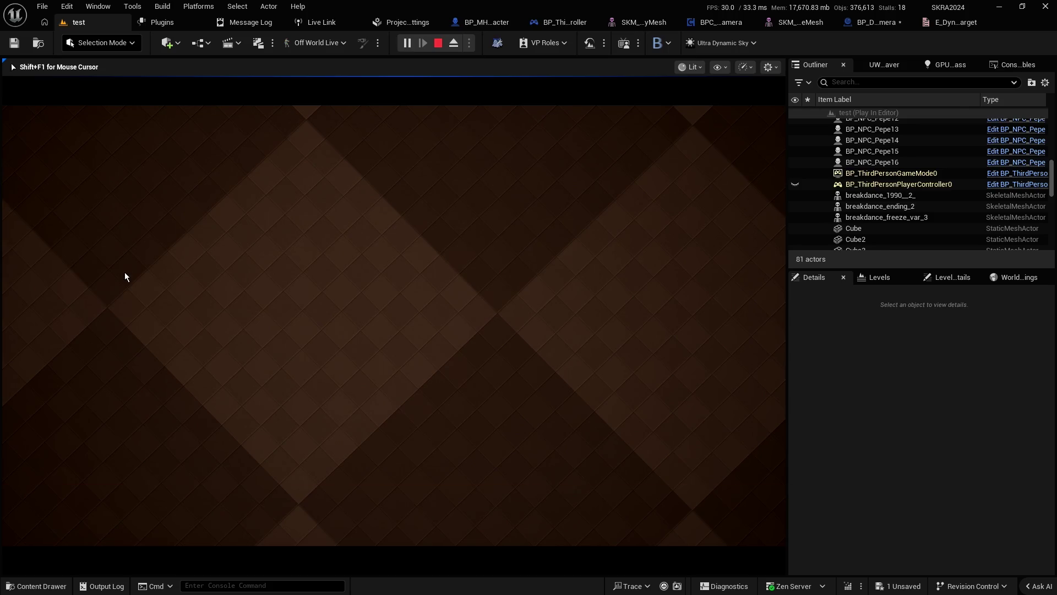
Step: Stop the play session and return to the BPC_DynamicCamera blueprint
{"action": "key", "text": "Escape"}
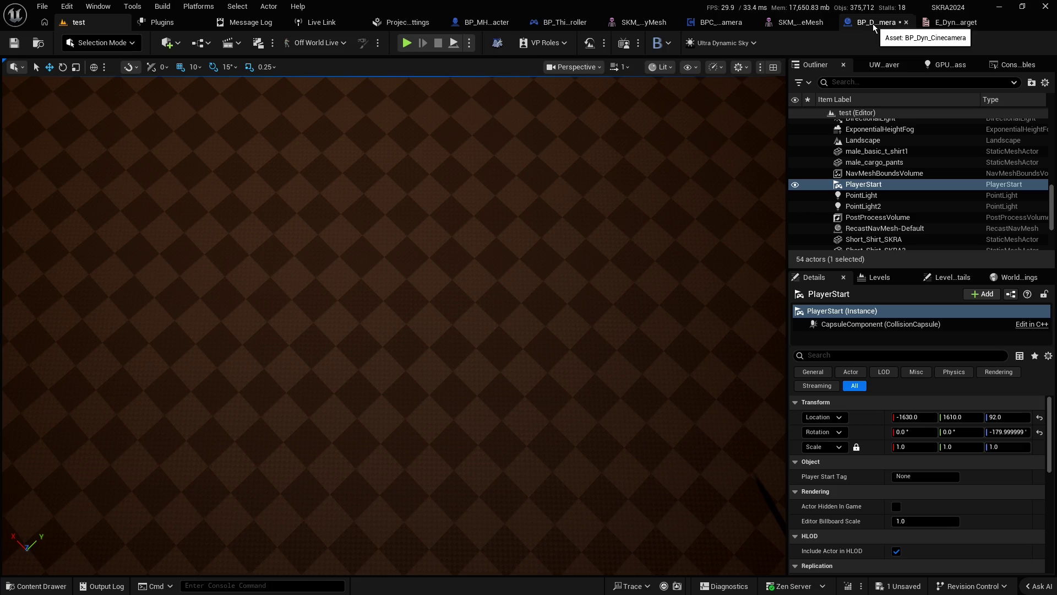
{"action": "left_click", "coordinate": [716, 22]}
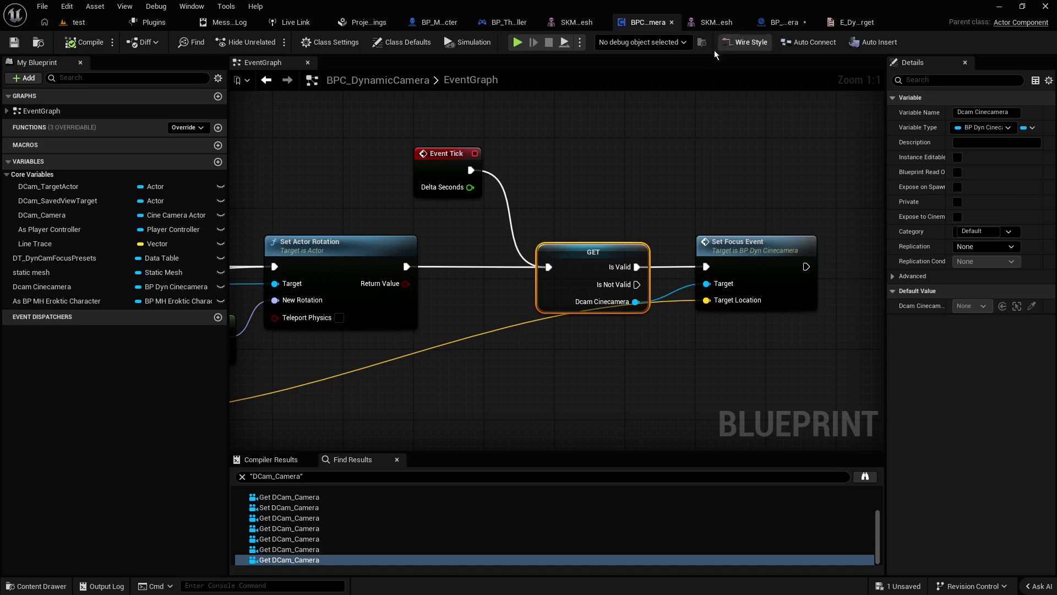
Step: Add a reroute point to straighten the yellow location wire
{"action": "left_click", "coordinate": [622, 204]}
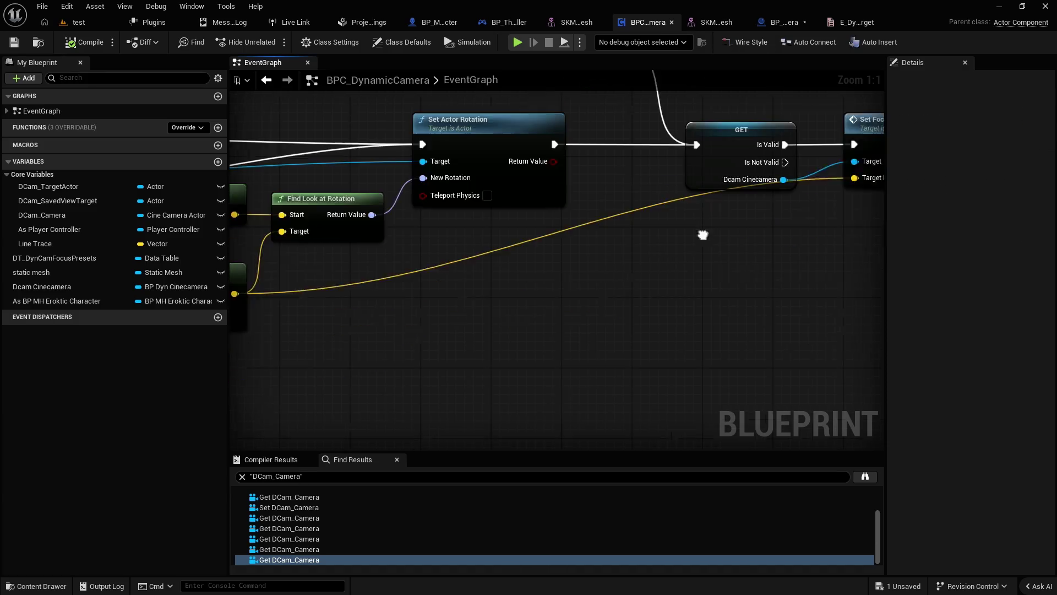
{"action": "scroll", "coordinate": [598, 260], "scroll_direction": "down", "scroll_amount": 2}
{"action": "double_click", "coordinate": [543, 258]}
{"action": "left_click_drag", "start_coordinate": [543, 257], "coordinate": [746, 312]}
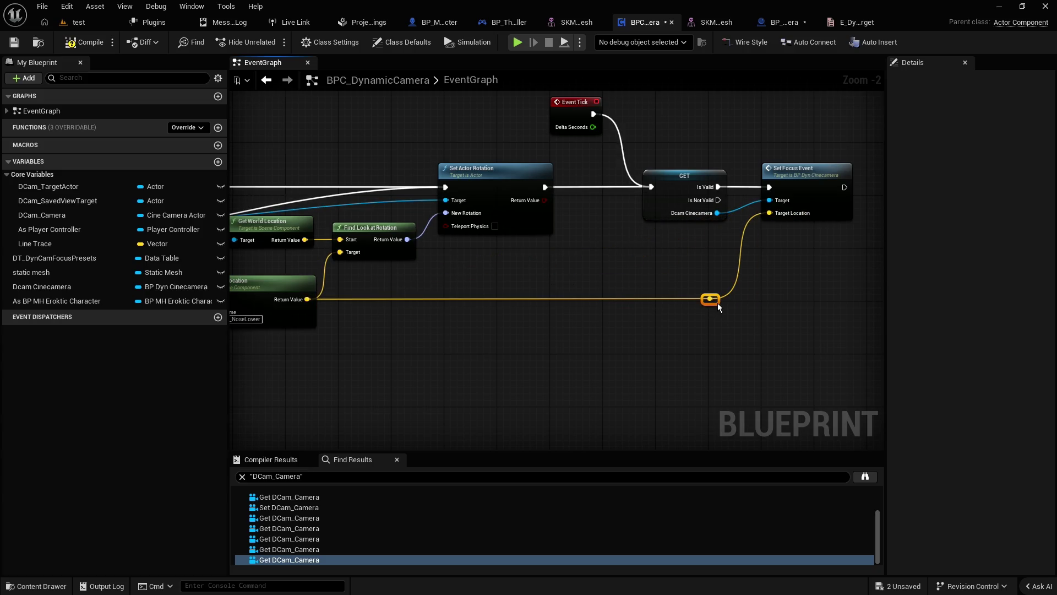
{"action": "scroll", "coordinate": [511, 240], "scroll_direction": "down", "scroll_amount": 2}
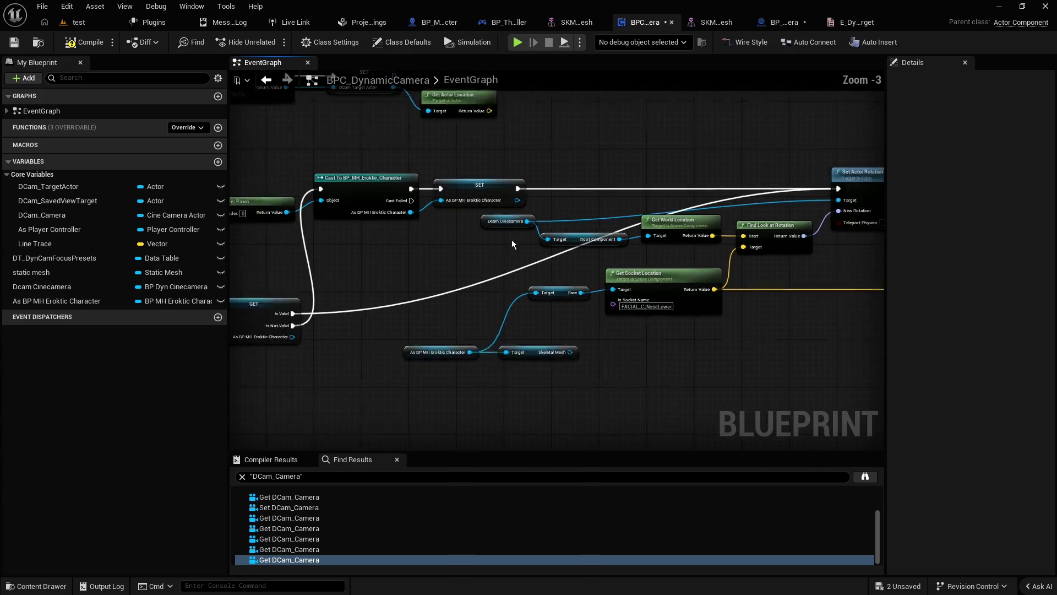
{"action": "scroll", "coordinate": [565, 278], "scroll_direction": "up", "scroll_amount": 1}
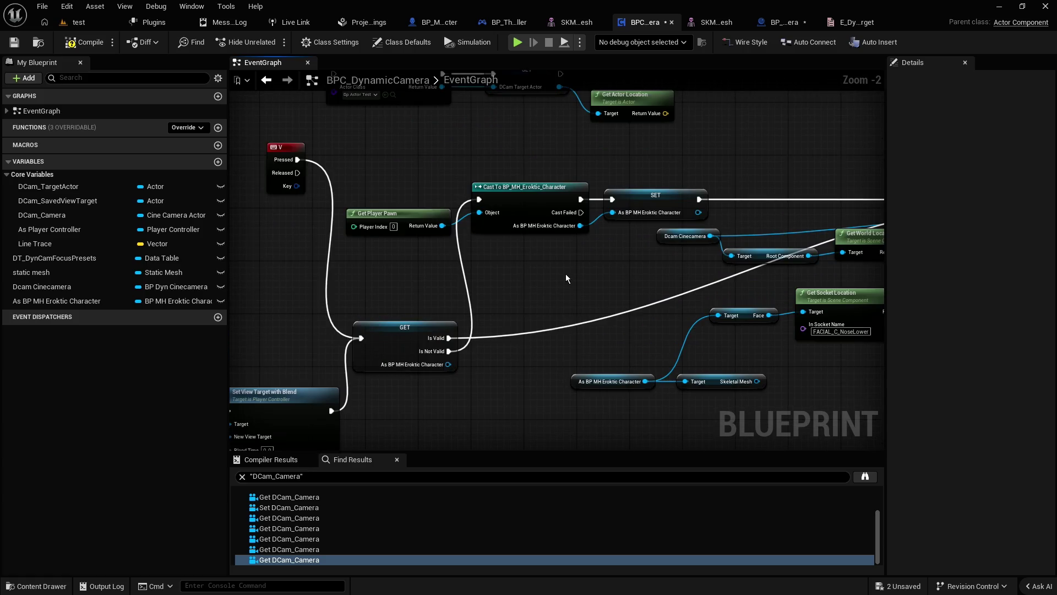
{"action": "scroll", "coordinate": [642, 233], "scroll_direction": "up", "scroll_amount": 1}
{"action": "scroll", "coordinate": [642, 234], "scroll_direction": "down", "scroll_amount": 2}
Step: Move the Get Player Pawn, Cast and SET nodes lower and tidy their wires with reroute points
{"action": "left_click_drag", "start_coordinate": [652, 241], "coordinate": [480, 236]}
{"action": "mouse_move", "coordinate": [468, 228]}
{"action": "left_mouse_down"}
{"action": "mouse_move", "coordinate": [453, 236]}
{"action": "mouse_move", "coordinate": [470, 245]}
{"action": "mouse_move", "coordinate": [336, 182]}
{"action": "left_mouse_up"}
{"action": "mouse_move", "coordinate": [440, 190]}
{"action": "left_mouse_down"}
{"action": "mouse_move", "coordinate": [533, 375]}
{"action": "mouse_move", "coordinate": [520, 353]}
{"action": "left_mouse_up"}
{"action": "mouse_move", "coordinate": [514, 230]}
{"action": "left_mouse_down"}
{"action": "mouse_move", "coordinate": [489, 229]}
{"action": "mouse_move", "coordinate": [441, 284]}
{"action": "mouse_move", "coordinate": [397, 187]}
{"action": "left_mouse_up"}
{"action": "double_click", "coordinate": [441, 285]}
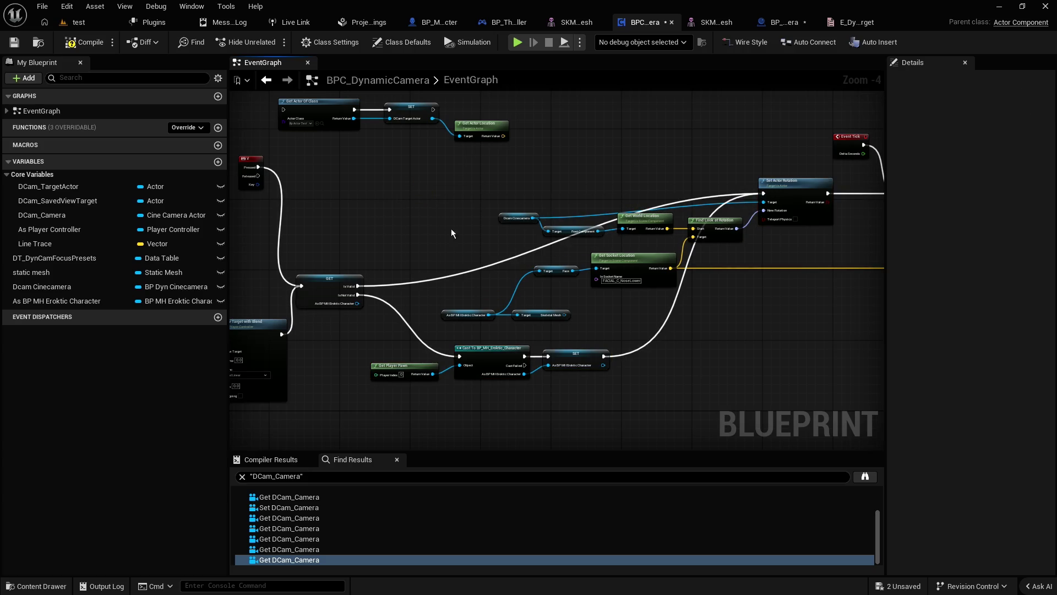
{"action": "double_click", "coordinate": [480, 273]}
{"action": "left_click_drag", "start_coordinate": [479, 272], "coordinate": [427, 202]}
{"action": "left_click_drag", "start_coordinate": [448, 241], "coordinate": [340, 248]}
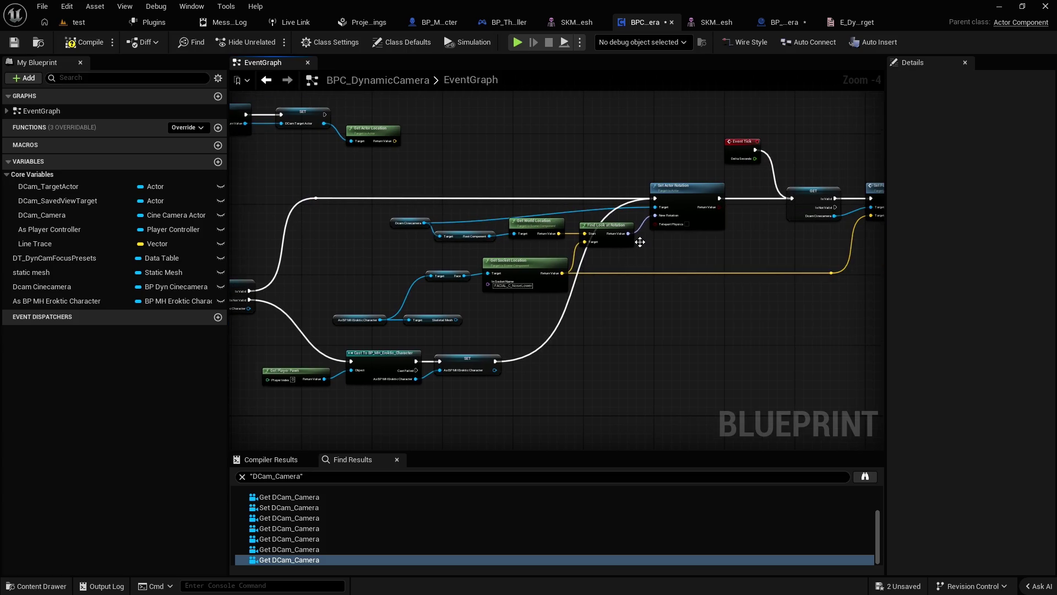
{"action": "double_click", "coordinate": [560, 329]}
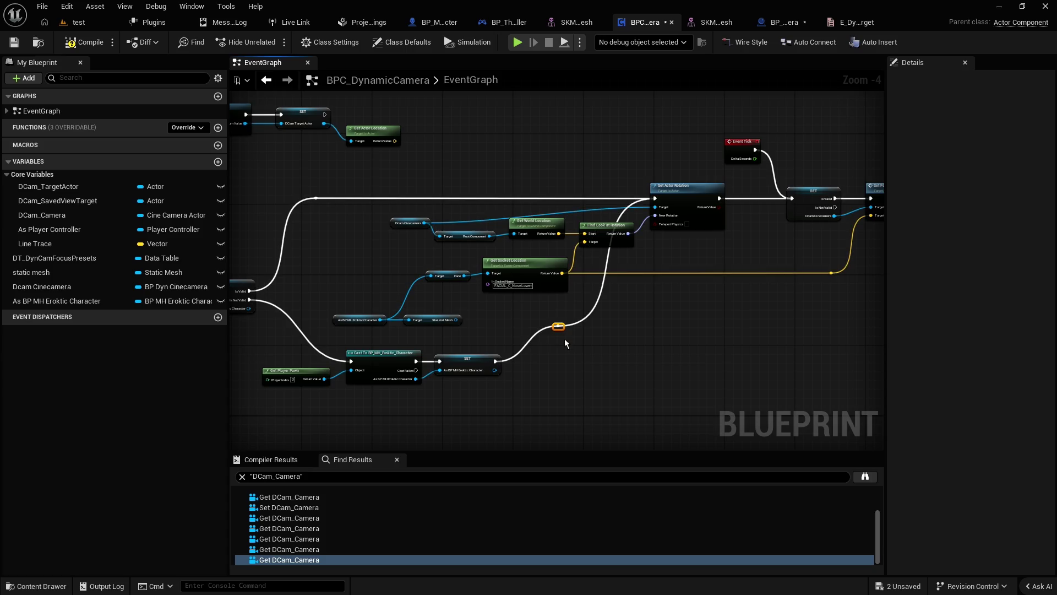
{"action": "mouse_move", "coordinate": [559, 326]}
{"action": "left_mouse_down"}
{"action": "mouse_move", "coordinate": [608, 349]}
{"action": "mouse_move", "coordinate": [608, 358]}
{"action": "mouse_move", "coordinate": [562, 361]}
{"action": "left_mouse_up"}
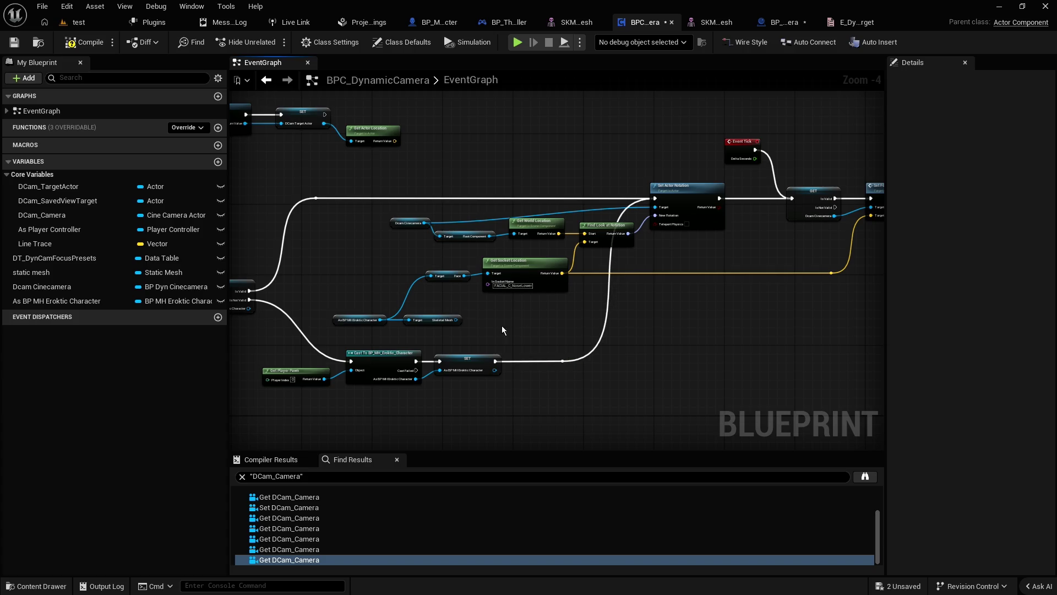
Step: Move the V key event lower and reposition the character and Skeletal Mesh nodes together
{"action": "left_click_drag", "start_coordinate": [486, 328], "coordinate": [631, 323]}
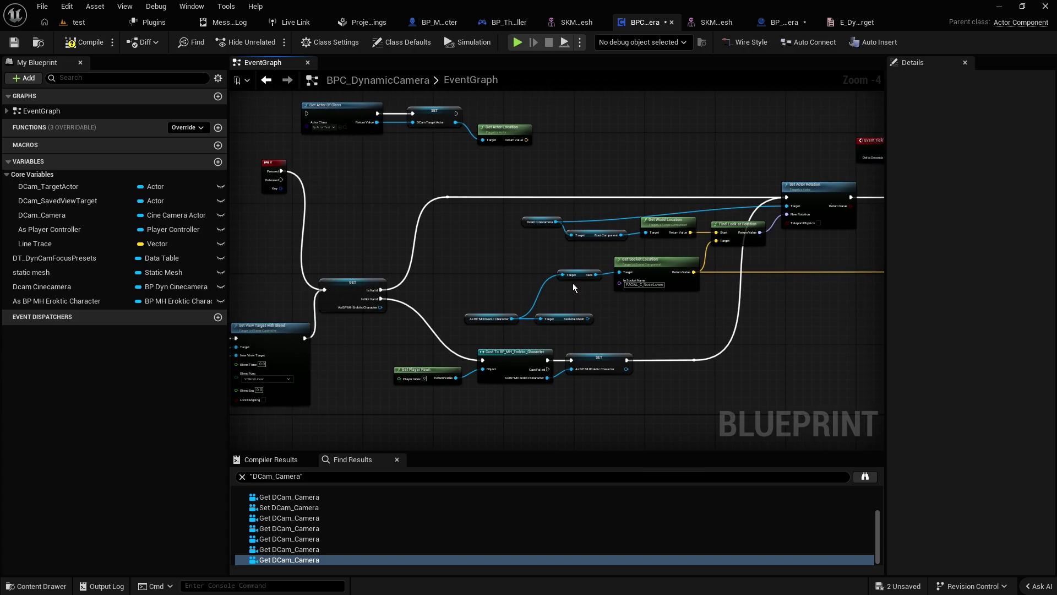
{"action": "mouse_move", "coordinate": [510, 263]}
{"action": "left_mouse_down"}
{"action": "mouse_move", "coordinate": [444, 263]}
{"action": "mouse_move", "coordinate": [497, 254]}
{"action": "left_mouse_up"}
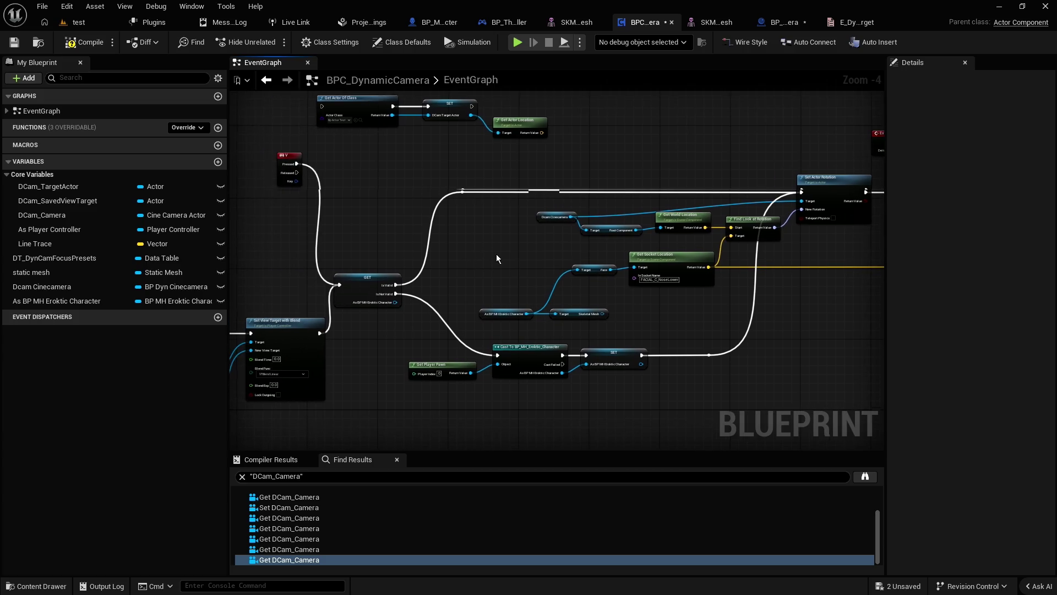
{"action": "left_click_drag", "start_coordinate": [387, 180], "coordinate": [529, 183]}
{"action": "mouse_move", "coordinate": [457, 152]}
{"action": "left_mouse_down"}
{"action": "mouse_move", "coordinate": [445, 206]}
{"action": "mouse_move", "coordinate": [463, 266]}
{"action": "left_mouse_up"}
{"action": "left_click", "coordinate": [493, 236]}
{"action": "left_click_drag", "start_coordinate": [538, 236], "coordinate": [359, 237]}
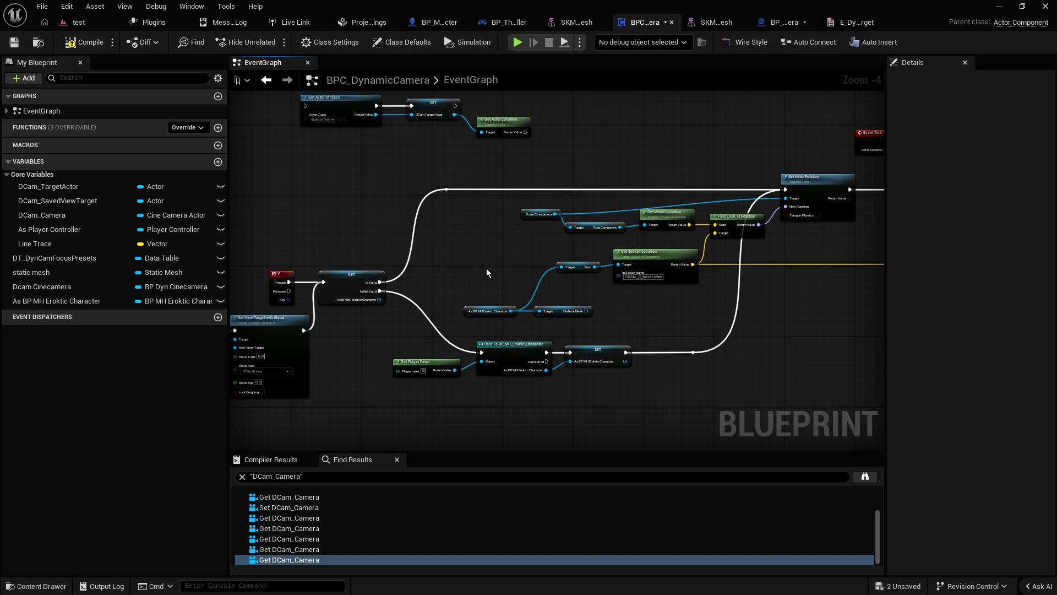
{"action": "mouse_move", "coordinate": [486, 271]}
{"action": "left_mouse_down"}
{"action": "mouse_move", "coordinate": [550, 328]}
{"action": "mouse_move", "coordinate": [580, 282]}
{"action": "mouse_move", "coordinate": [580, 266]}
{"action": "mouse_move", "coordinate": [552, 263]}
{"action": "left_mouse_up"}
{"action": "left_click", "coordinate": [575, 298]}
{"action": "scroll", "coordinate": [559, 315], "scroll_direction": "up", "scroll_amount": 3}
Step: Nudge the character and Skeletal Mesh nodes left and the Dcam Cinecamera node slightly up
{"action": "left_click", "coordinate": [579, 285]}
{"action": "left_click", "coordinate": [476, 208]}
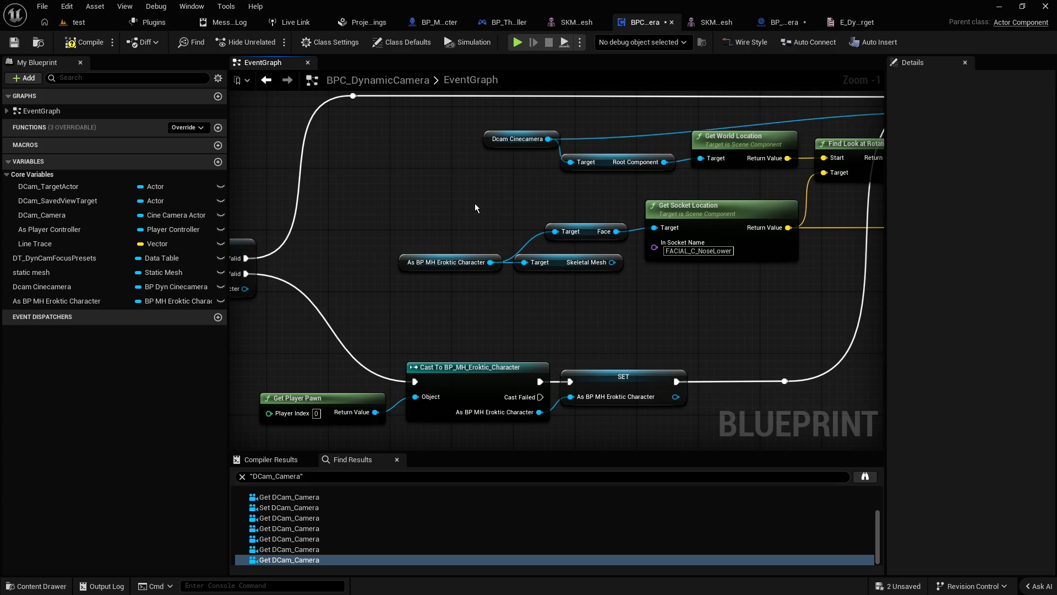
{"action": "right_click", "coordinate": [430, 255]}
{"action": "left_click", "coordinate": [372, 265]}
{"action": "left_click_drag", "start_coordinate": [407, 252], "coordinate": [415, 229]}
{"action": "left_click", "coordinate": [409, 270]}
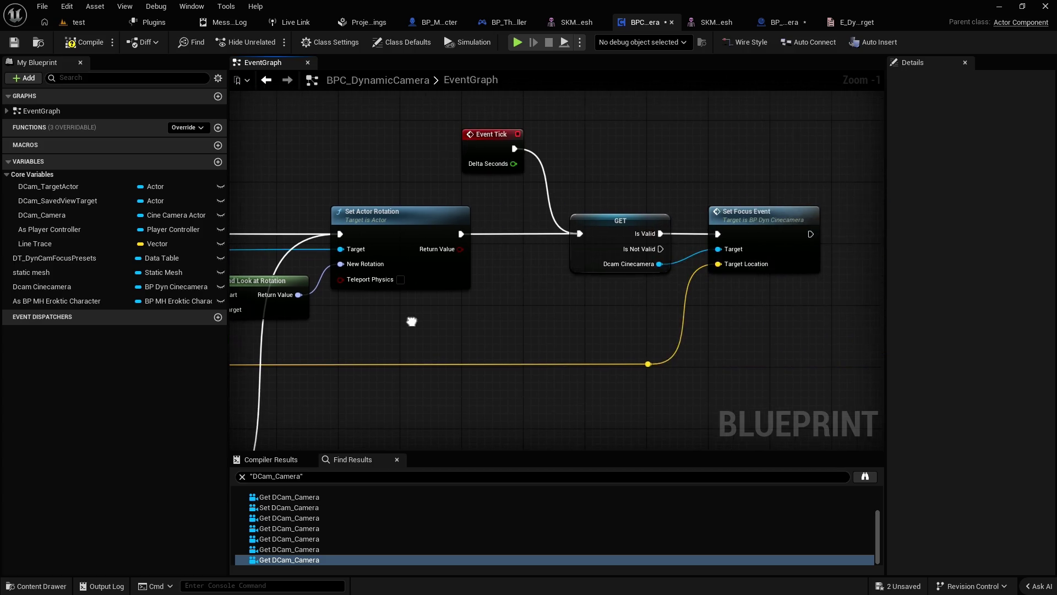
Step: Inspect the validated Dcam Cinecamera GET and frame the Event Tick, GET and Set Focus Event chain
{"action": "left_click", "coordinate": [603, 222]}
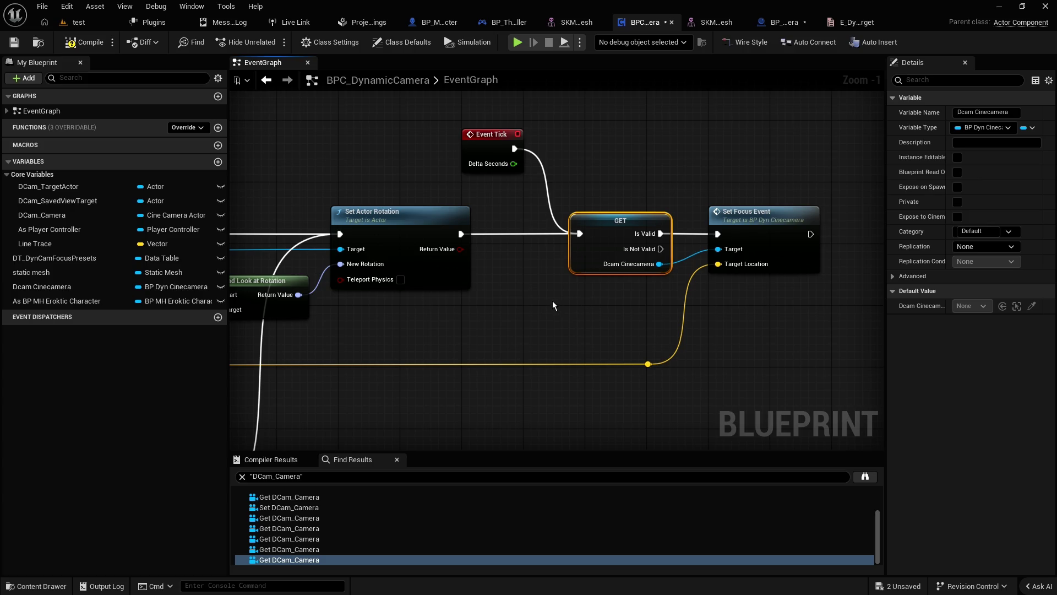
{"action": "left_click", "coordinate": [455, 127]}
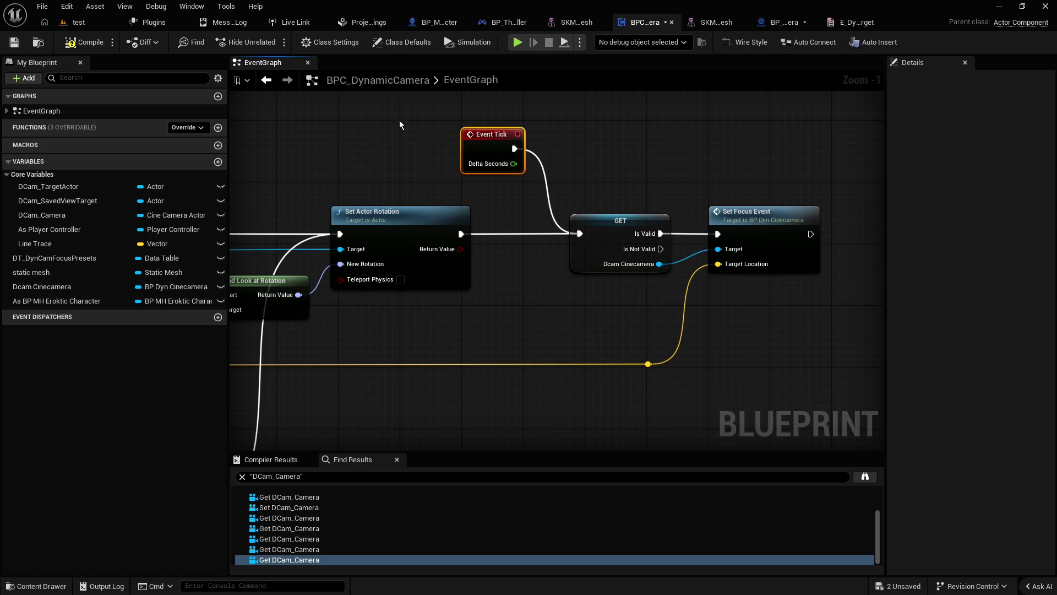
{"action": "left_click", "coordinate": [508, 154]}
{"action": "scroll", "coordinate": [507, 154], "scroll_direction": "down", "scroll_amount": 2}
{"action": "left_click_drag", "start_coordinate": [567, 197], "coordinate": [466, 200]}
{"action": "mouse_move", "coordinate": [770, 152]}
{"action": "left_mouse_down"}
{"action": "mouse_move", "coordinate": [697, 322]}
{"action": "mouse_move", "coordinate": [666, 324]}
{"action": "left_mouse_up"}
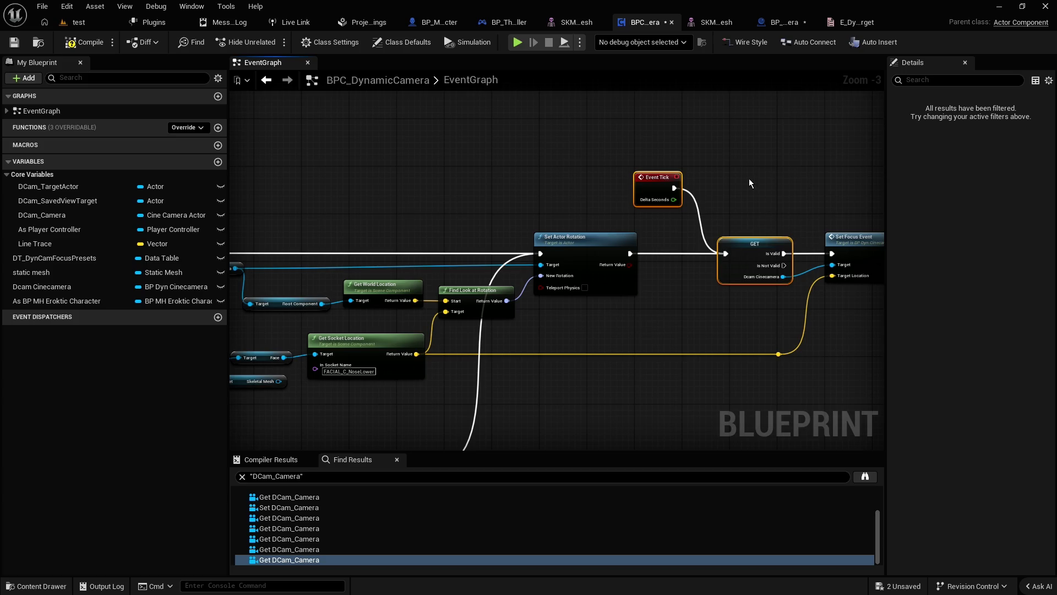
{"action": "scroll", "coordinate": [738, 187], "scroll_direction": "up", "scroll_amount": 2}
{"action": "left_click", "coordinate": [644, 173]}
{"action": "left_click_drag", "start_coordinate": [701, 150], "coordinate": [627, 144]}
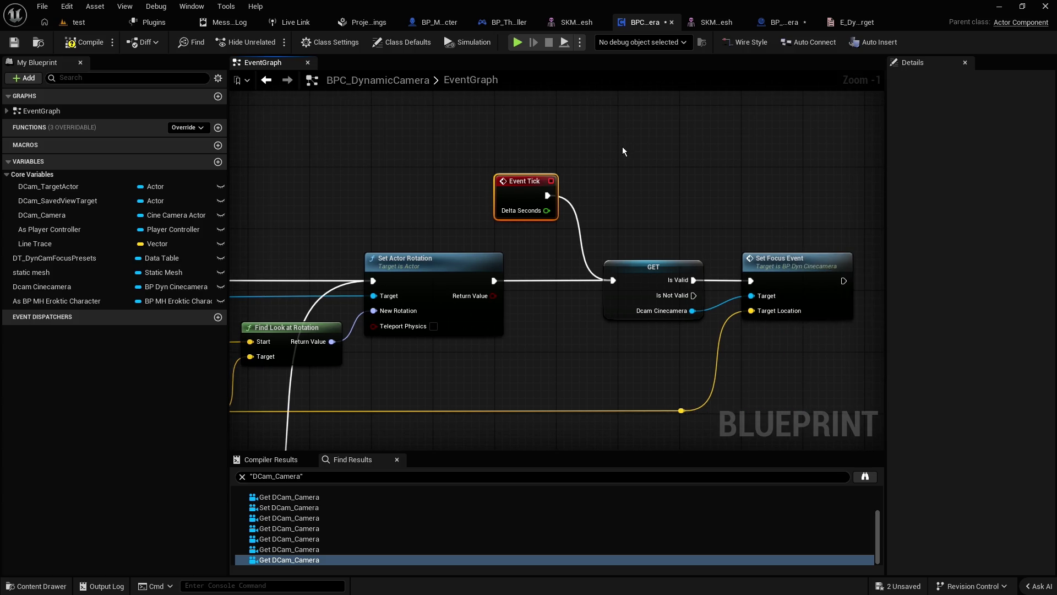
Step: Add a Set Timer by Event node from the 'time event' search and set its Time to 1.0
{"action": "right_click", "coordinate": [622, 147]}
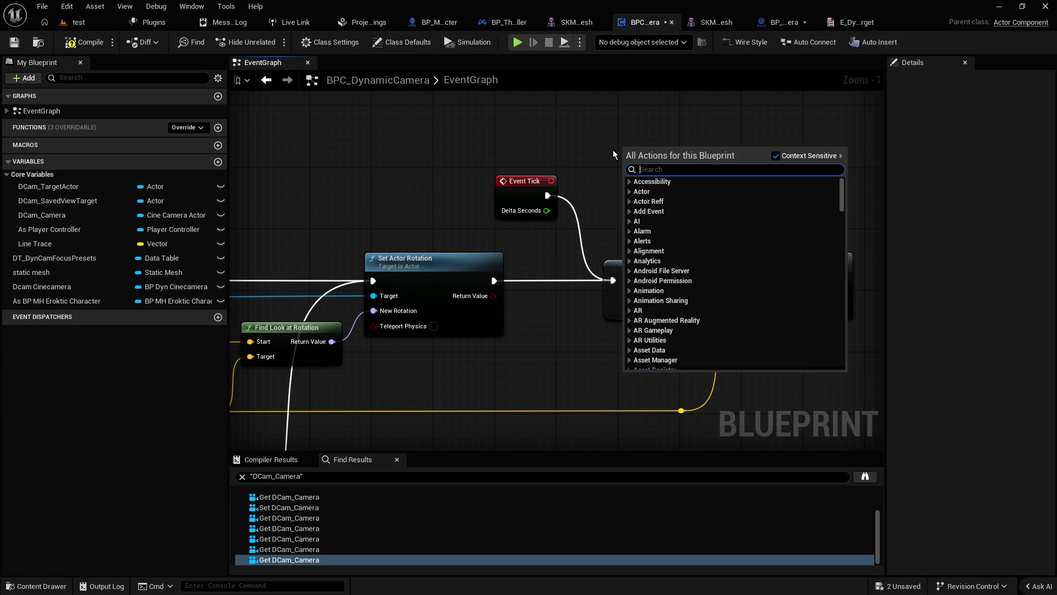
{"action": "type", "text": "d"}
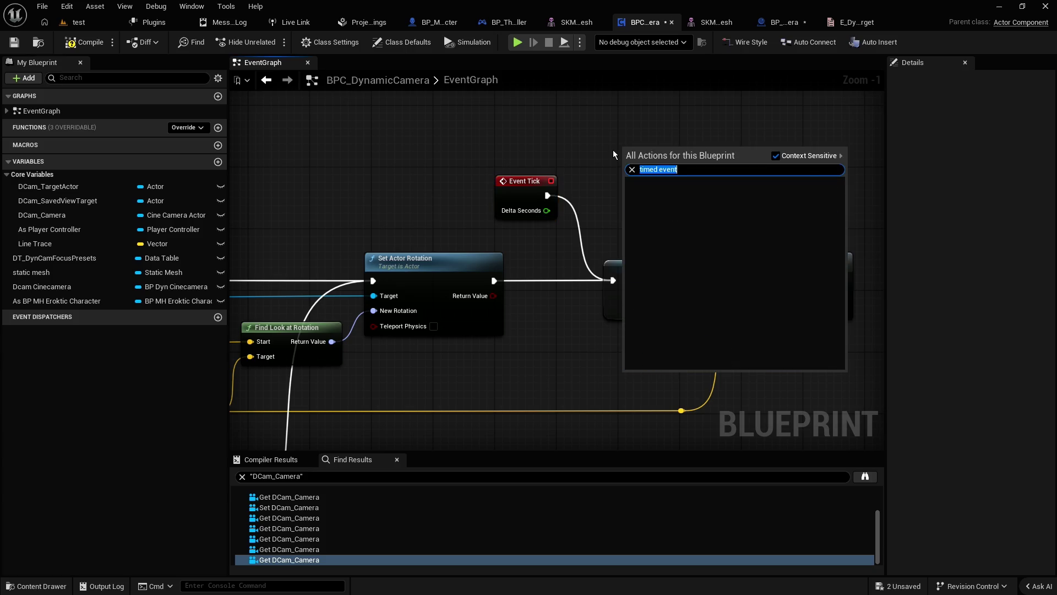
{"action": "key", "text": "BackSpace"}
{"action": "type", "text": "time event"}
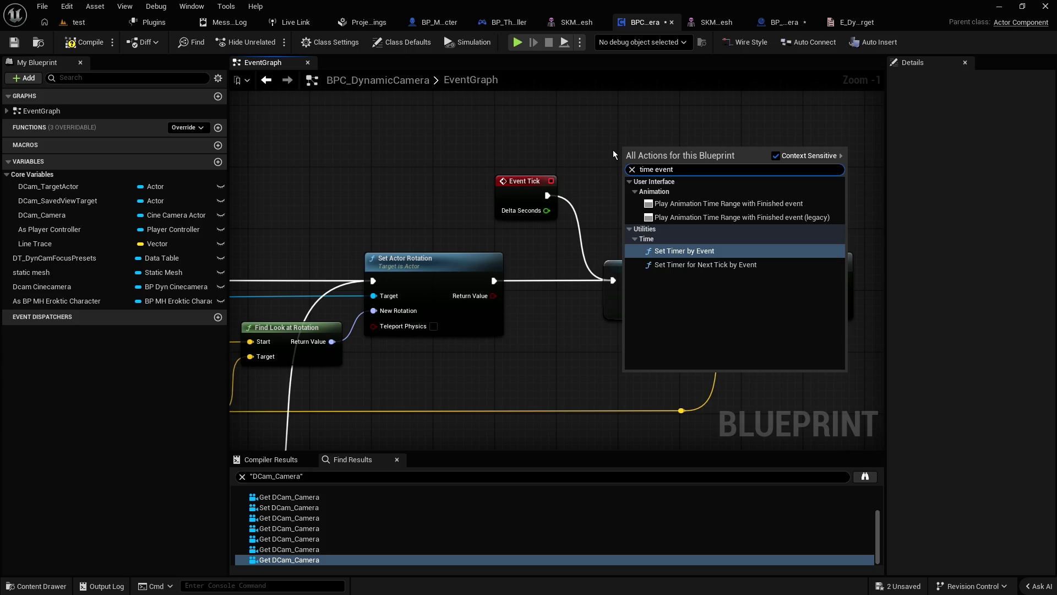
{"action": "key", "text": "Return"}
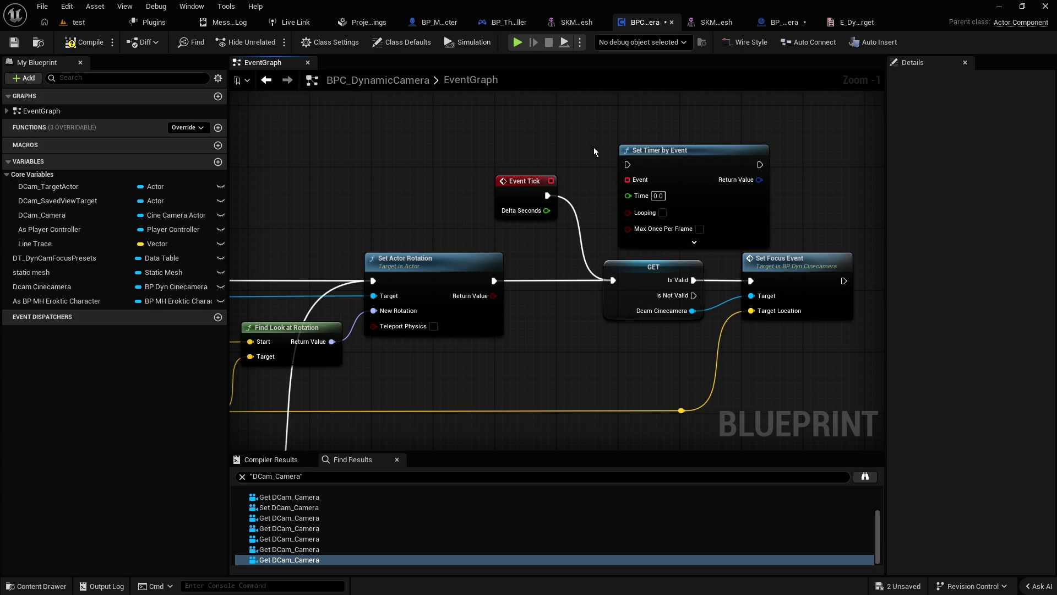
{"action": "left_click", "coordinate": [658, 199]}
{"action": "scroll", "coordinate": [655, 193], "scroll_direction": "up", "scroll_amount": 1}
{"action": "left_click", "coordinate": [654, 182]}
{"action": "type", "text": "1"}
{"action": "left_click", "coordinate": [507, 128]}
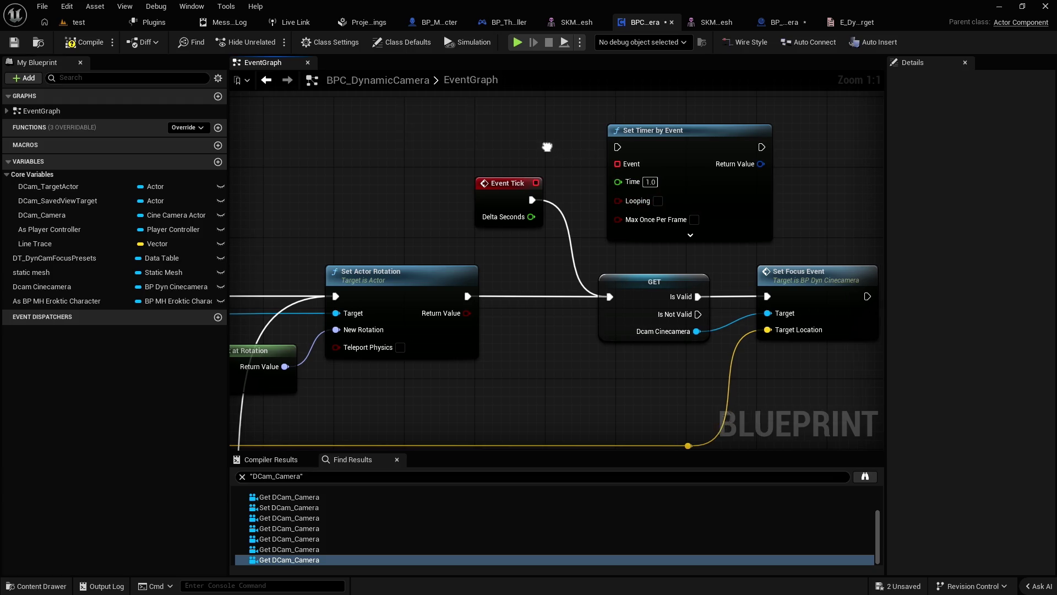
Step: Expand the timer's Initial Start Delay pins and move the node up above the Event Tick chain
{"action": "left_click_drag", "start_coordinate": [558, 155], "coordinate": [520, 151]}
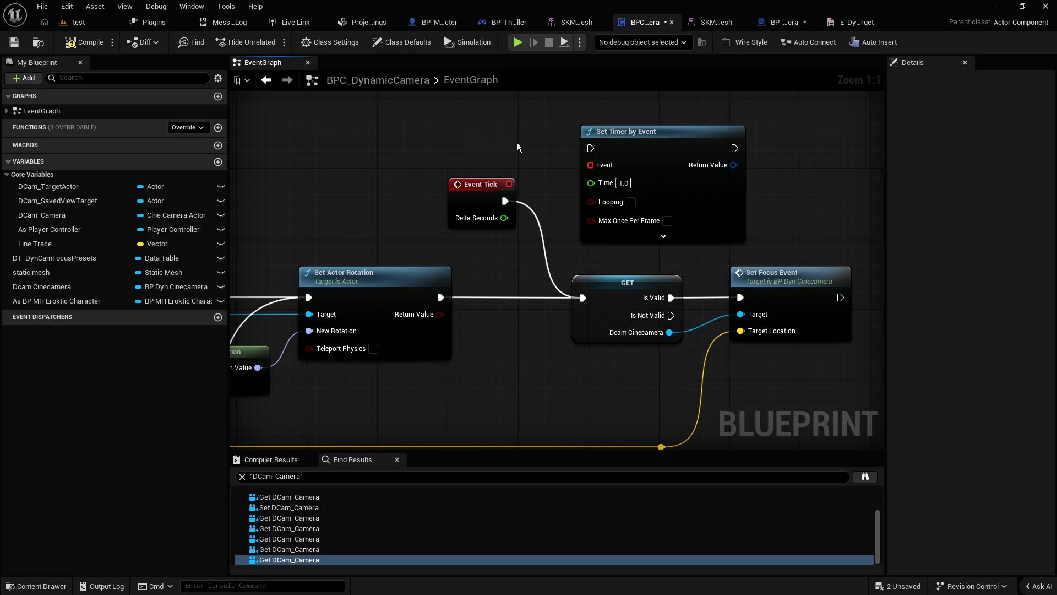
{"action": "left_click_drag", "start_coordinate": [538, 108], "coordinate": [615, 140]}
{"action": "left_click", "coordinate": [663, 236]}
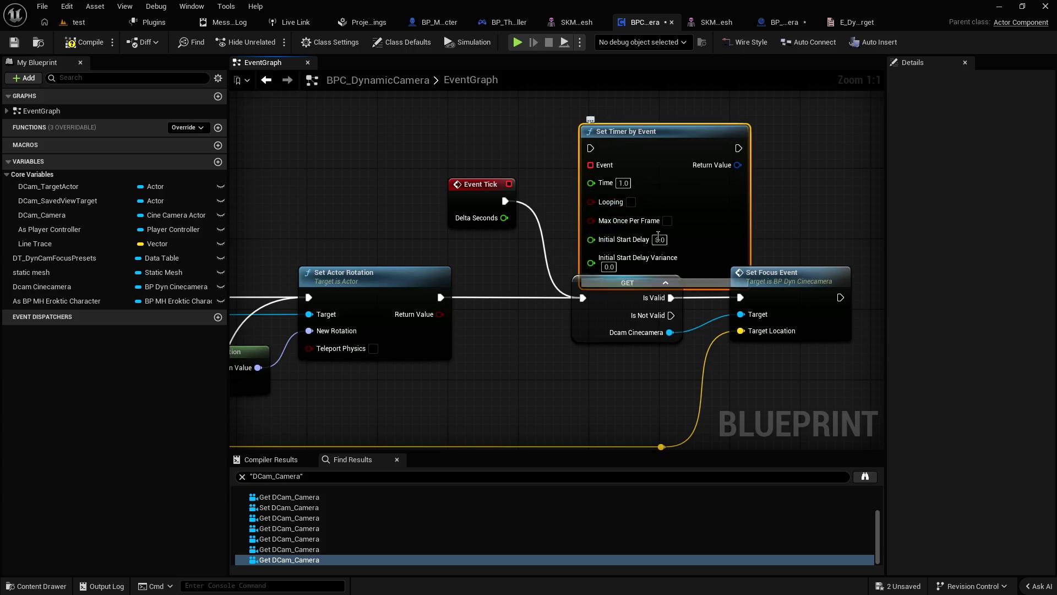
{"action": "left_click_drag", "start_coordinate": [650, 140], "coordinate": [643, 98]}
{"action": "left_click", "coordinate": [527, 136]}
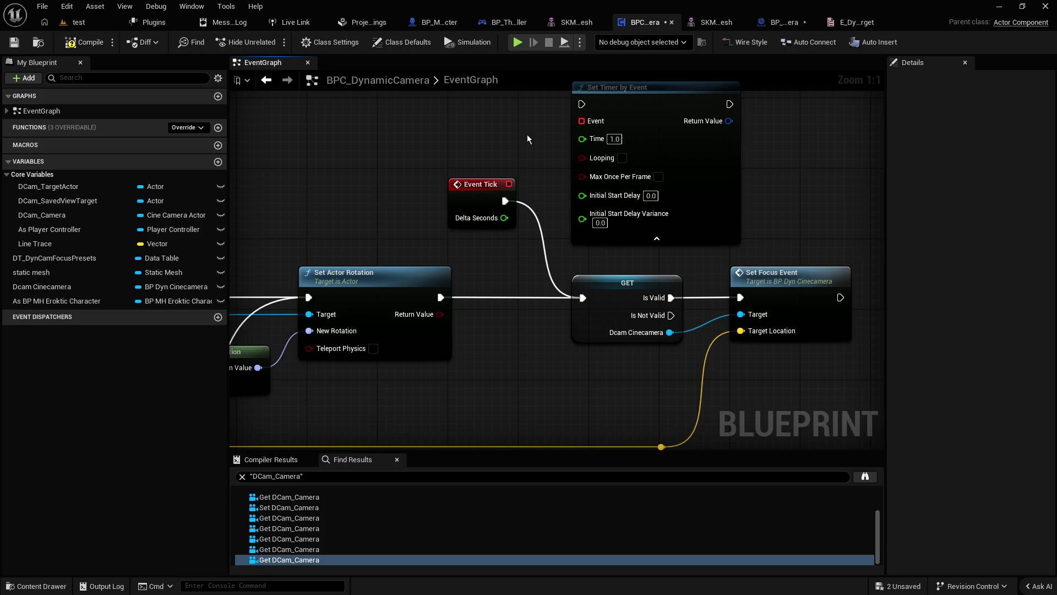
{"action": "scroll", "coordinate": [528, 134], "scroll_direction": "down", "scroll_amount": 2}
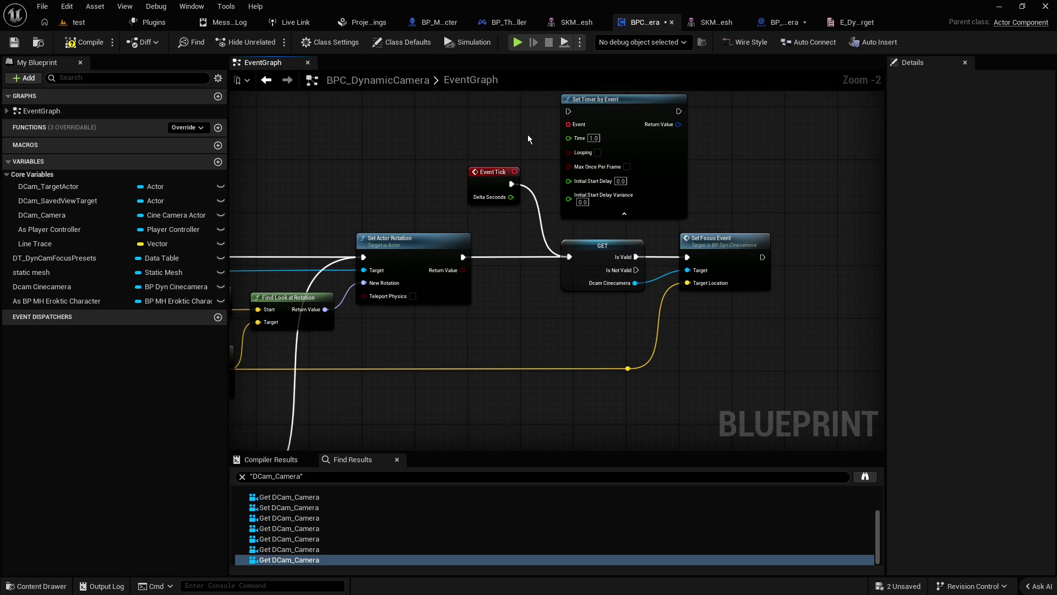
{"action": "left_click", "coordinate": [623, 111]}
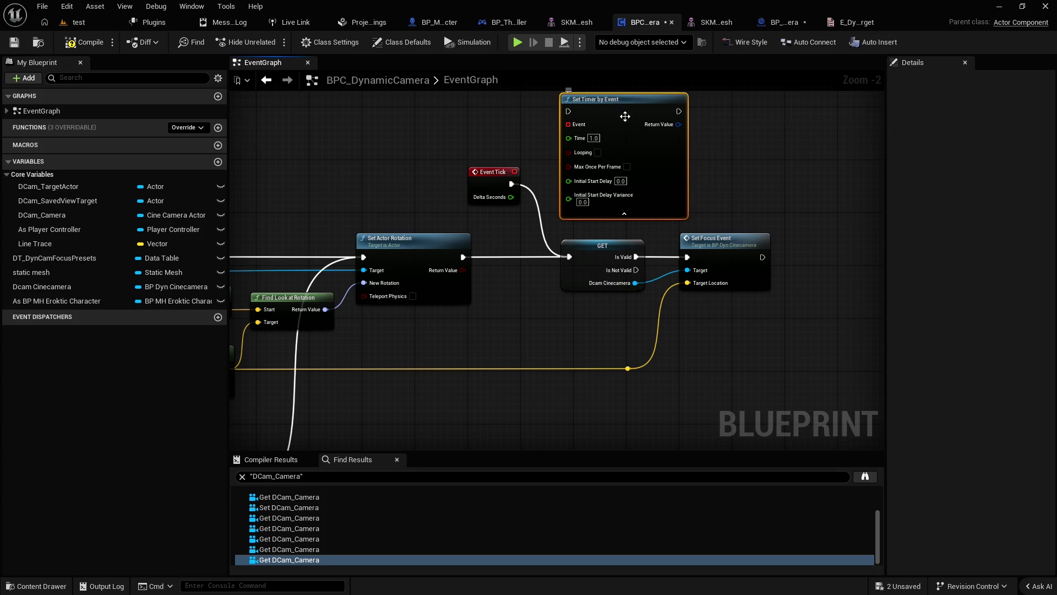
Step: Delete the Set Timer by Event node, wire Set Actor Rotation onward and detach Event Tick from GET
{"action": "key", "text": "Delete"}
{"action": "left_click_drag", "start_coordinate": [465, 257], "coordinate": [688, 257]}
{"action": "left_click_drag", "start_coordinate": [606, 245], "coordinate": [600, 160]}
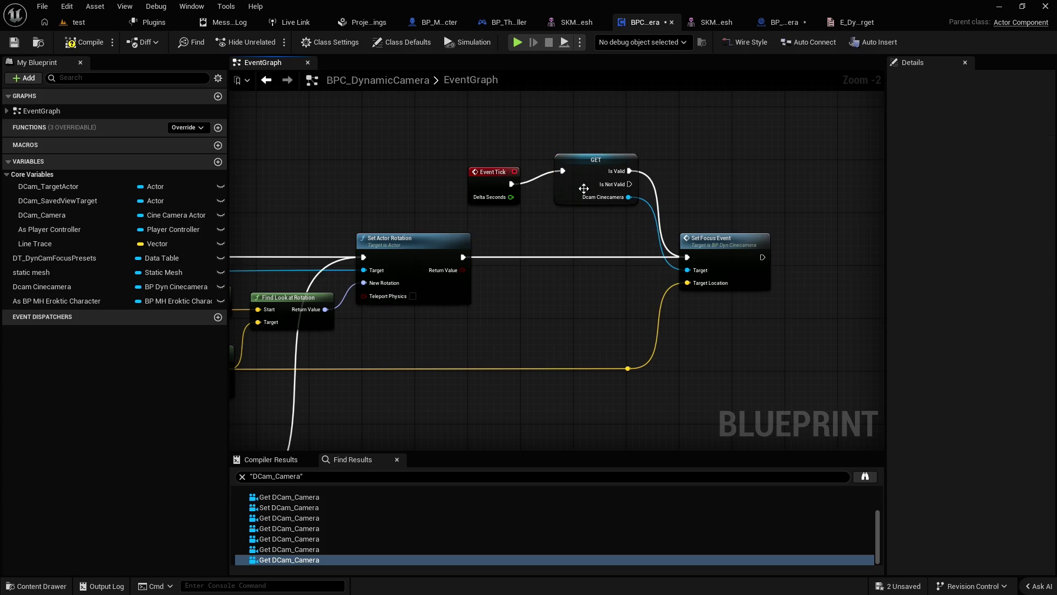
{"action": "left_click", "coordinate": [563, 171], "text": "alt"}
Step: Route Set Actor Rotation into GET, compile and save, then switch to BP_Dyn_Cinecamera
{"action": "left_click", "coordinate": [85, 42]}
{"action": "left_click", "coordinate": [13, 43]}
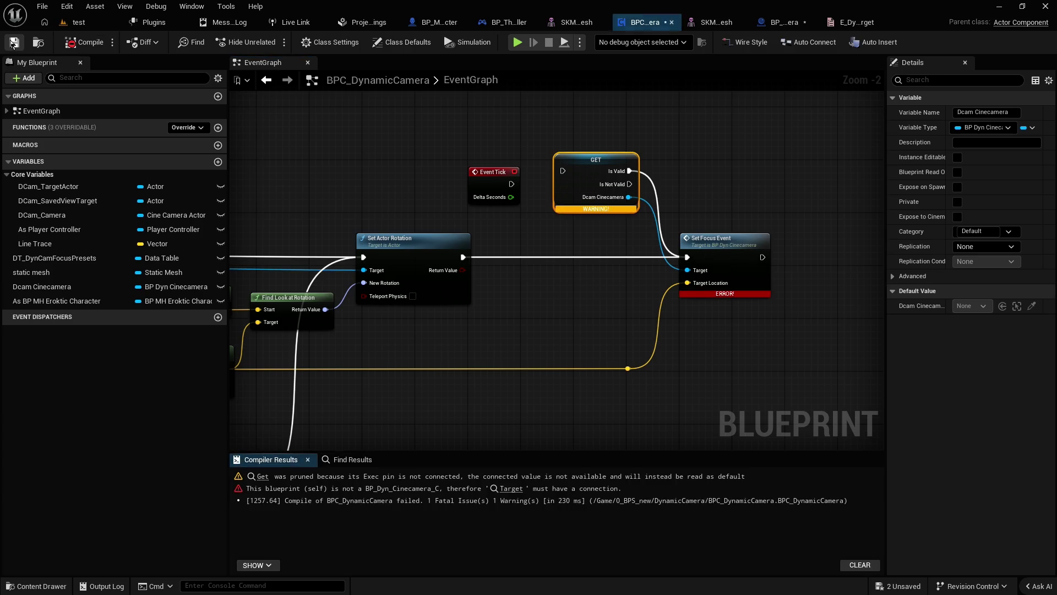
{"action": "mouse_move", "coordinate": [463, 258]}
{"action": "left_mouse_down"}
{"action": "mouse_move", "coordinate": [562, 170]}
{"action": "mouse_move", "coordinate": [570, 241]}
{"action": "left_mouse_up"}
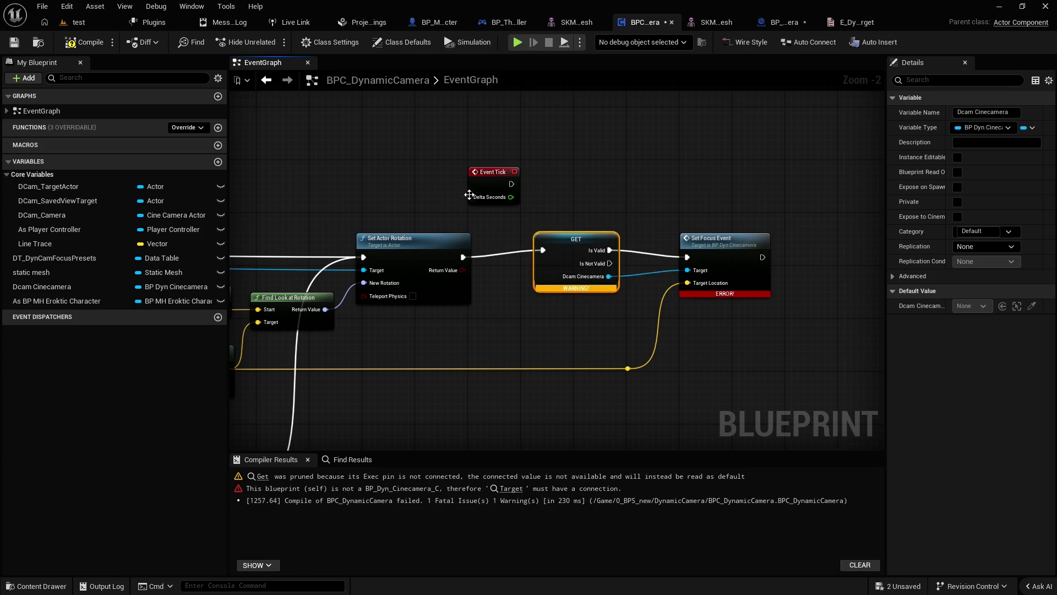
{"action": "left_click", "coordinate": [14, 43]}
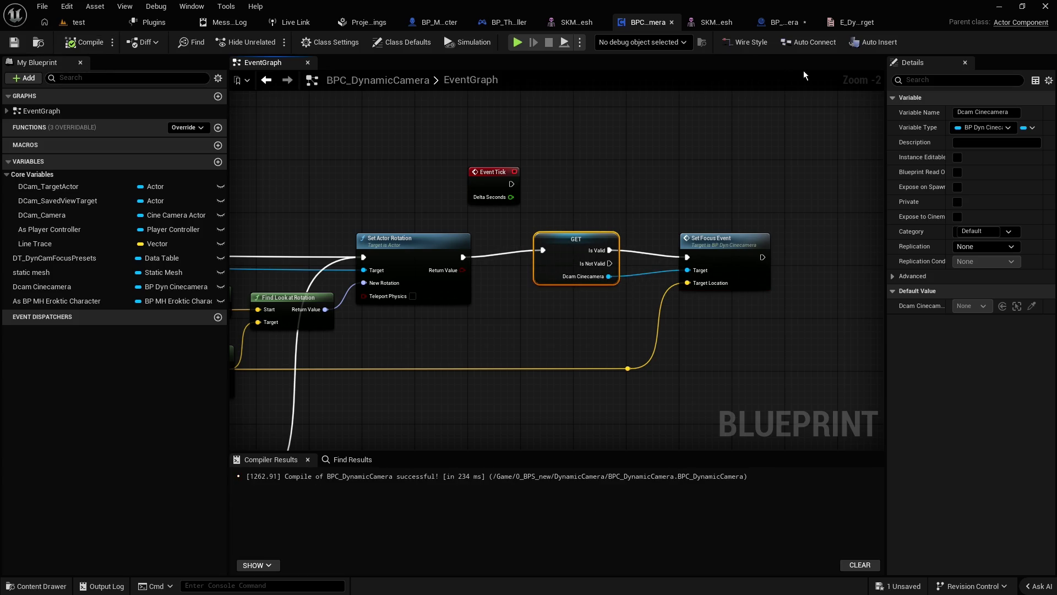
{"action": "left_click", "coordinate": [785, 23]}
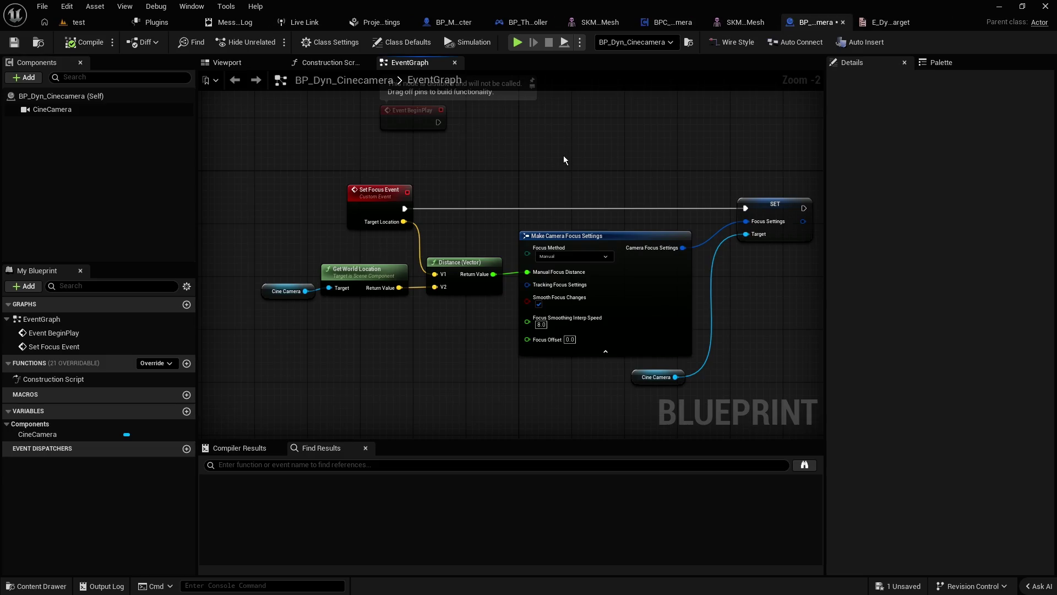
{"action": "scroll", "coordinate": [563, 155], "scroll_direction": "down", "scroll_amount": 1}
{"action": "mouse_move", "coordinate": [374, 151]}
{"action": "left_mouse_down"}
{"action": "mouse_move", "coordinate": [349, 168]}
{"action": "mouse_move", "coordinate": [302, 120]}
{"action": "left_mouse_up"}
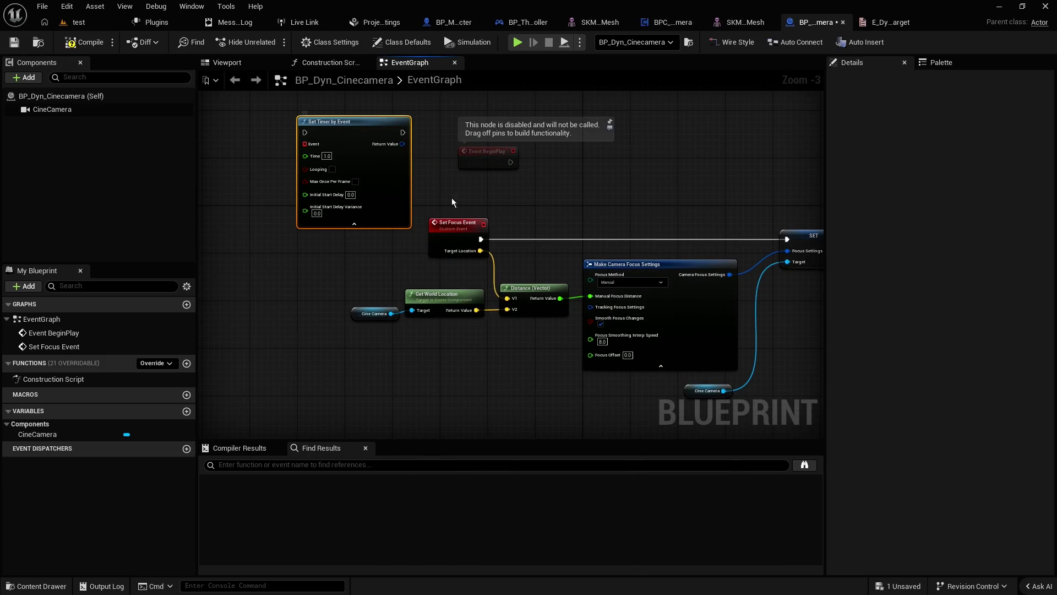
{"action": "left_click_drag", "start_coordinate": [491, 161], "coordinate": [258, 130]}
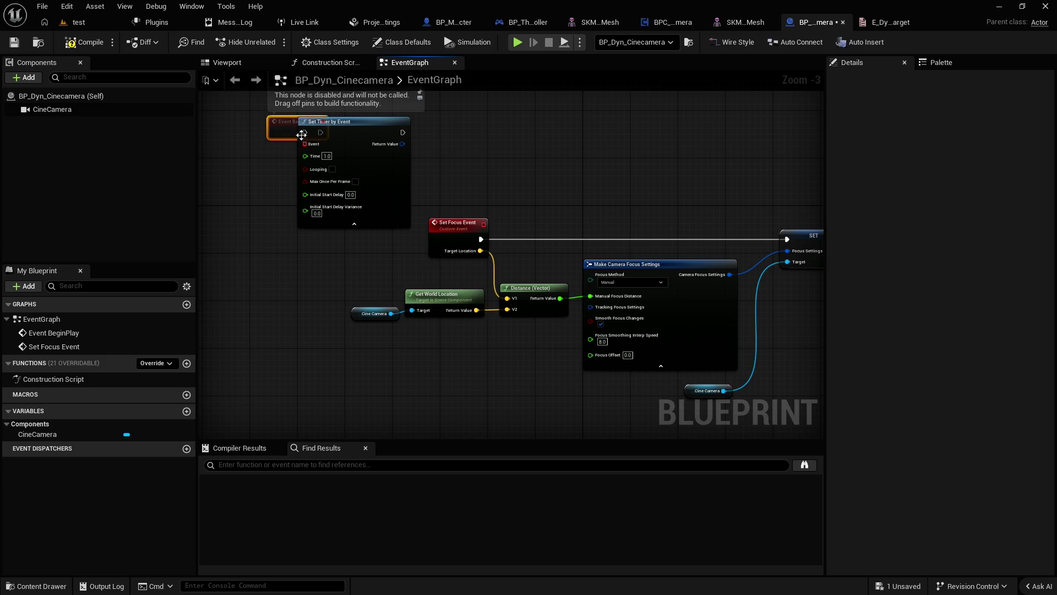
{"action": "mouse_move", "coordinate": [278, 132]}
{"action": "left_mouse_down"}
{"action": "mouse_move", "coordinate": [306, 133]}
{"action": "mouse_move", "coordinate": [438, 219]}
{"action": "mouse_move", "coordinate": [483, 222]}
{"action": "left_mouse_up"}
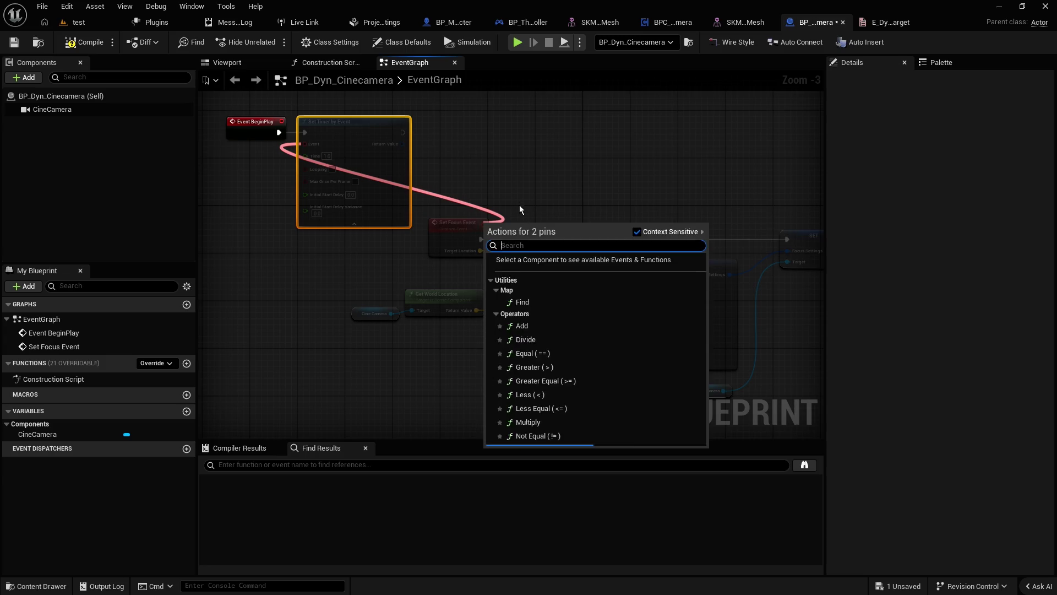
{"action": "key", "text": "Escape"}
{"action": "left_click_drag", "start_coordinate": [305, 144], "coordinate": [482, 224]}
{"action": "key", "text": "Escape"}
{"action": "mouse_move", "coordinate": [305, 144]}
{"action": "left_mouse_down"}
{"action": "mouse_move", "coordinate": [304, 188]}
{"action": "mouse_move", "coordinate": [273, 261]}
{"action": "mouse_move", "coordinate": [241, 256]}
{"action": "left_mouse_up"}
{"action": "type", "text": "cus"}
{"action": "key", "text": "Return"}
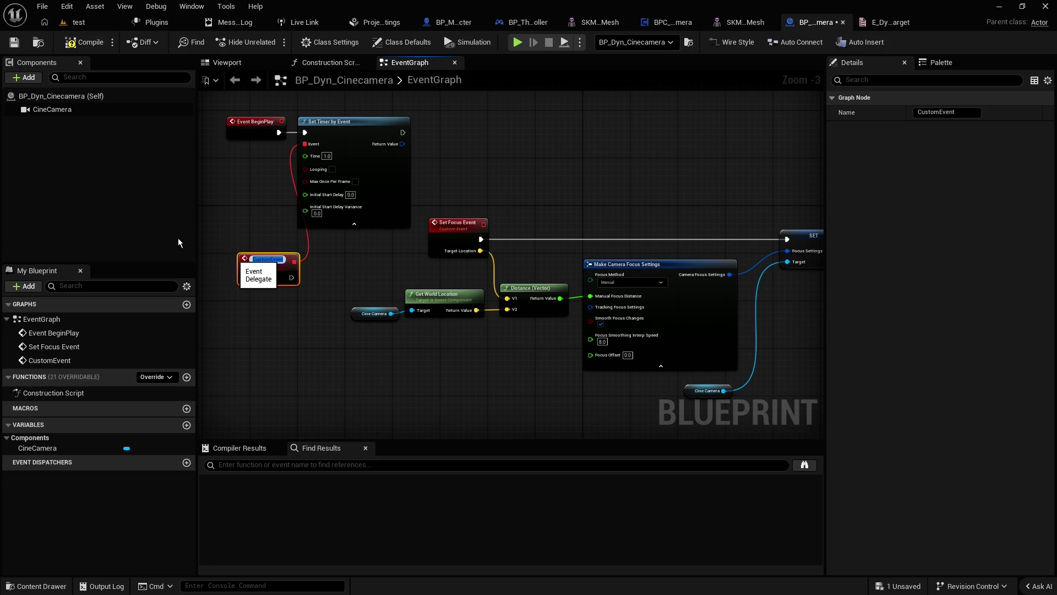
{"action": "type", "text": "S"}
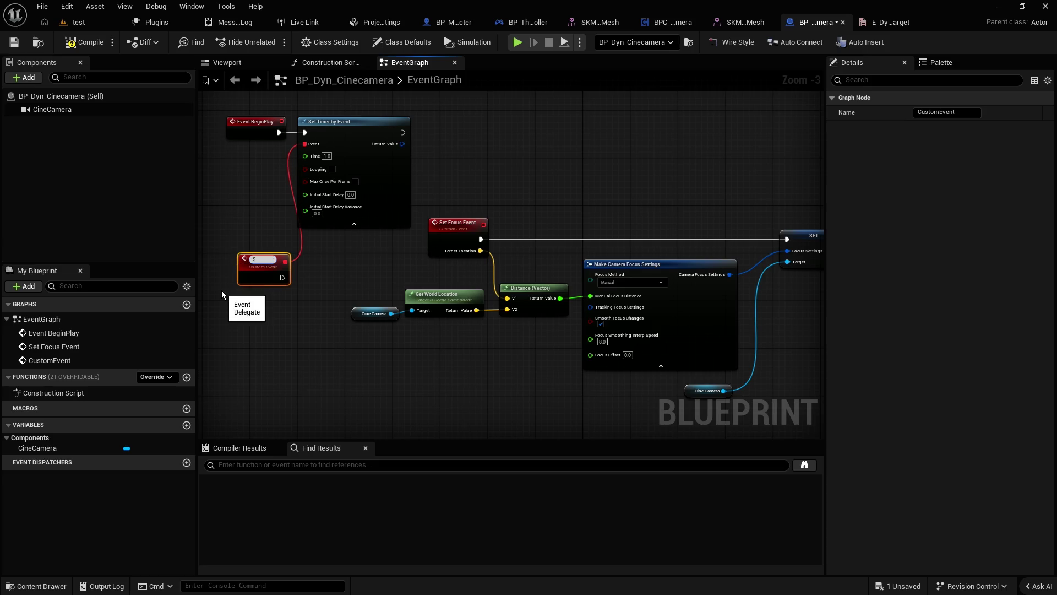
{"action": "type", "text": "et Focus"}
{"action": "key", "text": "Return"}
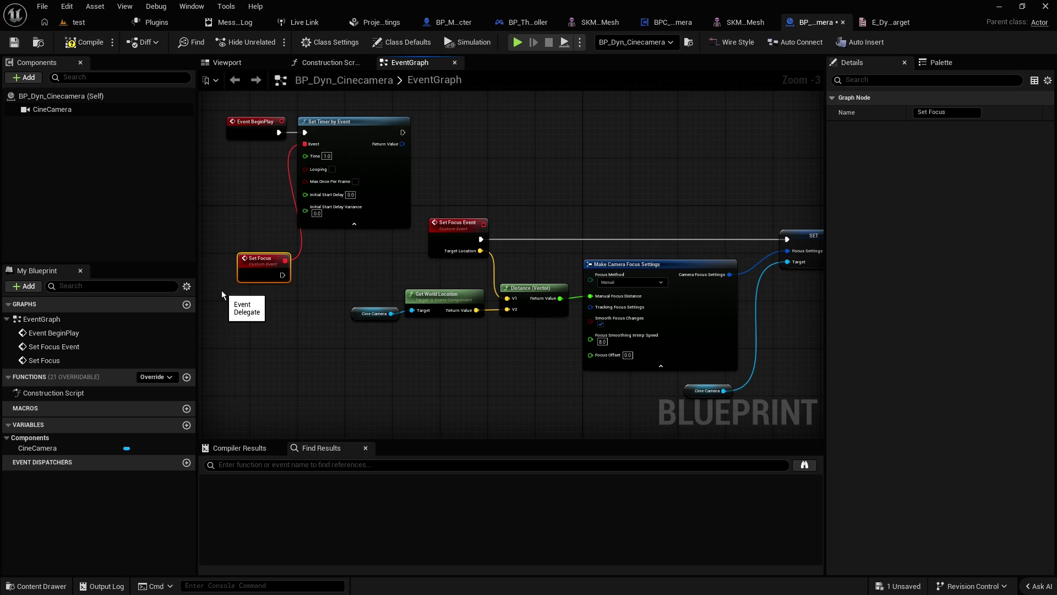
{"action": "mouse_move", "coordinate": [507, 302]}
{"action": "left_mouse_down"}
{"action": "mouse_move", "coordinate": [255, 281]}
{"action": "mouse_move", "coordinate": [256, 272]}
{"action": "left_mouse_up"}
{"action": "left_click", "coordinate": [275, 229]}
{"action": "mouse_move", "coordinate": [507, 298]}
{"action": "left_mouse_down"}
{"action": "mouse_move", "coordinate": [278, 276]}
{"action": "mouse_move", "coordinate": [260, 272]}
{"action": "mouse_move", "coordinate": [241, 240]}
{"action": "left_mouse_up"}
{"action": "left_click", "coordinate": [233, 236]}
{"action": "left_click", "coordinate": [233, 216]}
{"action": "scroll", "coordinate": [278, 264], "scroll_direction": "up", "scroll_amount": 2}
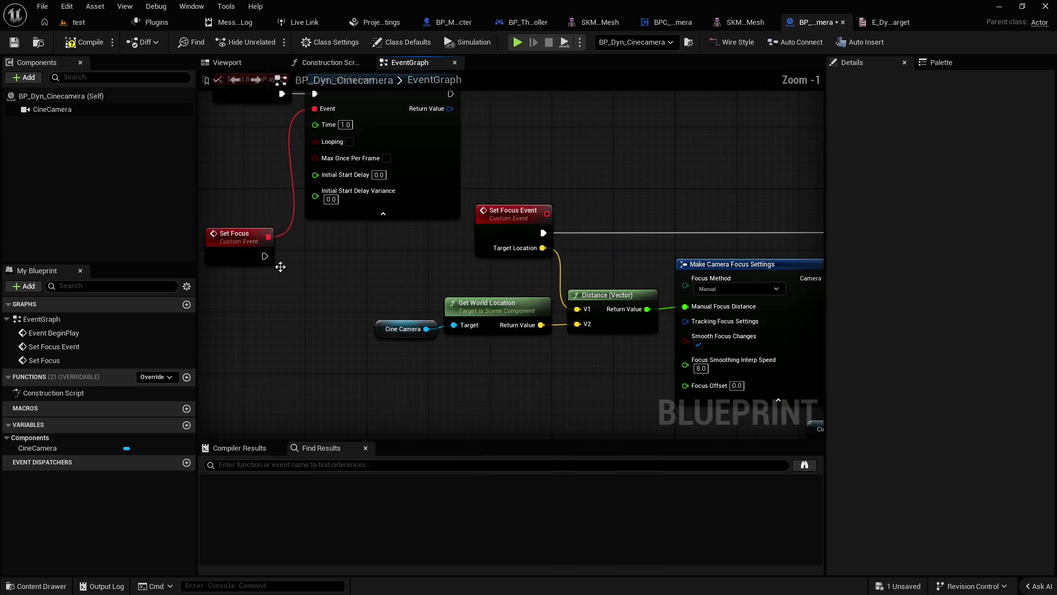
{"action": "left_click", "coordinate": [305, 253]}
{"action": "left_click", "coordinate": [332, 281]}
{"action": "left_click", "coordinate": [315, 257]}
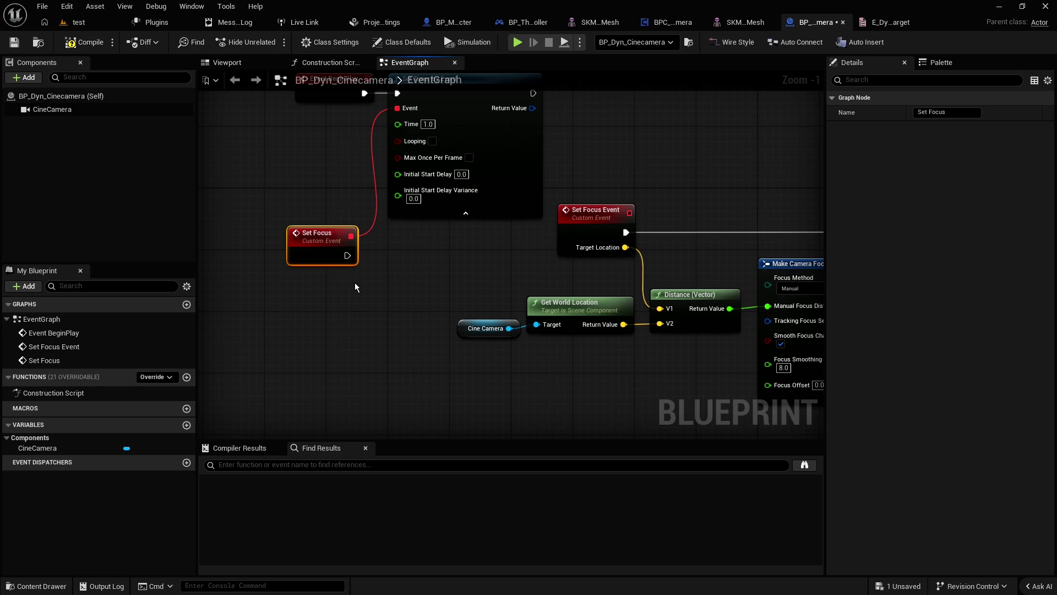
{"action": "left_click", "coordinate": [353, 282]}
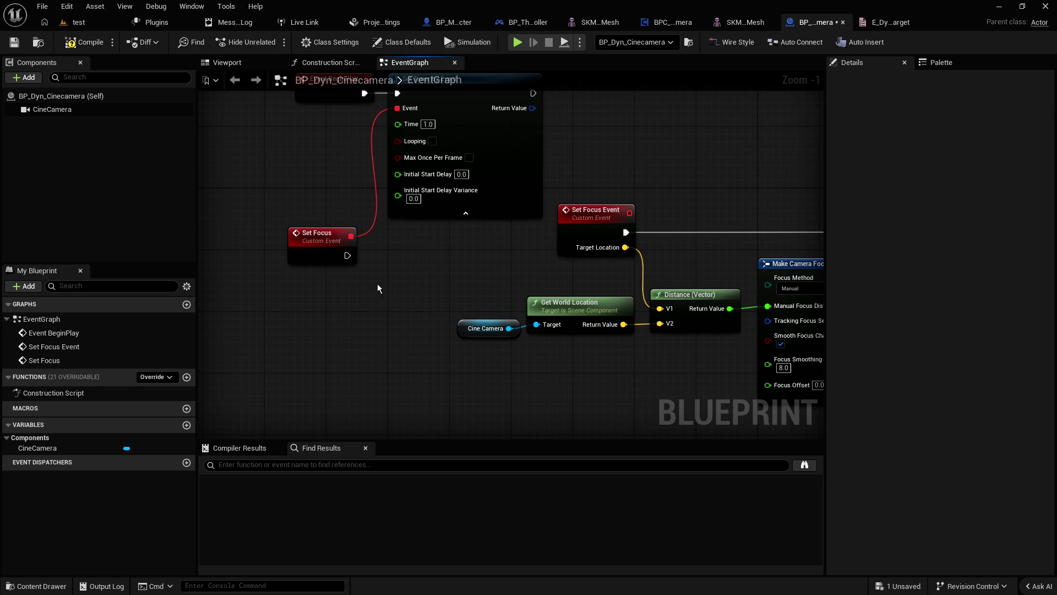
{"action": "left_click", "coordinate": [345, 257]}
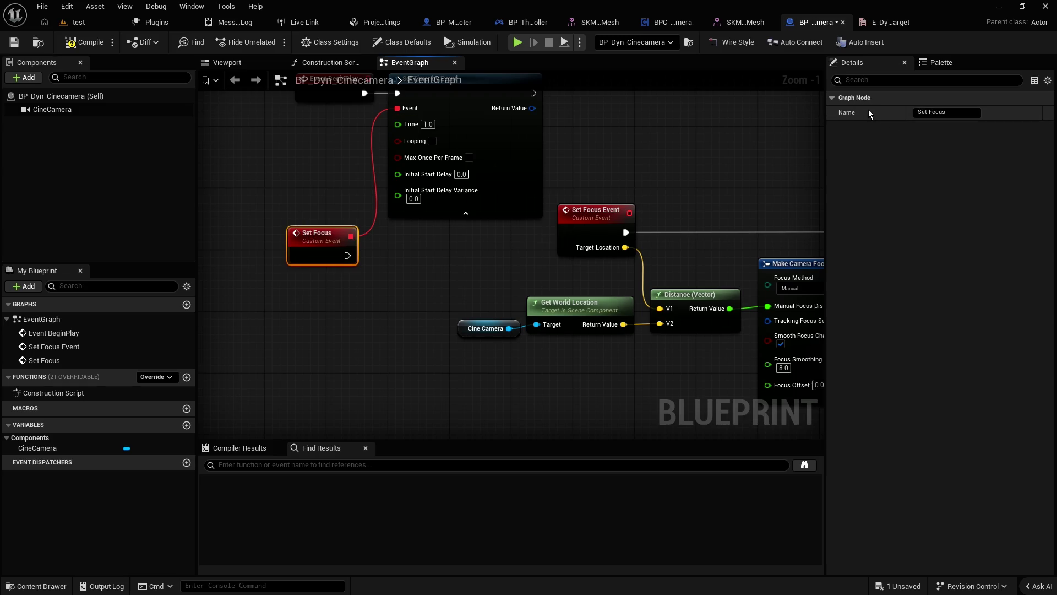
{"action": "left_click", "coordinate": [384, 252]}
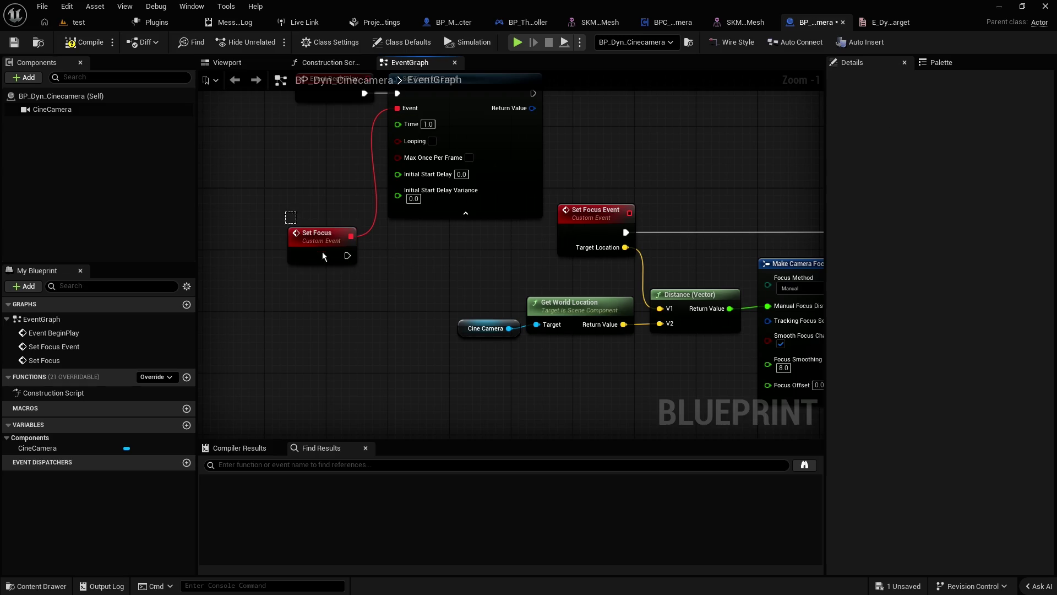
{"action": "left_click", "coordinate": [322, 253]}
{"action": "left_click", "coordinate": [362, 282]}
{"action": "left_click", "coordinate": [339, 259]}
{"action": "left_click", "coordinate": [388, 286]}
{"action": "left_click", "coordinate": [345, 255]}
{"action": "left_click", "coordinate": [399, 272]}
{"action": "left_click", "coordinate": [315, 240]}
{"action": "left_click", "coordinate": [418, 256]}
{"action": "left_click_drag", "start_coordinate": [417, 257], "coordinate": [354, 327]}
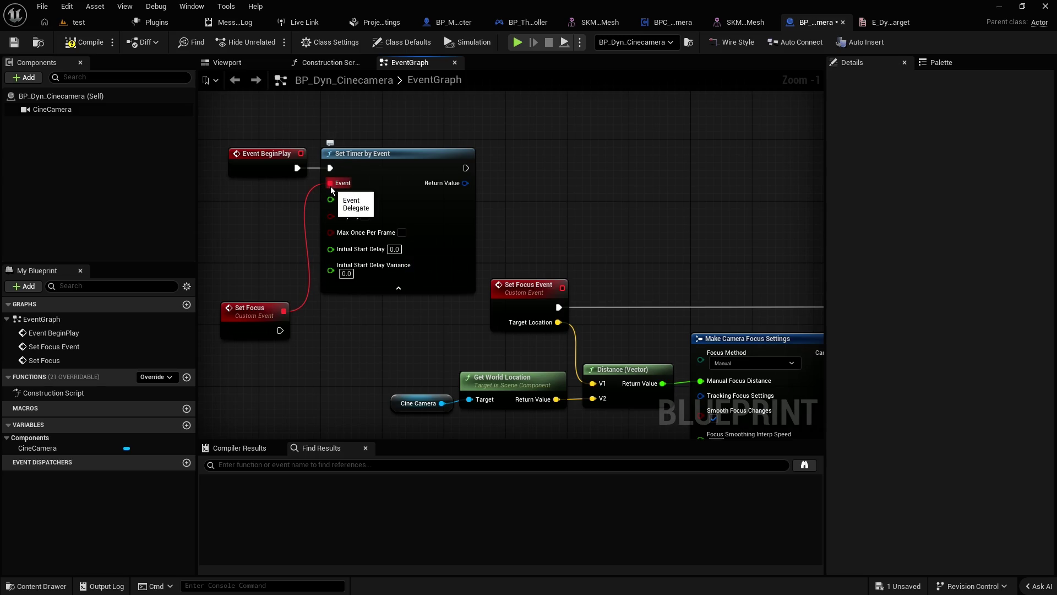
Step: Drop an unfinished timer connection and try selecting the Set Focus event node
{"action": "mouse_move", "coordinate": [330, 186]}
{"action": "left_mouse_down"}
{"action": "mouse_move", "coordinate": [567, 283]}
{"action": "mouse_move", "coordinate": [560, 290]}
{"action": "left_mouse_up"}
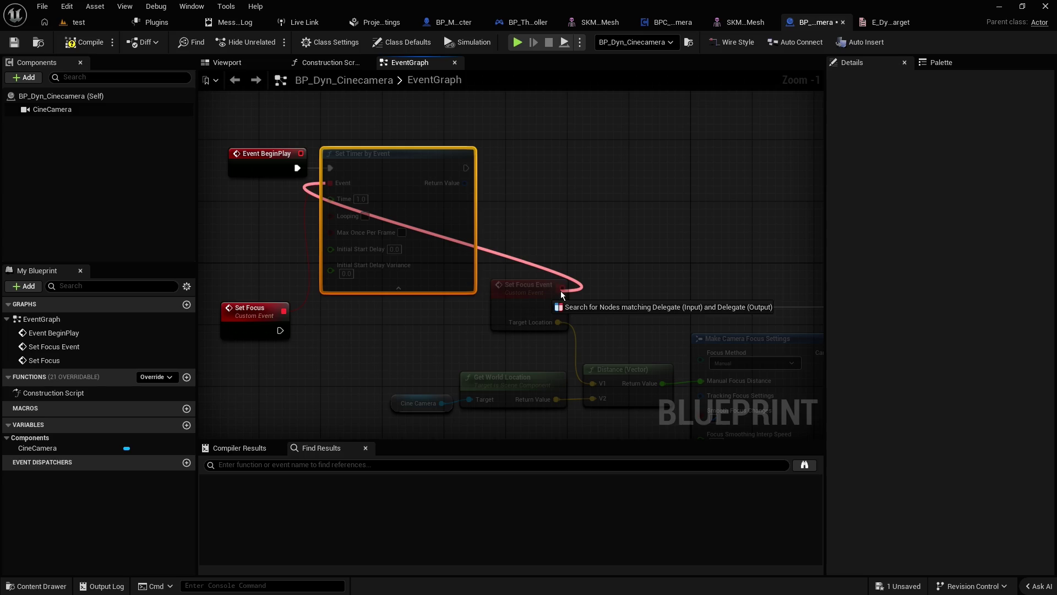
{"action": "left_click_drag", "start_coordinate": [561, 290], "coordinate": [561, 290]}
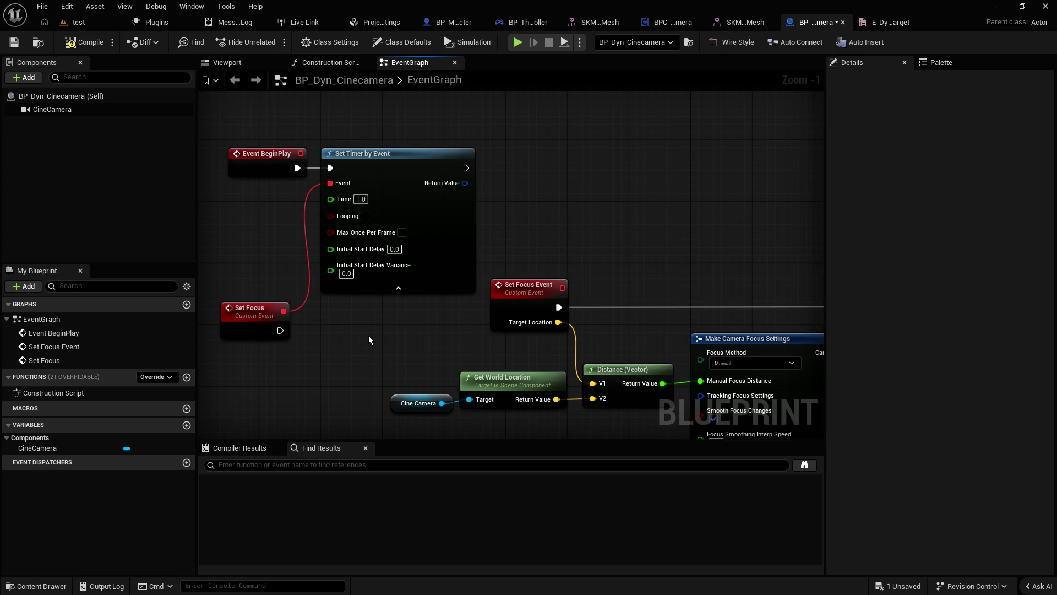
{"action": "left_click_drag", "start_coordinate": [332, 321], "coordinate": [362, 270]}
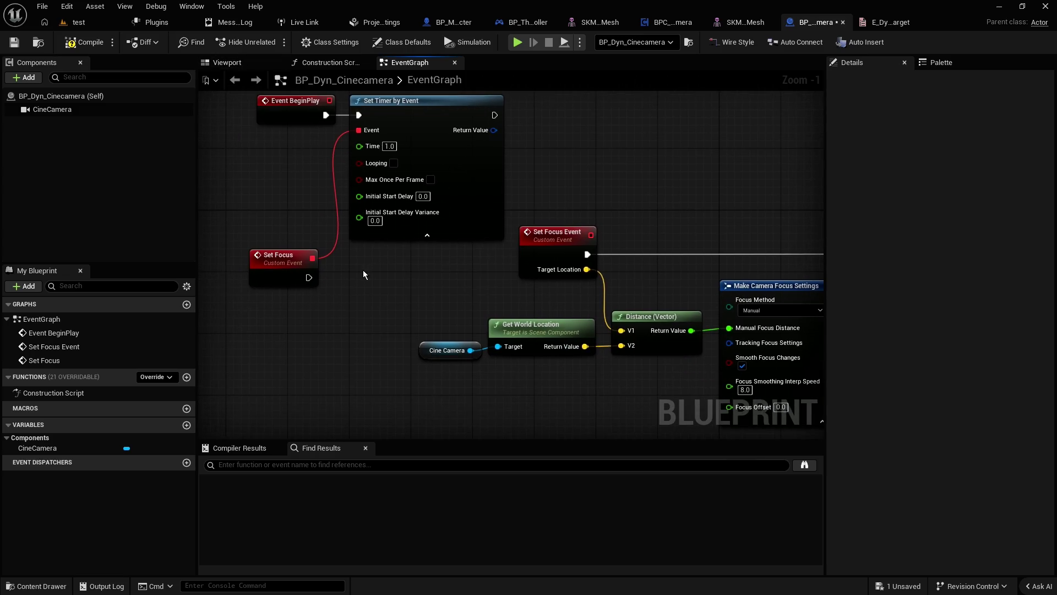
{"action": "left_click", "coordinate": [276, 270]}
{"action": "left_click", "coordinate": [341, 300]}
{"action": "left_click", "coordinate": [281, 273]}
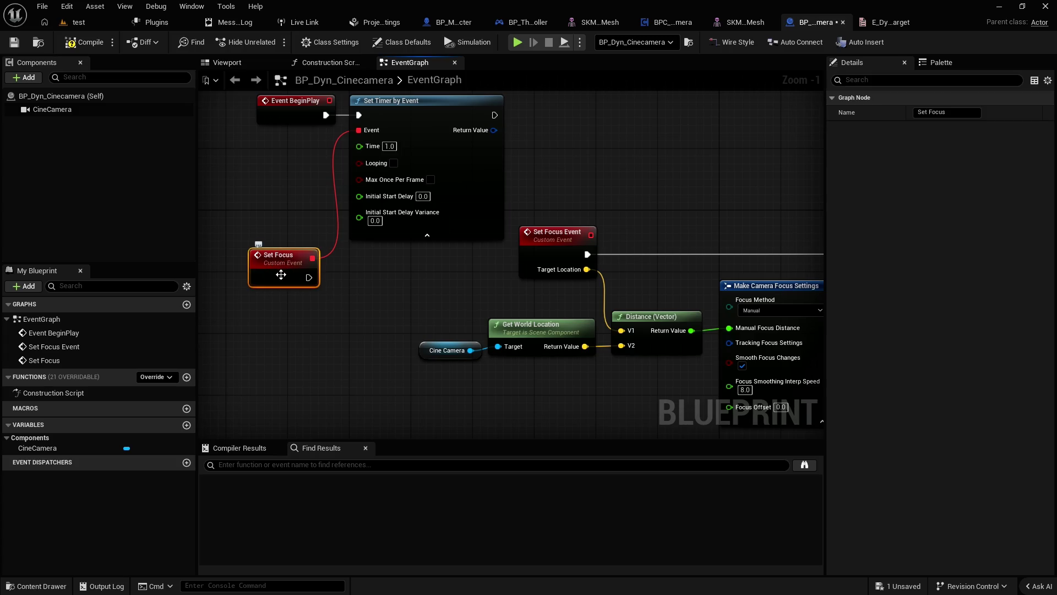
{"action": "left_click", "coordinate": [341, 299]}
{"action": "left_click", "coordinate": [281, 270]}
{"action": "left_click", "coordinate": [309, 318]}
{"action": "left_click", "coordinate": [281, 270]}
{"action": "left_click", "coordinate": [306, 316]}
{"action": "left_click", "coordinate": [281, 270]}
{"action": "left_click", "coordinate": [269, 227]}
Step: Box-select Event BeginPlay, Set Timer by Event and Set Focus, then delete them
{"action": "left_click_drag", "start_coordinate": [269, 187], "coordinate": [305, 245]}
{"action": "left_click_drag", "start_coordinate": [438, 126], "coordinate": [462, 206]}
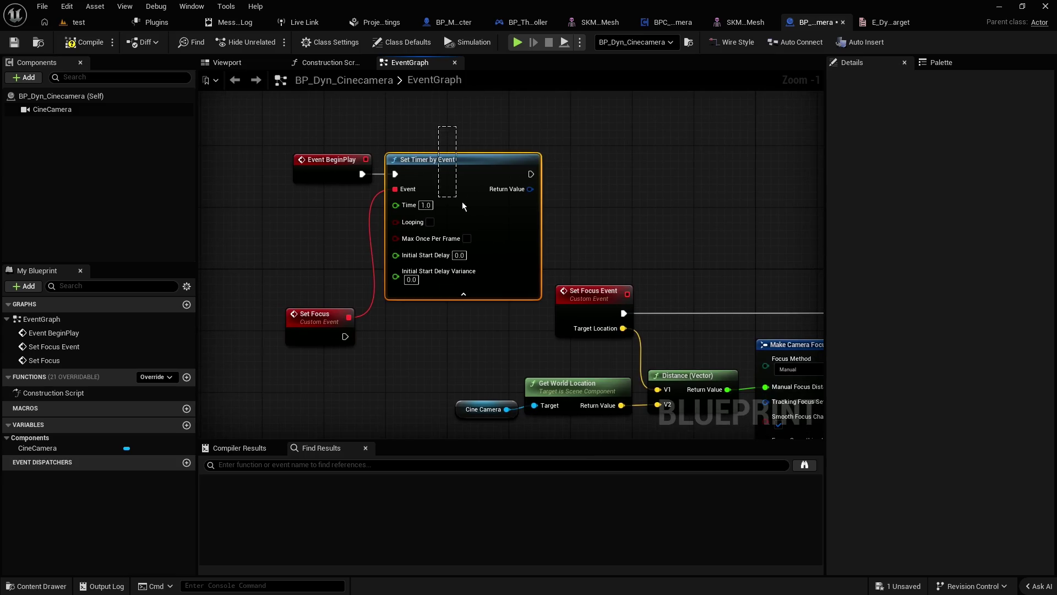
{"action": "mouse_move", "coordinate": [252, 124]}
{"action": "left_mouse_down"}
{"action": "mouse_move", "coordinate": [357, 234]}
{"action": "mouse_move", "coordinate": [440, 352]}
{"action": "left_mouse_up"}
{"action": "key", "text": "Delete"}
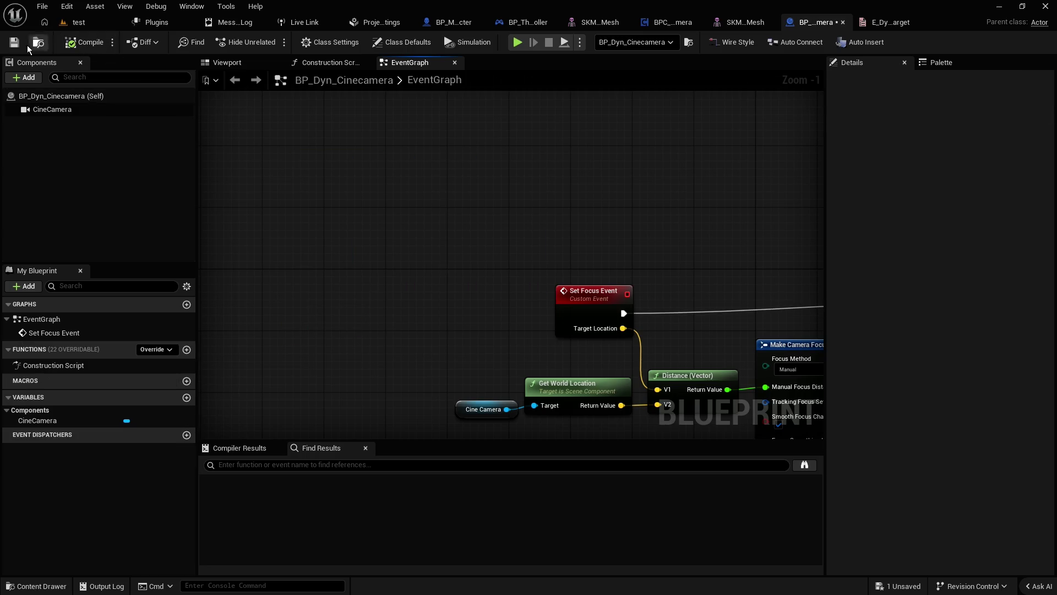
Step: Add a Set Timer by Event node to the BPC_DynamicCamera graph
{"action": "left_click", "coordinate": [680, 23]}
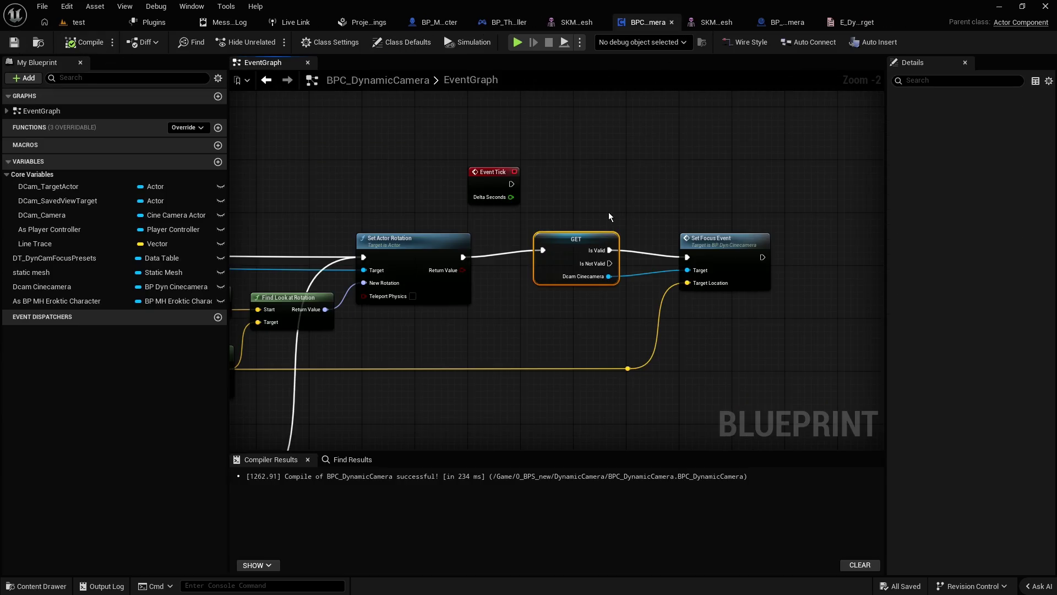
{"action": "right_click", "coordinate": [579, 135]}
{"action": "type", "text": "set time"}
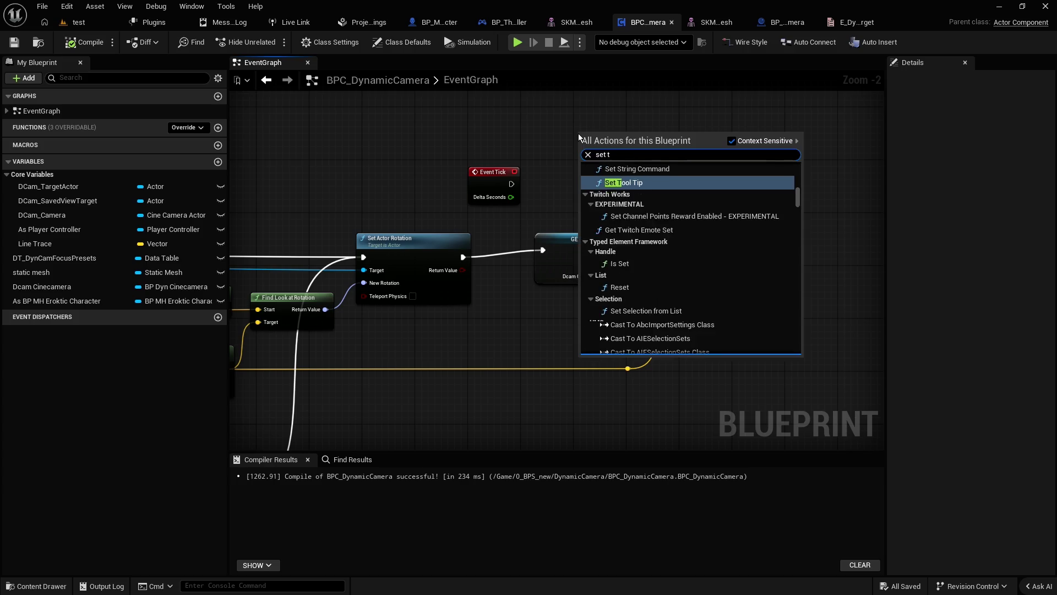
{"action": "key", "text": "BackSpace"}
{"action": "key", "text": "BackSpace"}
{"action": "key", "text": "BackSpace"}
{"action": "type", "text": "timed eve"}
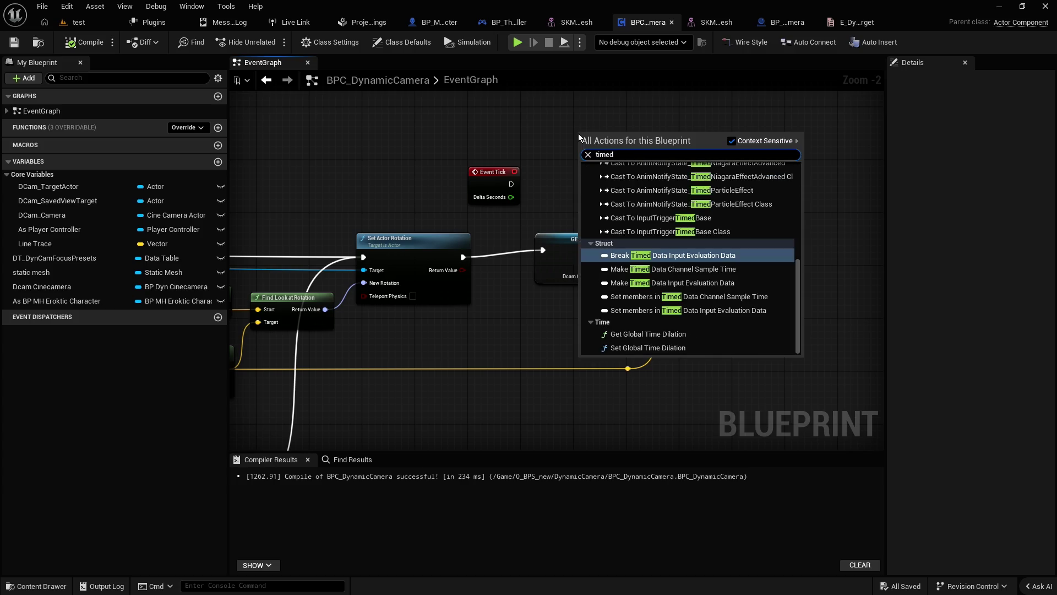
{"action": "key", "text": "ctrl+a"}
{"action": "type", "text": "set timer by event"}
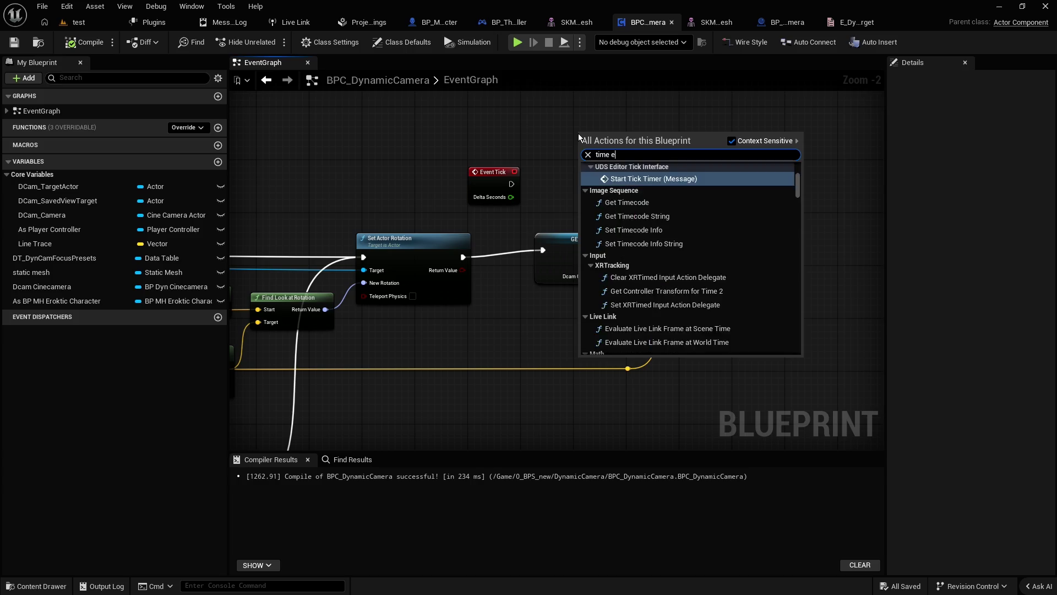
{"action": "key", "text": "Return"}
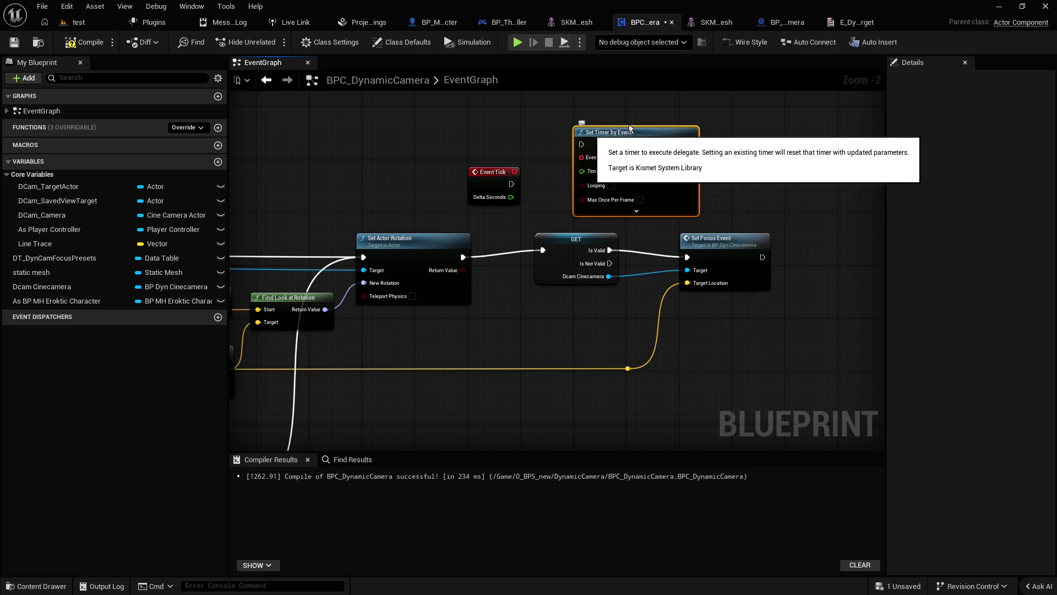
Step: Place an Event Begin Play node and wire it into Set Timer by Event
{"action": "left_click_drag", "start_coordinate": [478, 178], "coordinate": [405, 164]}
{"action": "right_click", "coordinate": [451, 130]}
{"action": "type", "text": "event beg"}
{"action": "key", "text": "Return"}
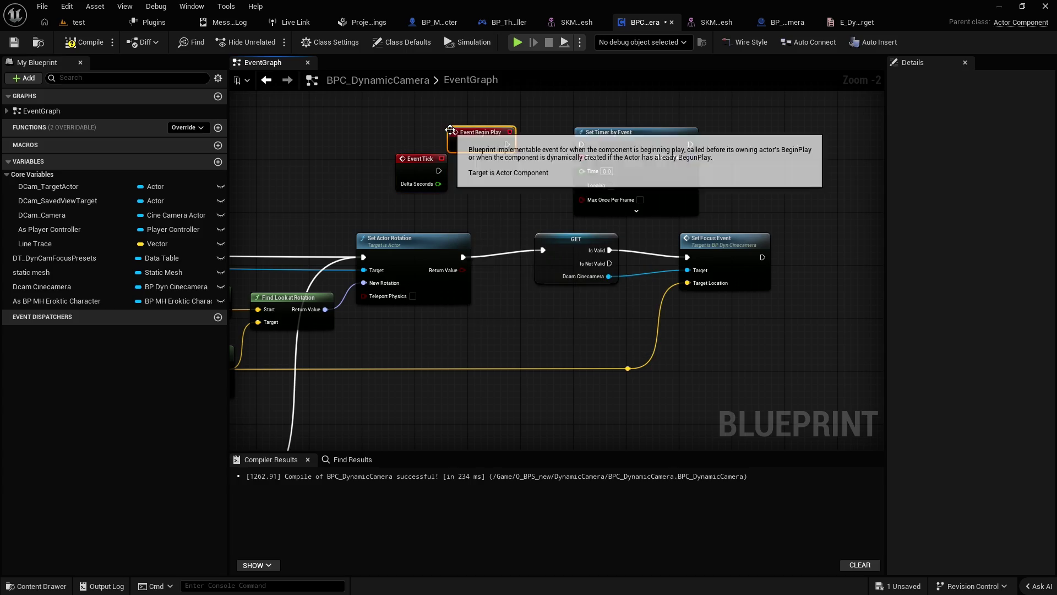
{"action": "left_click_drag", "start_coordinate": [508, 144], "coordinate": [582, 145]}
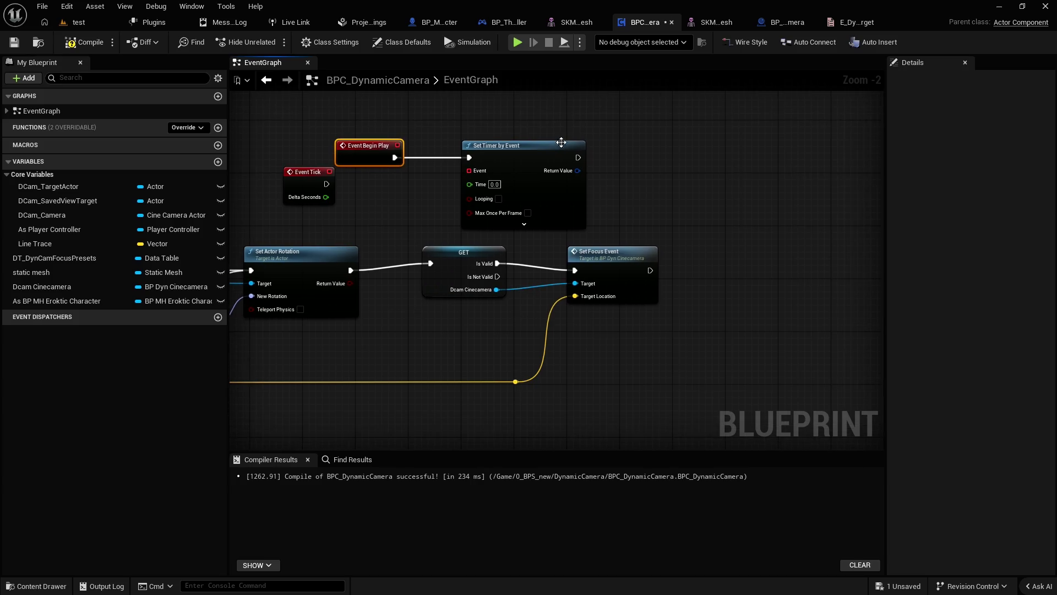
{"action": "mouse_move", "coordinate": [474, 171]}
{"action": "left_mouse_down"}
{"action": "mouse_move", "coordinate": [523, 157]}
{"action": "mouse_move", "coordinate": [467, 178]}
{"action": "left_mouse_up"}
Step: Bind a CustomEvent to the timer and wire it to run the GET check
{"action": "type", "text": "custom"}
{"action": "key", "text": "Return"}
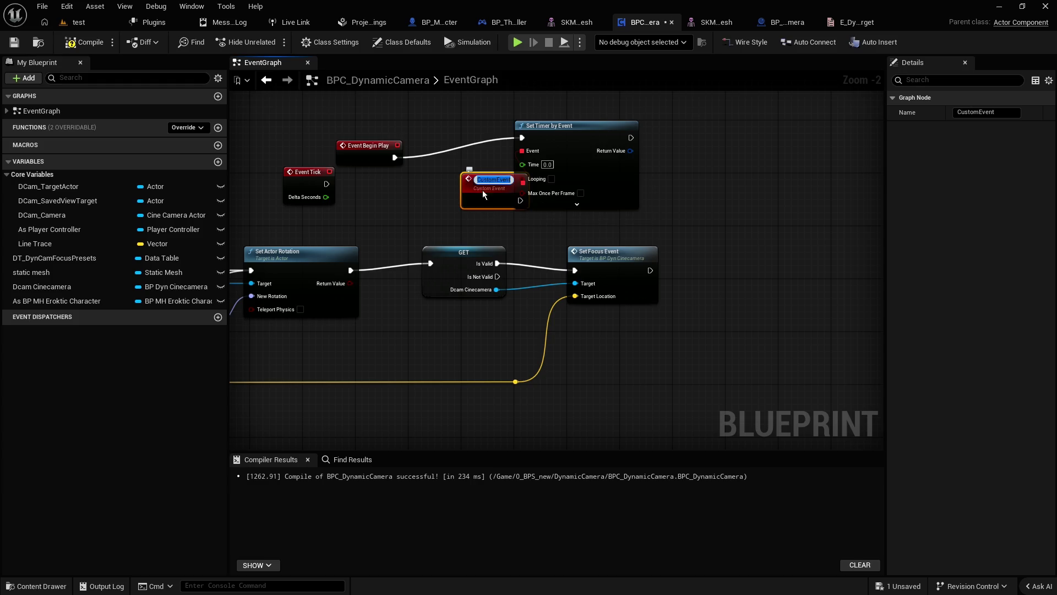
{"action": "left_click", "coordinate": [429, 193]}
{"action": "mouse_move", "coordinate": [486, 186]}
{"action": "left_mouse_down"}
{"action": "mouse_move", "coordinate": [460, 192]}
{"action": "mouse_move", "coordinate": [577, 271]}
{"action": "left_mouse_up"}
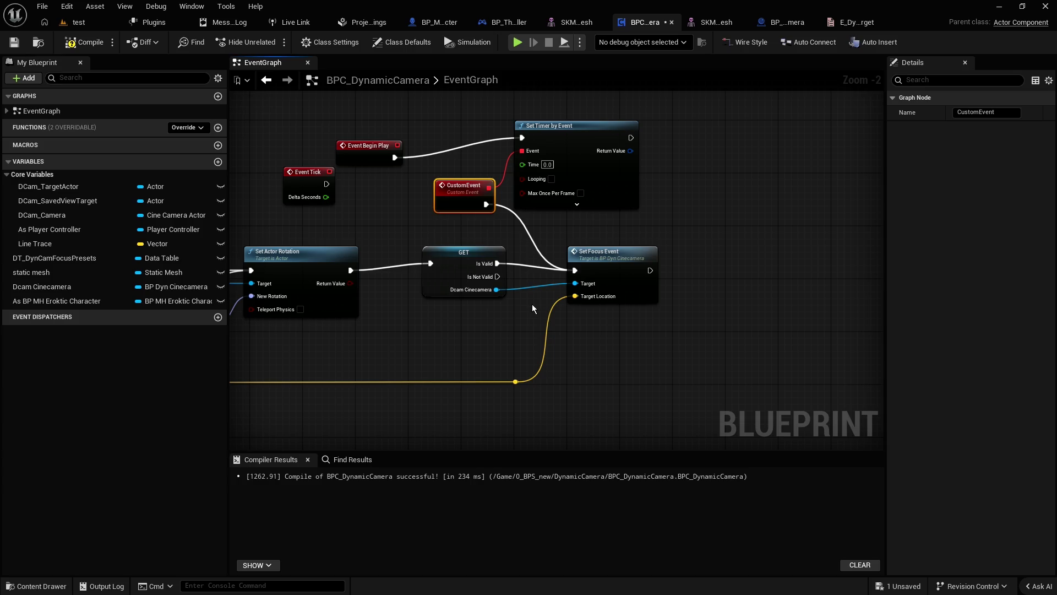
{"action": "left_click", "coordinate": [511, 212]}
{"action": "left_click_drag", "start_coordinate": [485, 204], "coordinate": [431, 263]}
{"action": "left_click_drag", "start_coordinate": [464, 186], "coordinate": [346, 195]}
Step: Set the timer's Time to 2 with Looping enabled, then compile and save
{"action": "left_click", "coordinate": [548, 164]}
{"action": "type", "text": "2"}
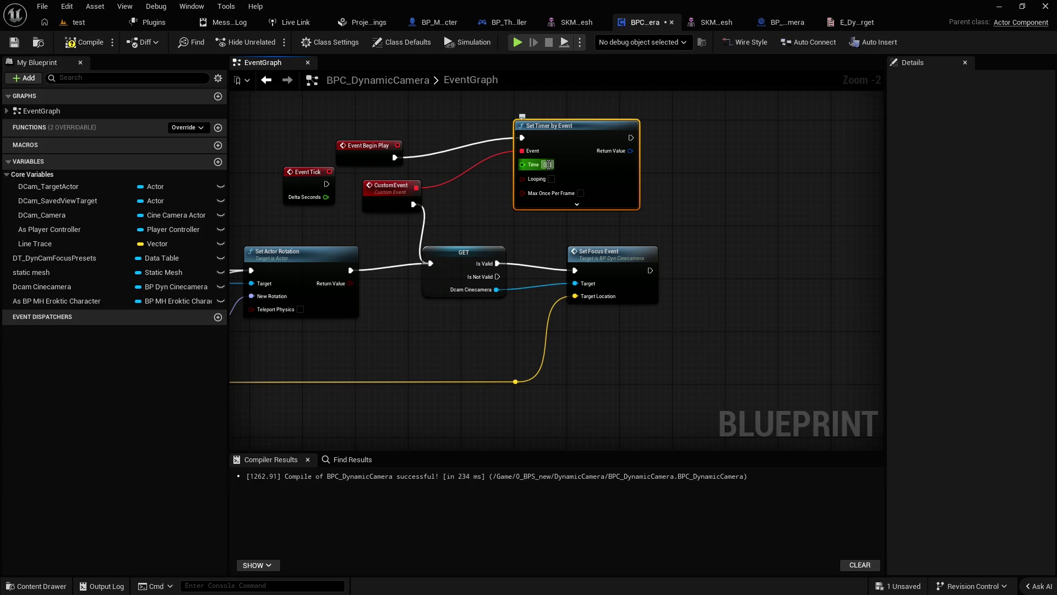
{"action": "left_click", "coordinate": [710, 200]}
{"action": "left_click", "coordinate": [552, 179]}
{"action": "left_click", "coordinate": [71, 43]}
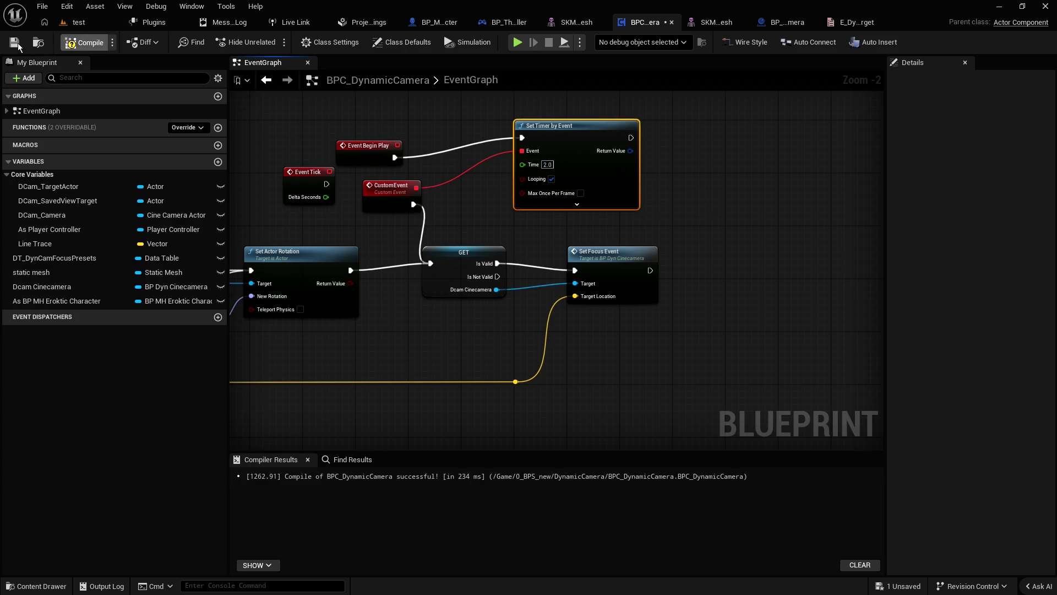
{"action": "left_click", "coordinate": [14, 42]}
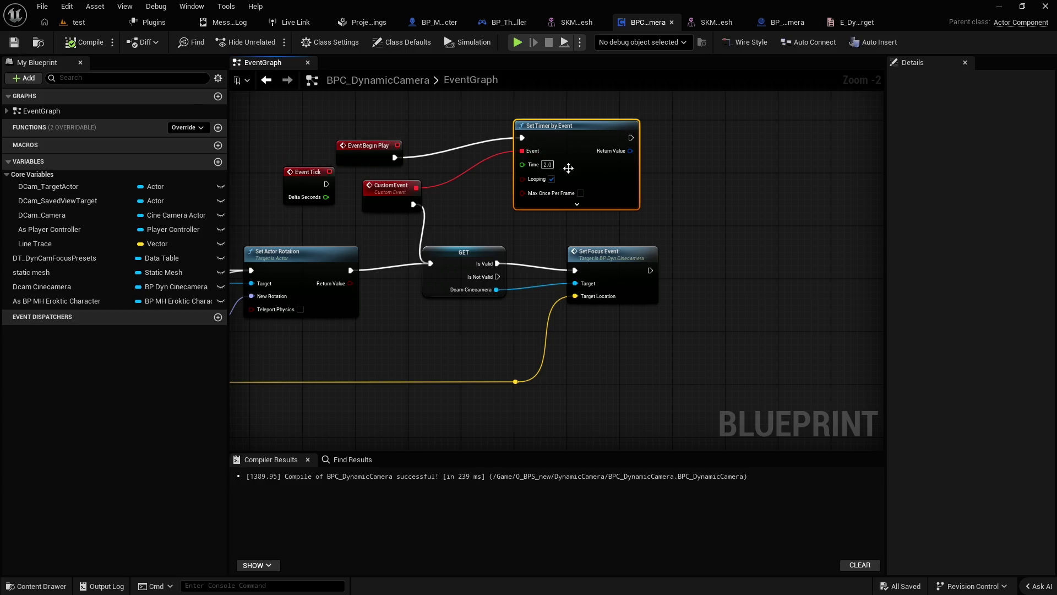
Step: Tidy the graph by moving Event Begin Play up beside the timer node
{"action": "left_click", "coordinate": [301, 165]}
{"action": "left_click", "coordinate": [313, 200]}
{"action": "left_click", "coordinate": [277, 148]}
{"action": "left_click_drag", "start_coordinate": [380, 145], "coordinate": [447, 124]}
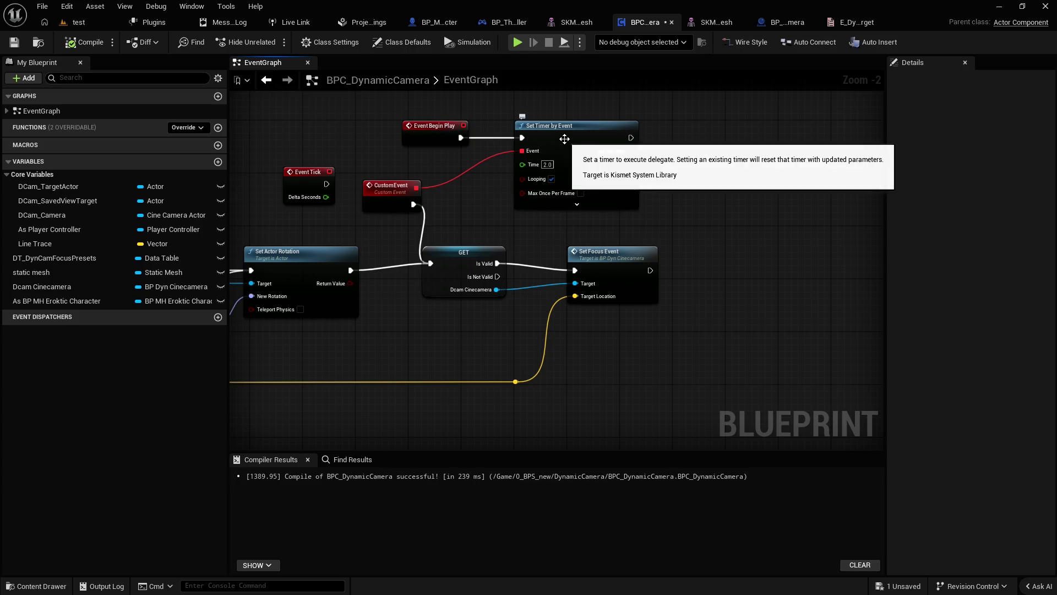
{"action": "left_click", "coordinate": [69, 25]}
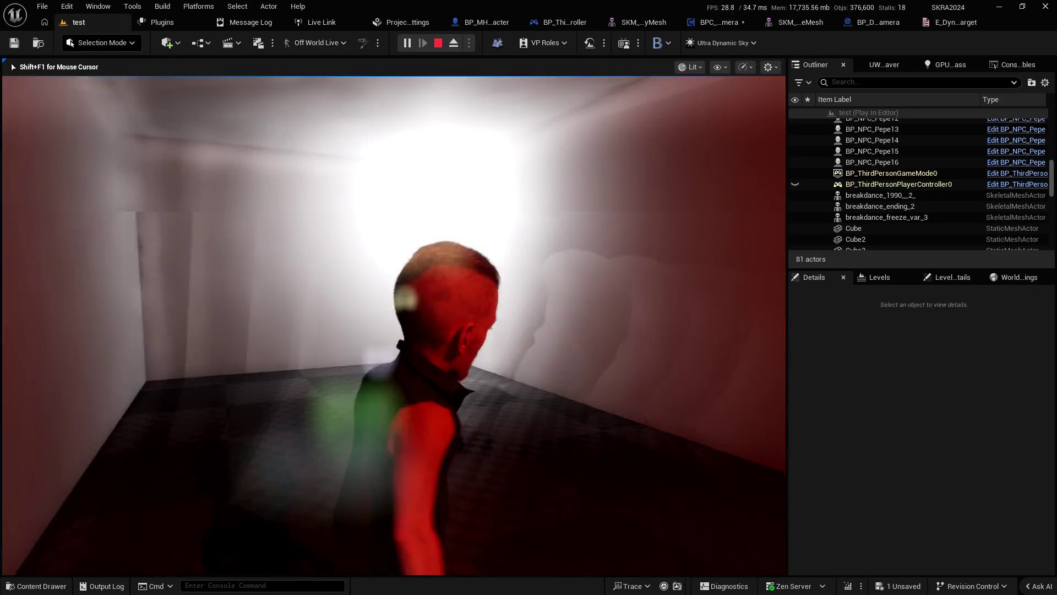
Step: Run the character forward with W to check the camera keeps focus
{"action": "key", "text": "w"}
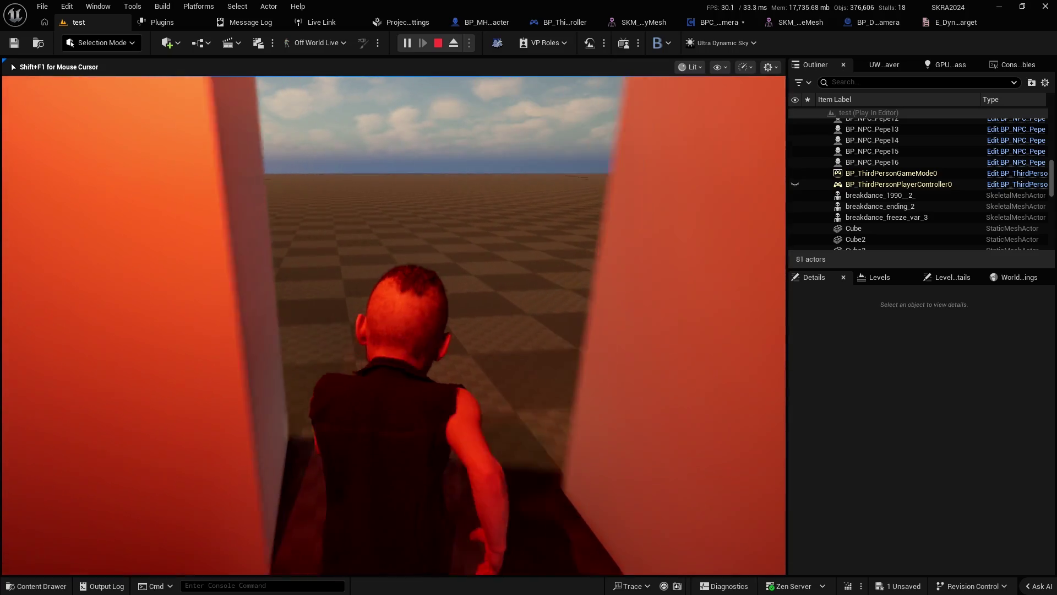
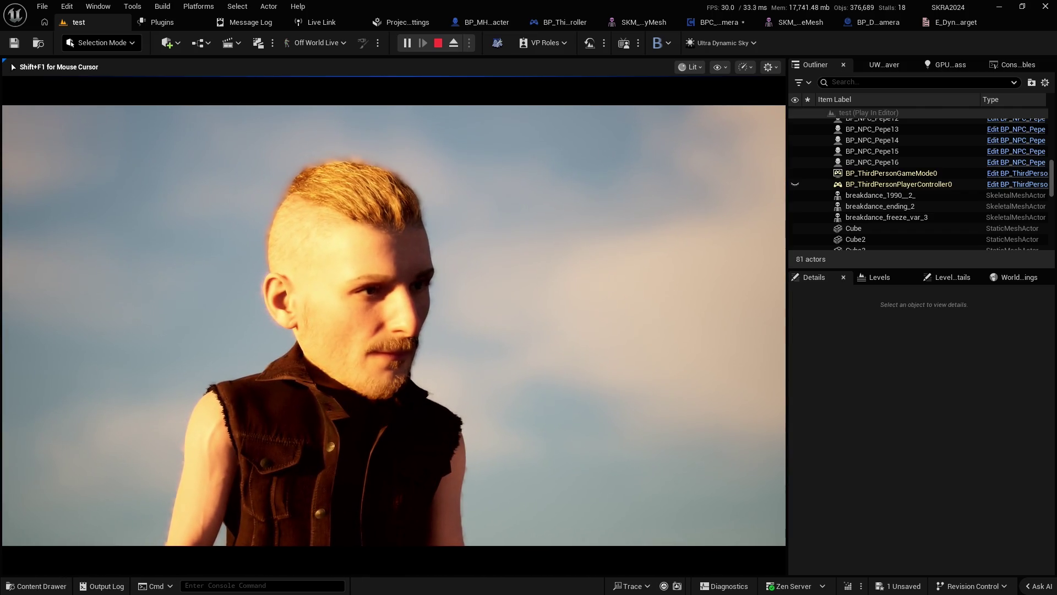
Step: Stop play, inspect the BP_Dyn_Cinecamera focus network, then switch to BPC_DynamicCamera
{"action": "key", "text": "Escape"}
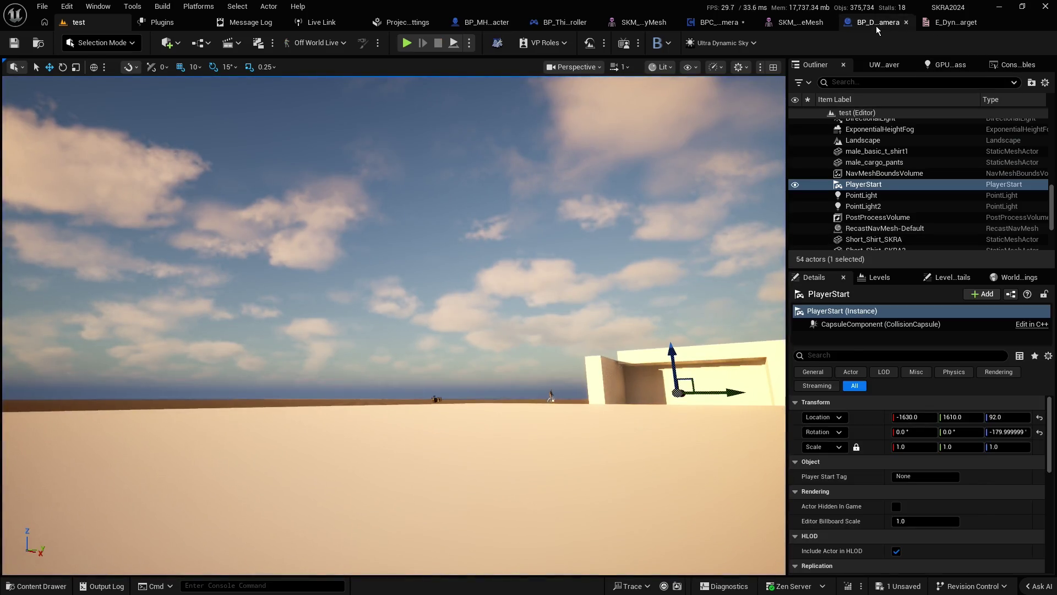
{"action": "left_click", "coordinate": [874, 23]}
{"action": "left_click_drag", "start_coordinate": [702, 193], "coordinate": [578, 153]}
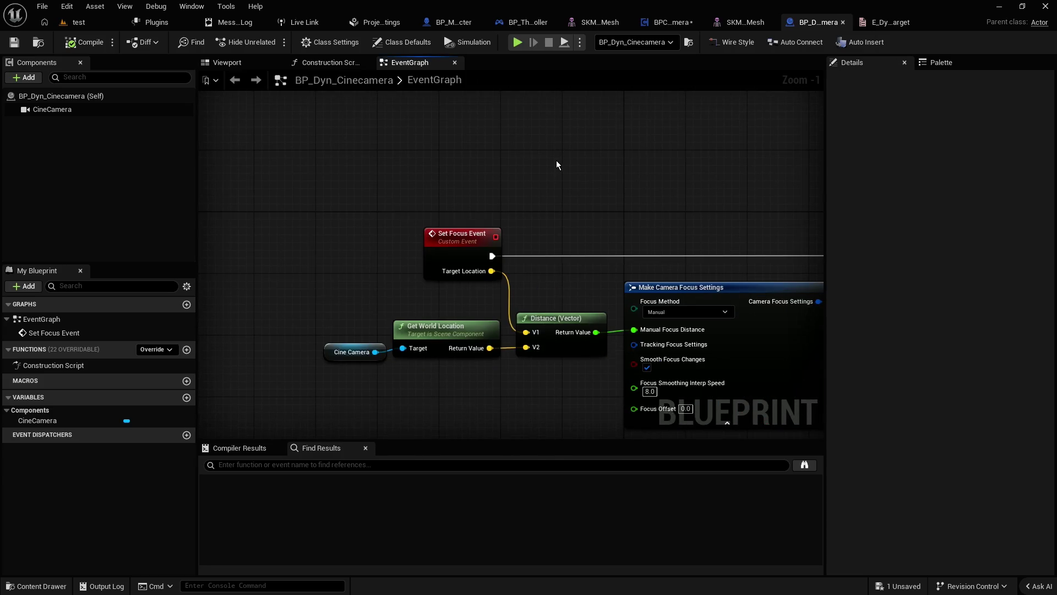
{"action": "scroll", "coordinate": [559, 163], "scroll_direction": "down", "scroll_amount": 2}
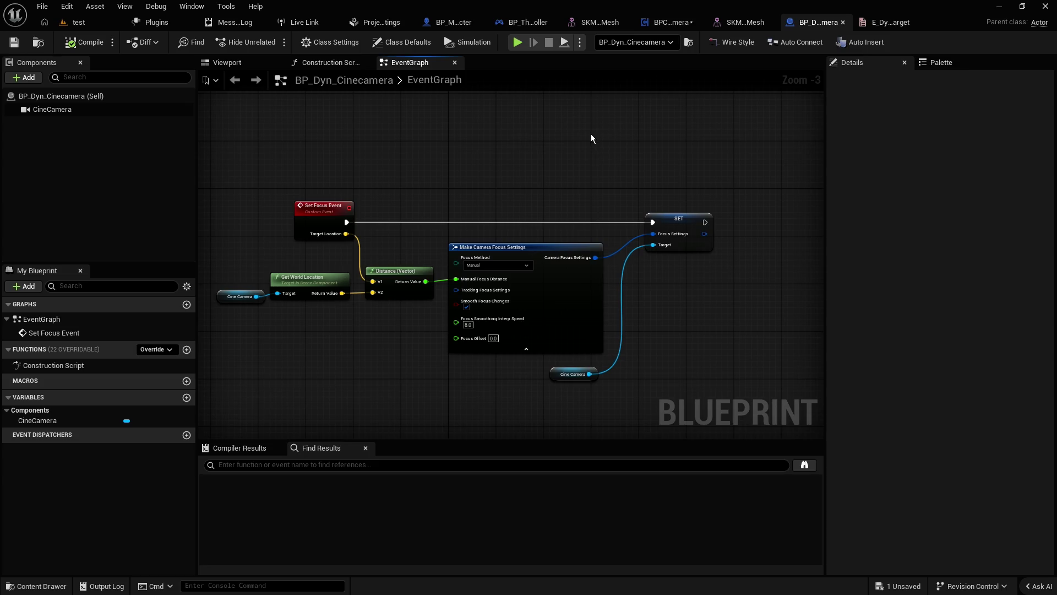
{"action": "left_click", "coordinate": [660, 23]}
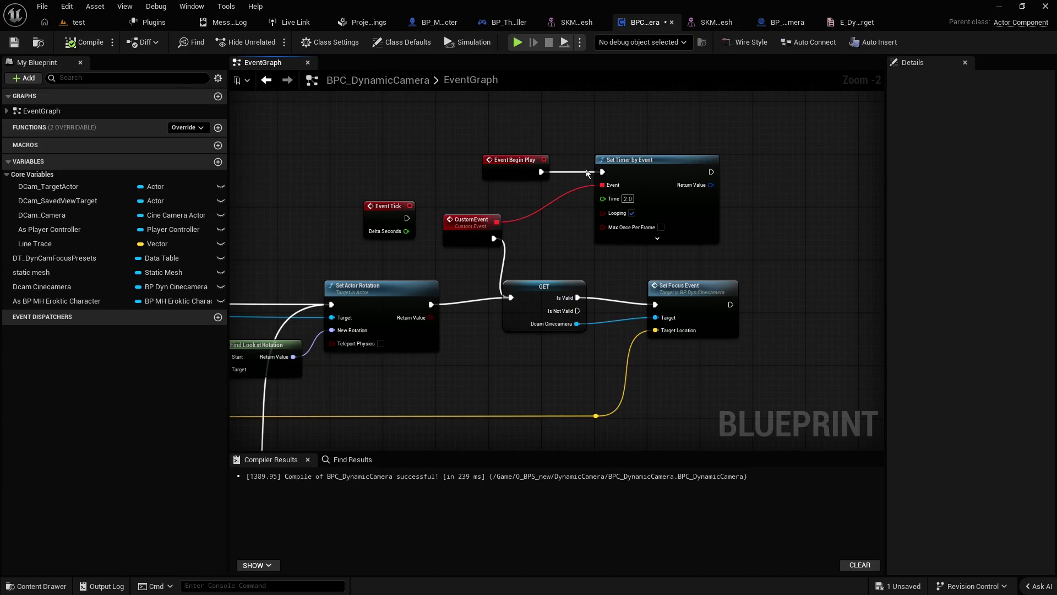
Step: Move Event Begin Play left and survey the face-socket and surrounding graph nodes
{"action": "left_click_drag", "start_coordinate": [519, 179], "coordinate": [448, 167]}
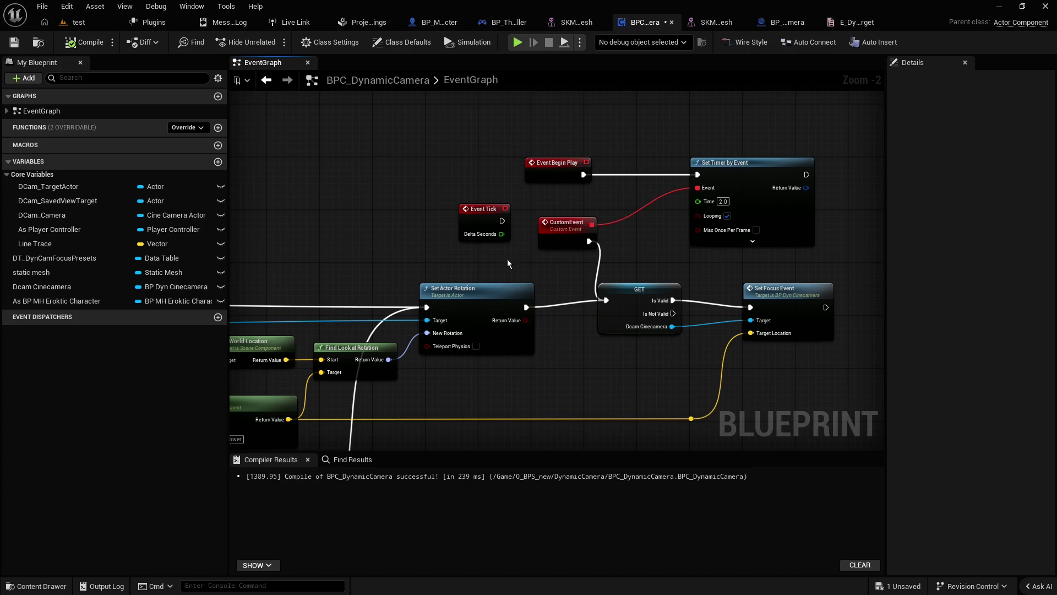
{"action": "scroll", "coordinate": [507, 259], "scroll_direction": "down", "scroll_amount": 3}
{"action": "scroll", "coordinate": [492, 341], "scroll_direction": "up", "scroll_amount": 1}
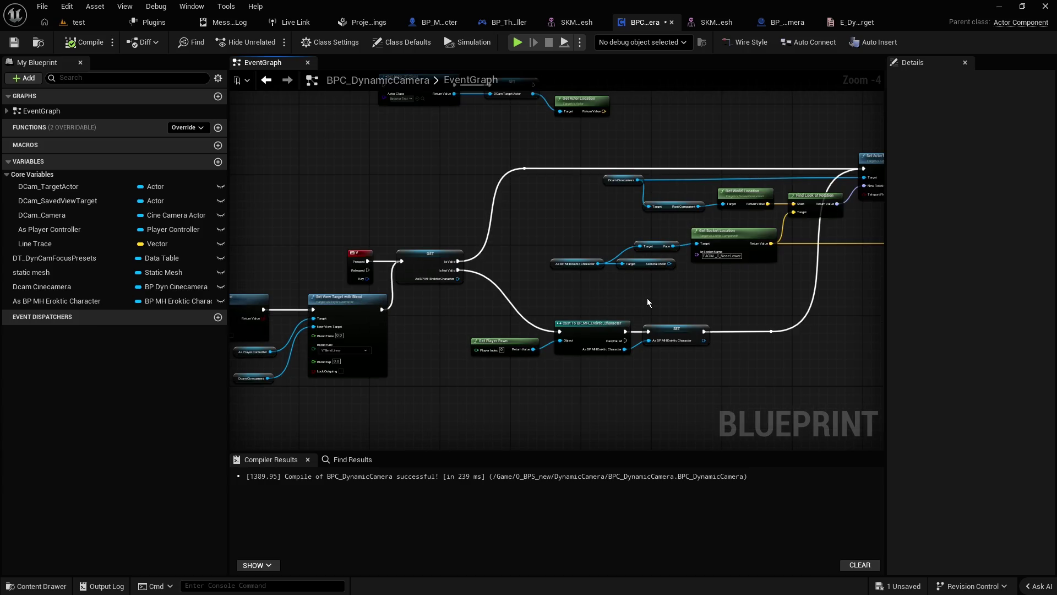
{"action": "scroll", "coordinate": [647, 298], "scroll_direction": "up", "scroll_amount": 2}
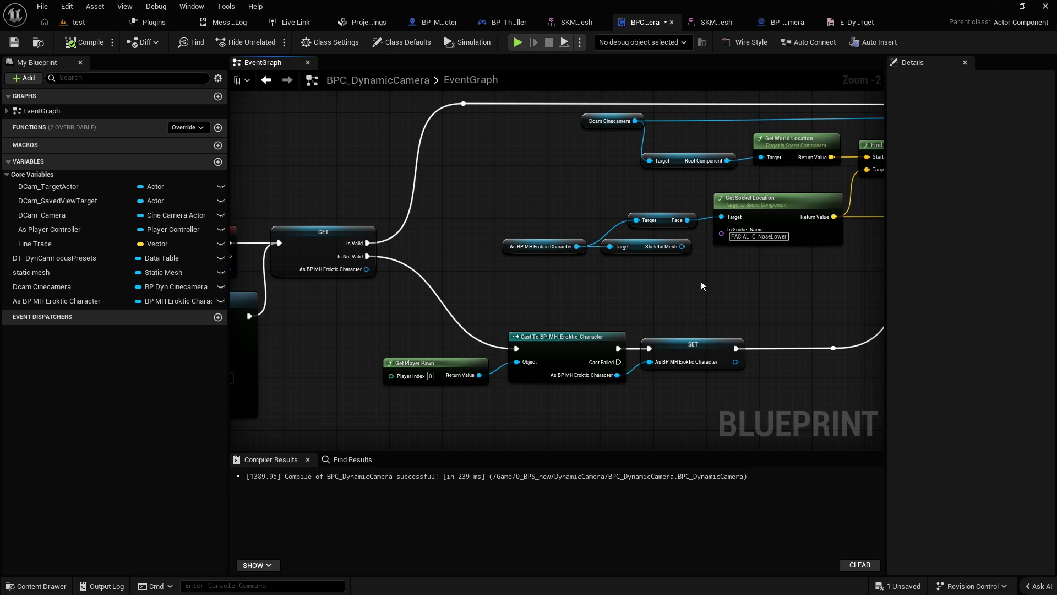
{"action": "left_click_drag", "start_coordinate": [727, 280], "coordinate": [563, 326]}
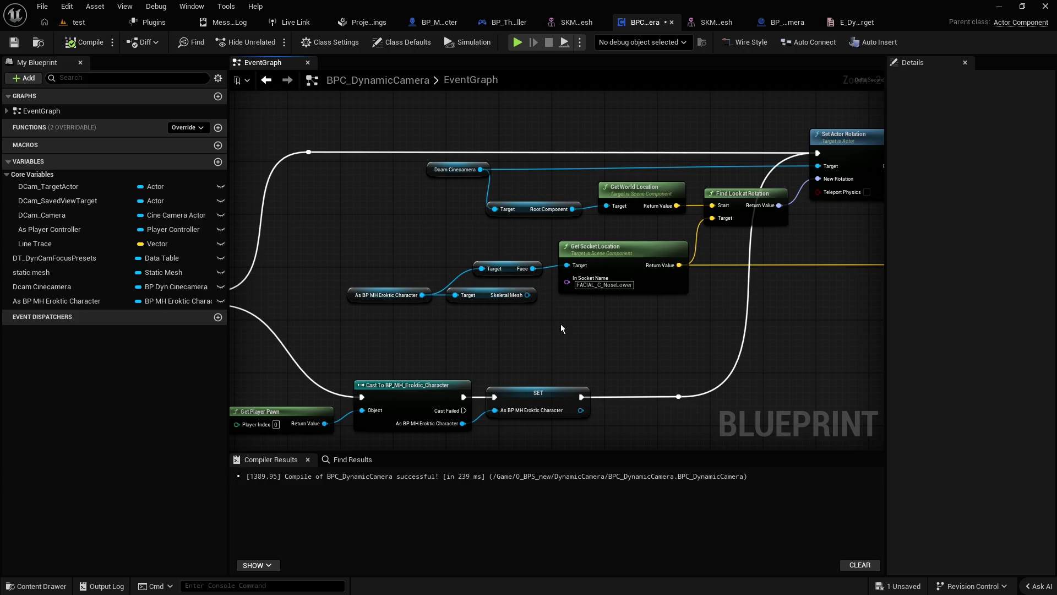
{"action": "scroll", "coordinate": [559, 325], "scroll_direction": "down", "scroll_amount": 3}
{"action": "scroll", "coordinate": [505, 330], "scroll_direction": "down", "scroll_amount": 4}
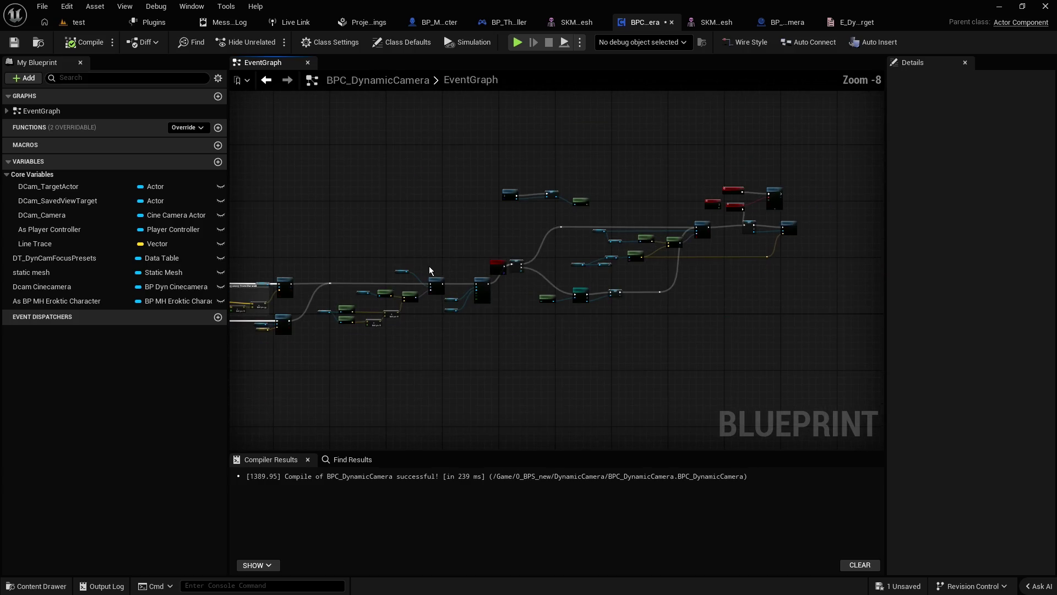
{"action": "mouse_move", "coordinate": [382, 255]}
{"action": "left_mouse_down"}
{"action": "mouse_move", "coordinate": [668, 183]}
{"action": "mouse_move", "coordinate": [657, 193]}
{"action": "left_mouse_up"}
{"action": "left_click_drag", "start_coordinate": [536, 233], "coordinate": [362, 228]}
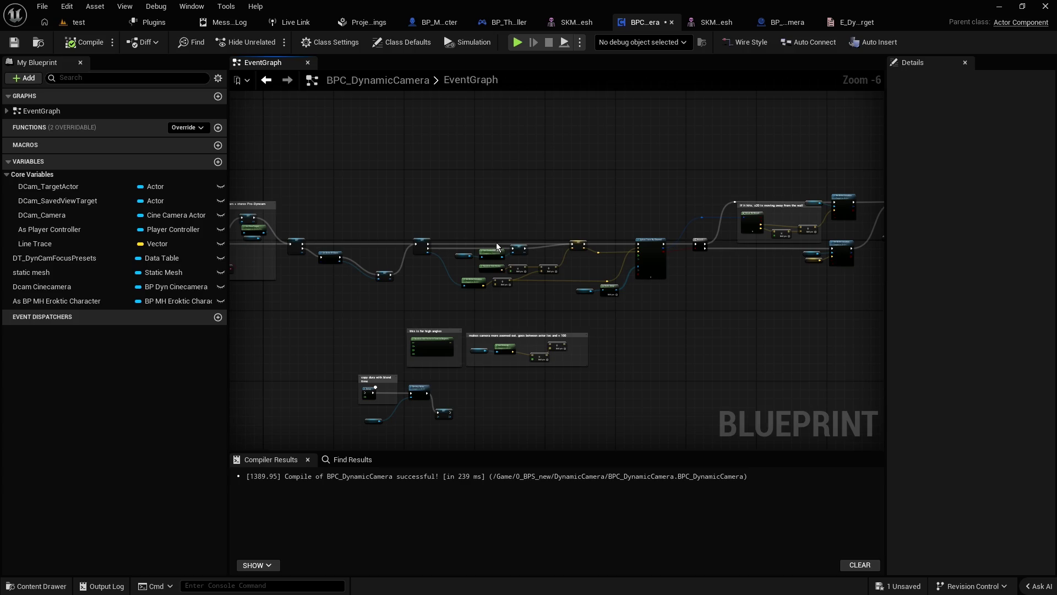
{"action": "scroll", "coordinate": [496, 243], "scroll_direction": "up", "scroll_amount": 2}
{"action": "left_click_drag", "start_coordinate": [544, 192], "coordinate": [460, 174]}
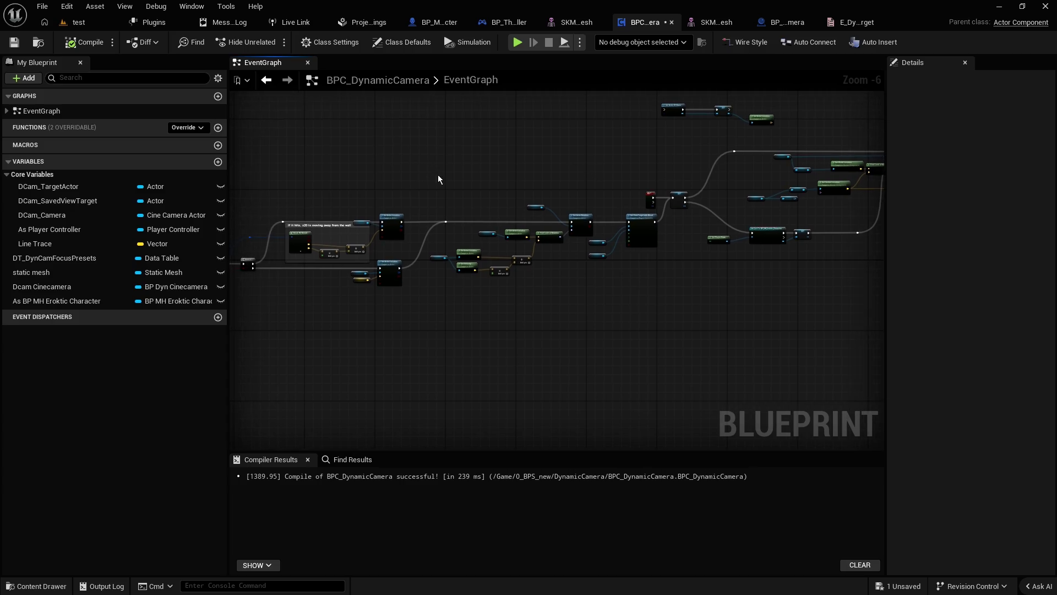
{"action": "scroll", "coordinate": [435, 187], "scroll_direction": "up", "scroll_amount": 4}
{"action": "scroll", "coordinate": [444, 241], "scroll_direction": "down", "scroll_amount": 1}
{"action": "mouse_move", "coordinate": [506, 325]}
{"action": "left_mouse_down"}
{"action": "mouse_move", "coordinate": [461, 263]}
{"action": "mouse_move", "coordinate": [391, 274]}
{"action": "left_mouse_up"}
Step: Review the sphere trace setup and nudge the Random Unit Vector node slightly up
{"action": "left_click_drag", "start_coordinate": [657, 400], "coordinate": [548, 361]}
{"action": "mouse_move", "coordinate": [355, 370]}
{"action": "left_mouse_down"}
{"action": "mouse_move", "coordinate": [720, 291]}
{"action": "mouse_move", "coordinate": [409, 352]}
{"action": "mouse_move", "coordinate": [724, 363]}
{"action": "mouse_move", "coordinate": [405, 194]}
{"action": "left_mouse_up"}
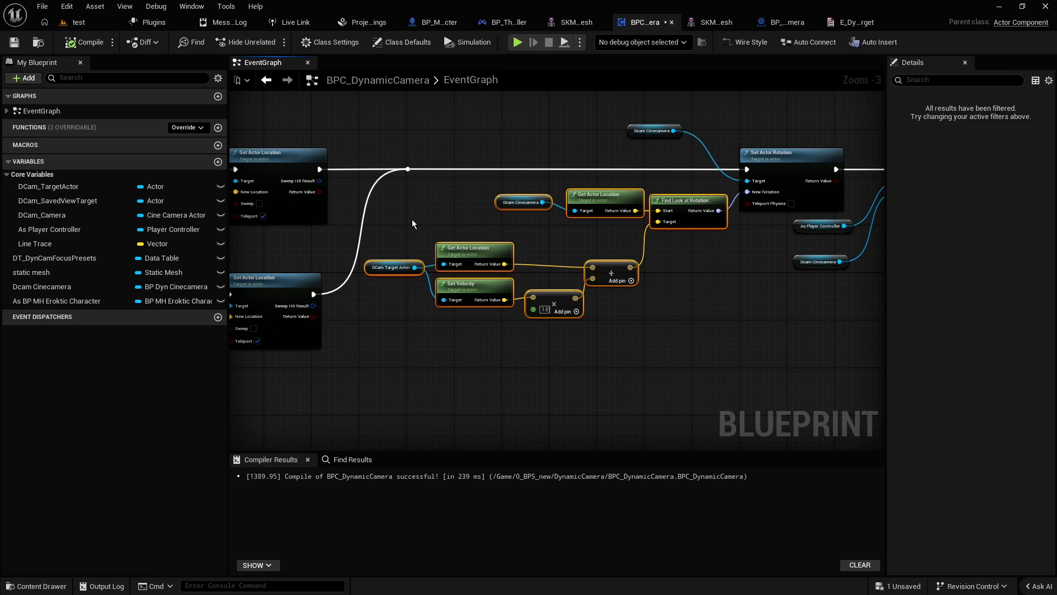
{"action": "left_click", "coordinate": [412, 219]}
{"action": "scroll", "coordinate": [755, 368], "scroll_direction": "down", "scroll_amount": 2}
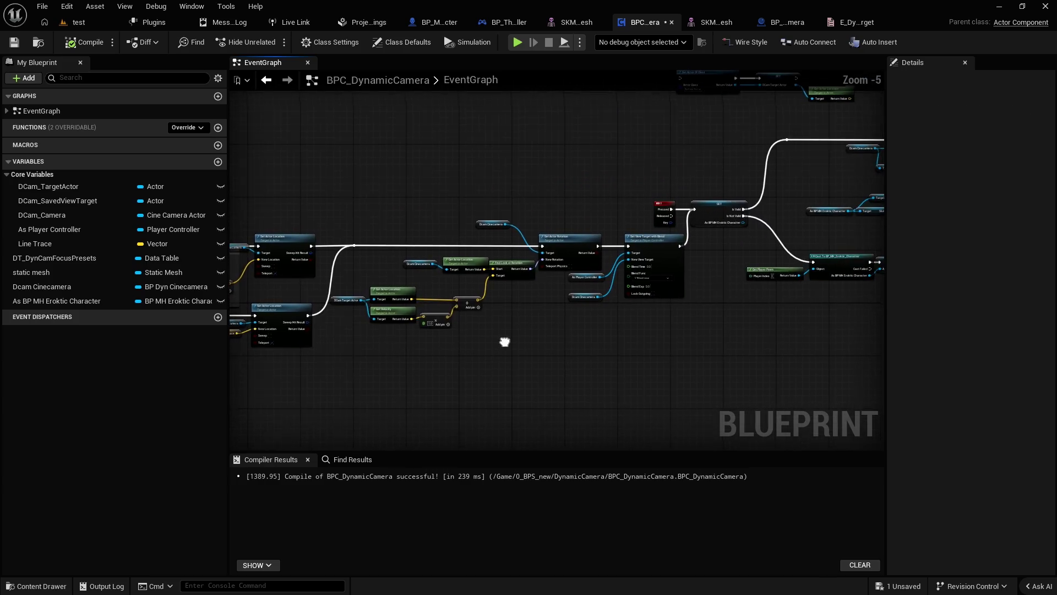
{"action": "scroll", "coordinate": [753, 305], "scroll_direction": "up", "scroll_amount": 1}
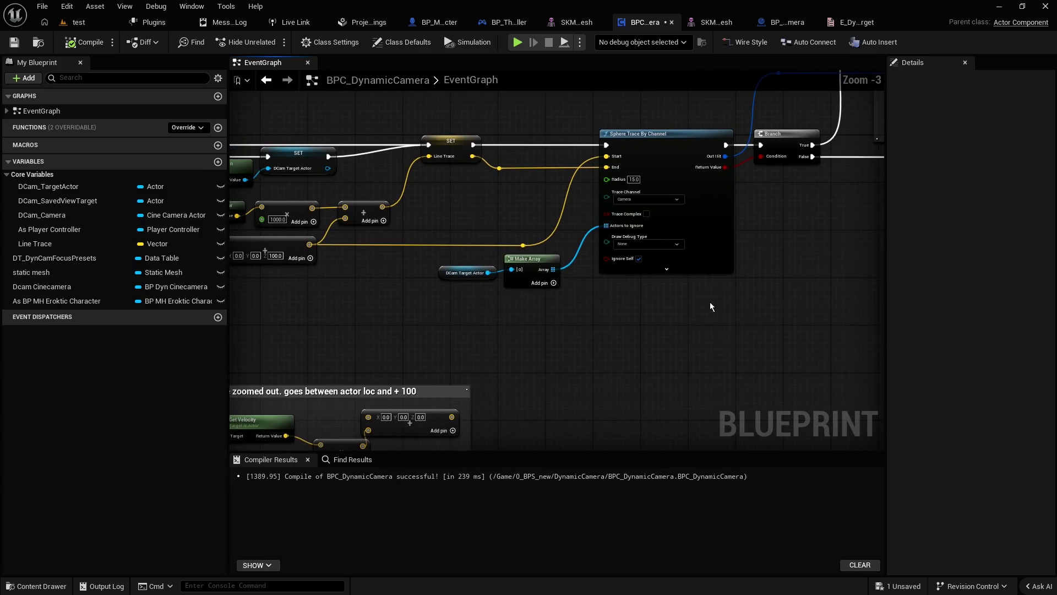
{"action": "scroll", "coordinate": [709, 302], "scroll_direction": "up", "scroll_amount": 1}
{"action": "left_click_drag", "start_coordinate": [517, 229], "coordinate": [626, 227]}
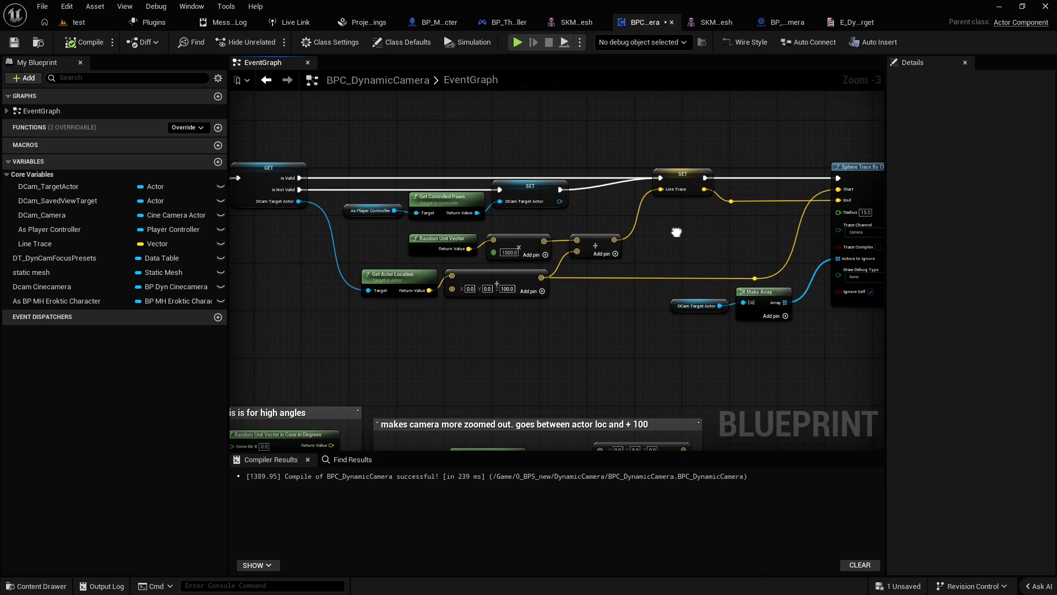
{"action": "left_click_drag", "start_coordinate": [676, 232], "coordinate": [654, 232]}
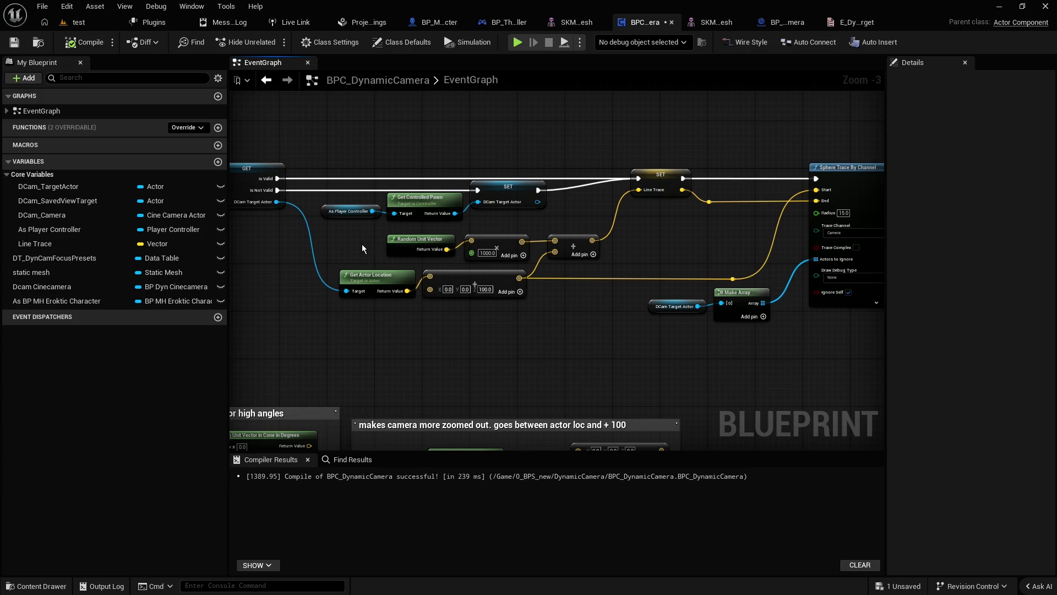
{"action": "left_click_drag", "start_coordinate": [434, 252], "coordinate": [435, 246]}
{"action": "right_click", "coordinate": [432, 350]}
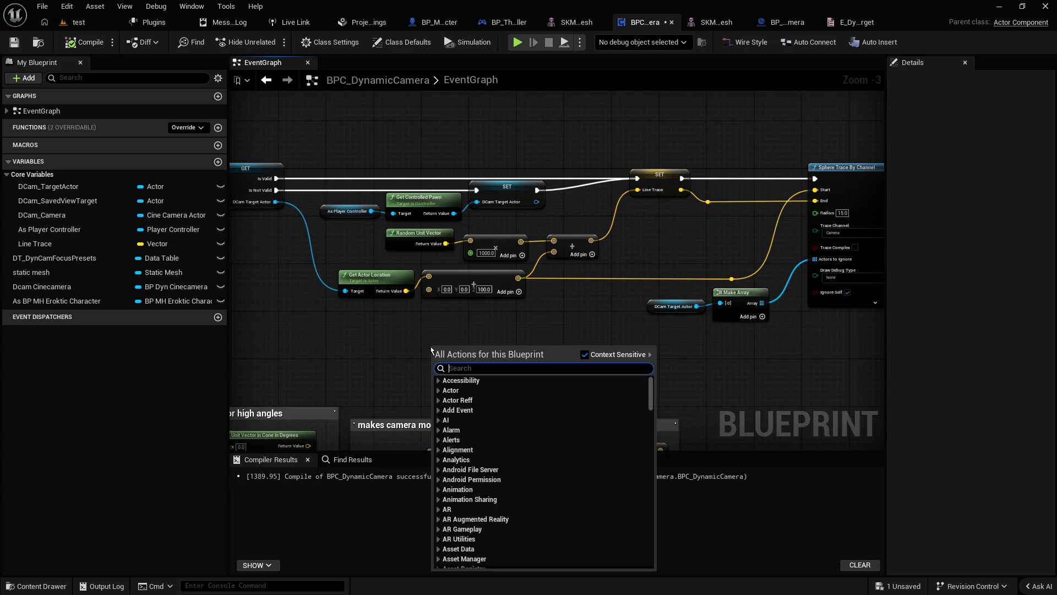
{"action": "type", "text": "random cone"}
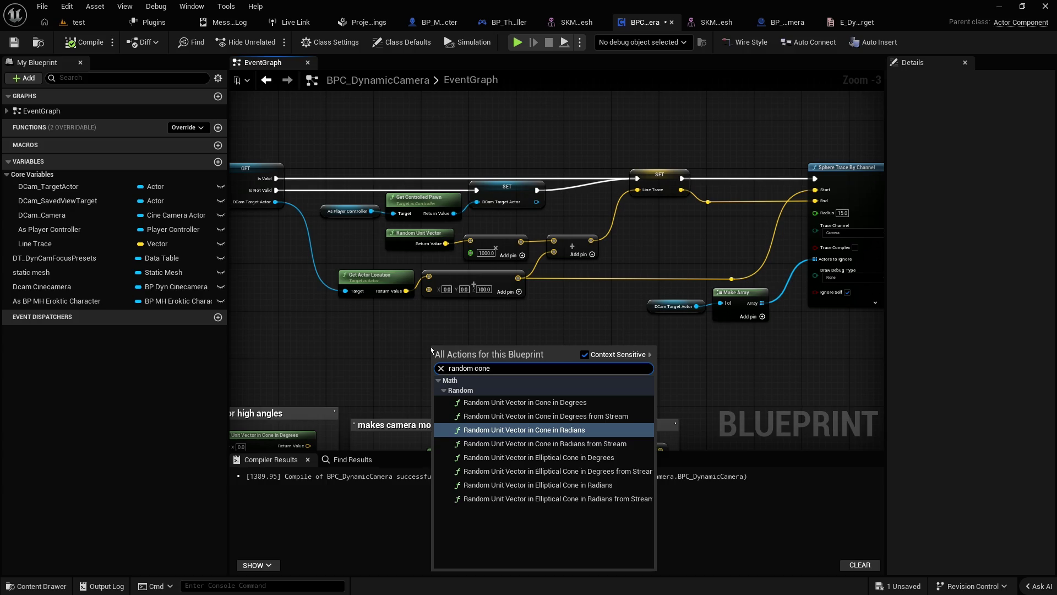
{"action": "key", "text": "ctrl+a"}
{"action": "type", "text": "random unit vec"}
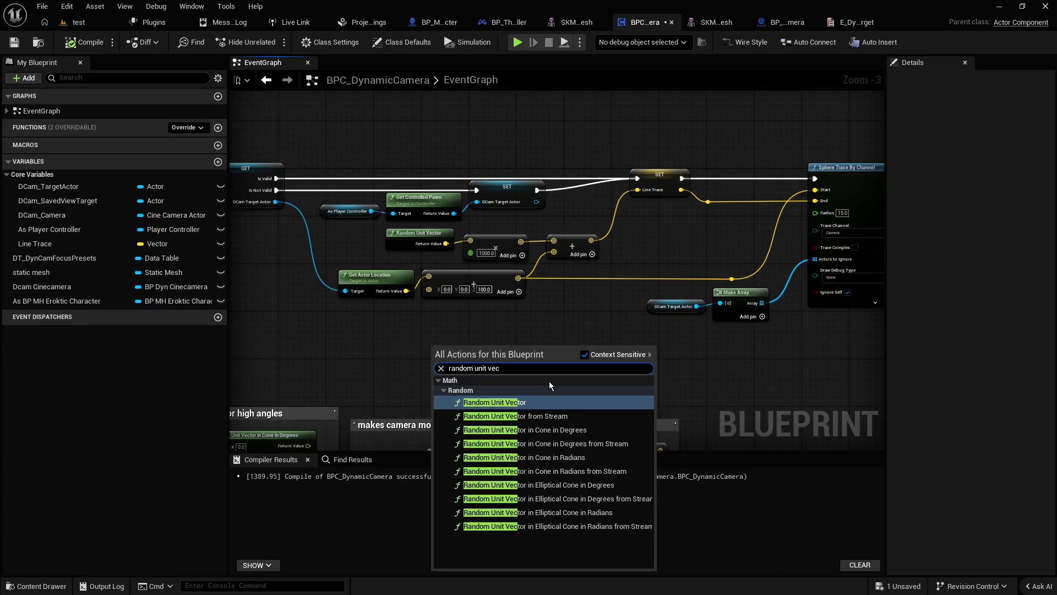
{"action": "left_click", "coordinate": [541, 322]}
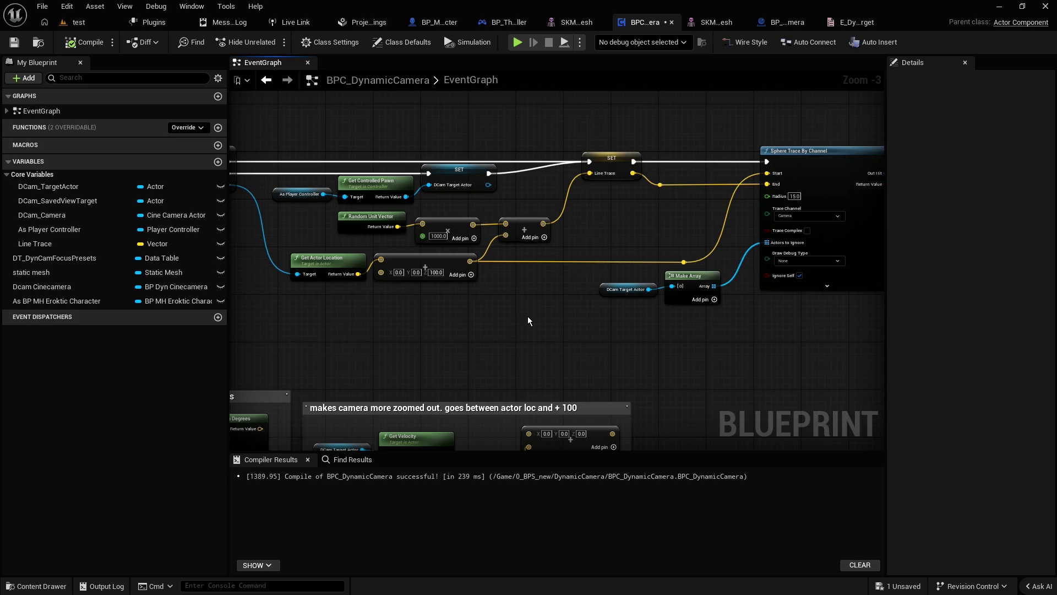
{"action": "left_click_drag", "start_coordinate": [528, 321], "coordinate": [600, 323]}
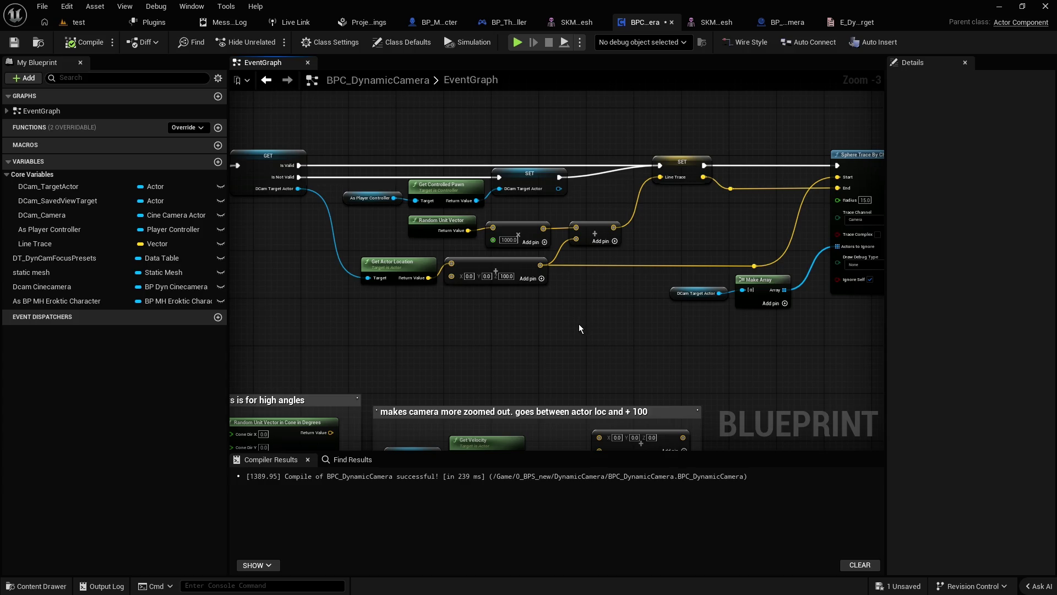
Step: Move the Skeletal Mesh getter down beside the Face and Get Socket Location nodes
{"action": "scroll", "coordinate": [579, 324], "scroll_direction": "down", "scroll_amount": 1}
{"action": "mouse_move", "coordinate": [369, 133]}
{"action": "left_mouse_down"}
{"action": "mouse_move", "coordinate": [438, 240]}
{"action": "mouse_move", "coordinate": [785, 338]}
{"action": "left_mouse_up"}
{"action": "scroll", "coordinate": [488, 345], "scroll_direction": "down", "scroll_amount": 2}
{"action": "scroll", "coordinate": [441, 316], "scroll_direction": "up", "scroll_amount": 2}
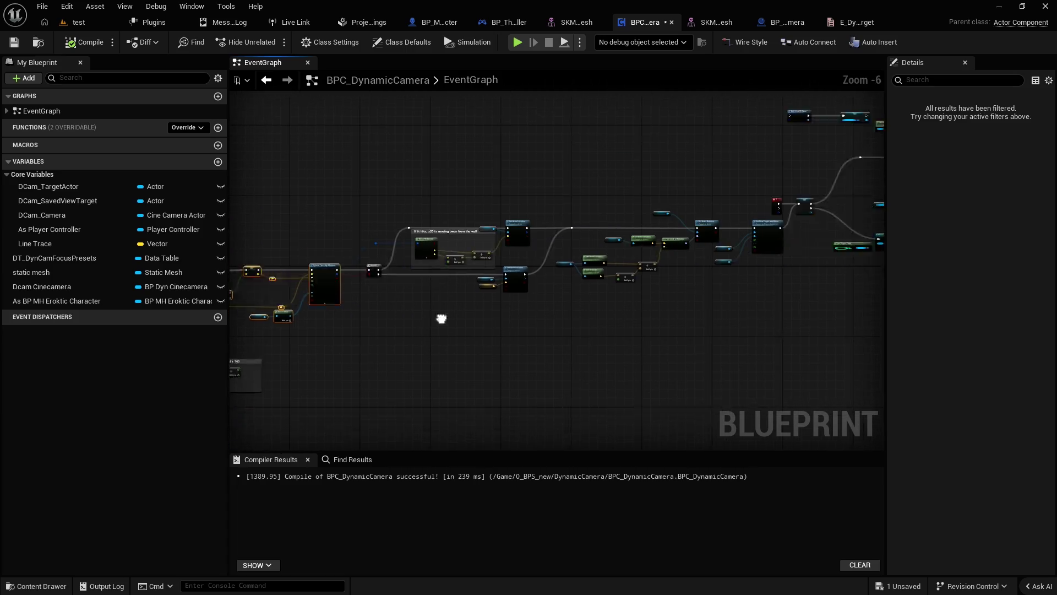
{"action": "scroll", "coordinate": [633, 259], "scroll_direction": "up", "scroll_amount": 1}
{"action": "mouse_move", "coordinate": [632, 259]}
{"action": "left_mouse_down"}
{"action": "mouse_move", "coordinate": [521, 299]}
{"action": "mouse_move", "coordinate": [460, 287]}
{"action": "left_mouse_up"}
{"action": "left_click_drag", "start_coordinate": [649, 228], "coordinate": [468, 267]}
{"action": "scroll", "coordinate": [468, 266], "scroll_direction": "up", "scroll_amount": 3}
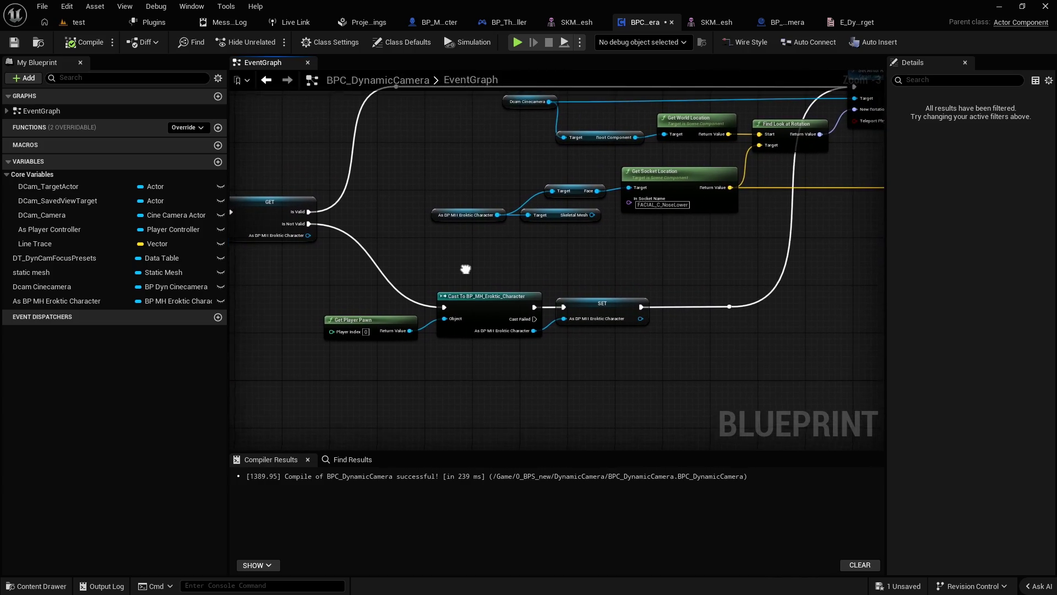
{"action": "right_click", "coordinate": [457, 302]}
{"action": "key", "text": "Escape"}
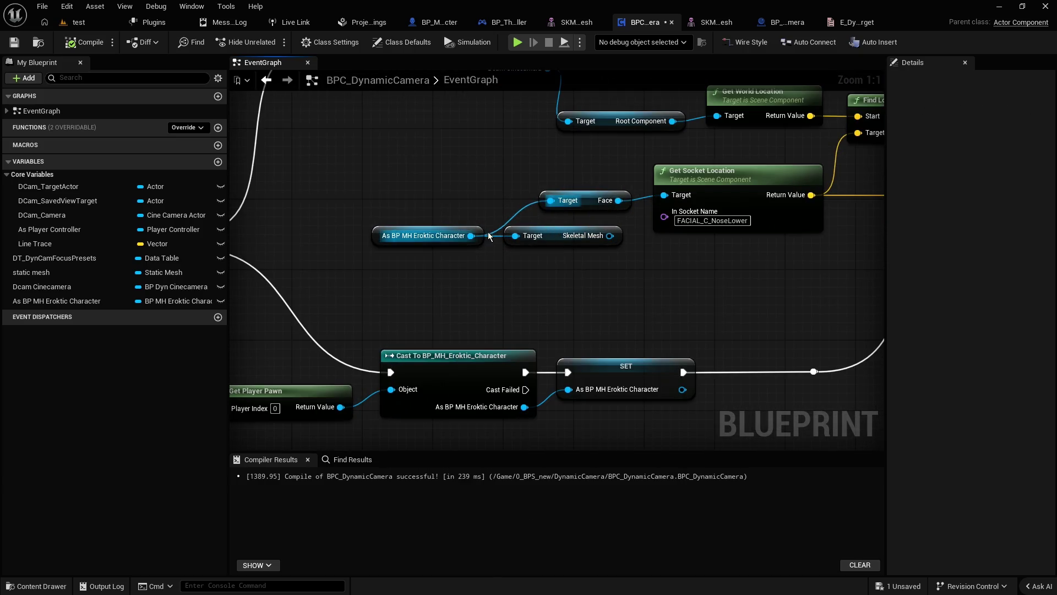
{"action": "left_click", "coordinate": [584, 200]}
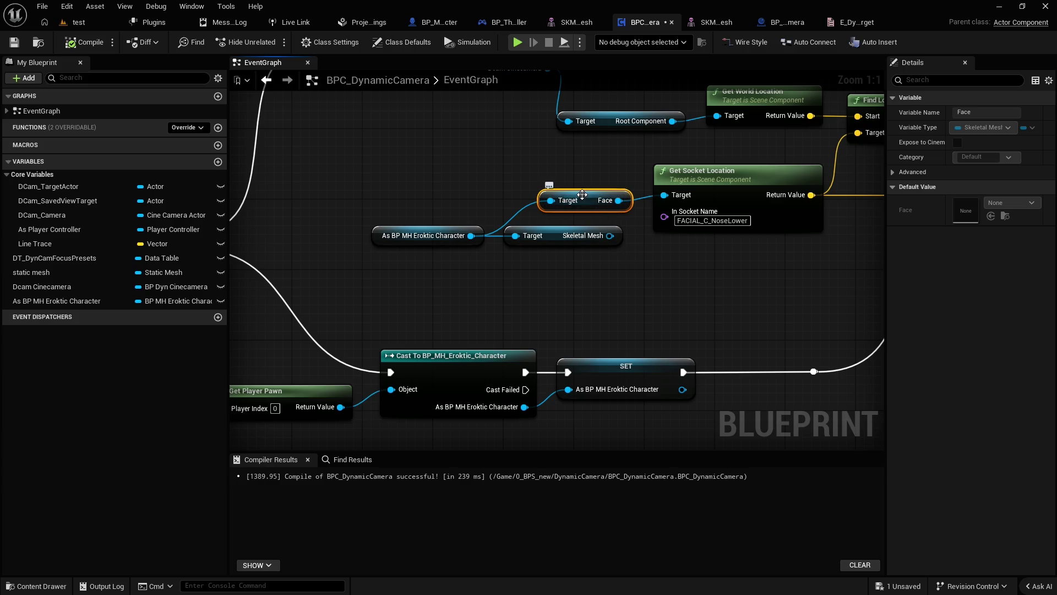
{"action": "left_click_drag", "start_coordinate": [554, 236], "coordinate": [562, 254]}
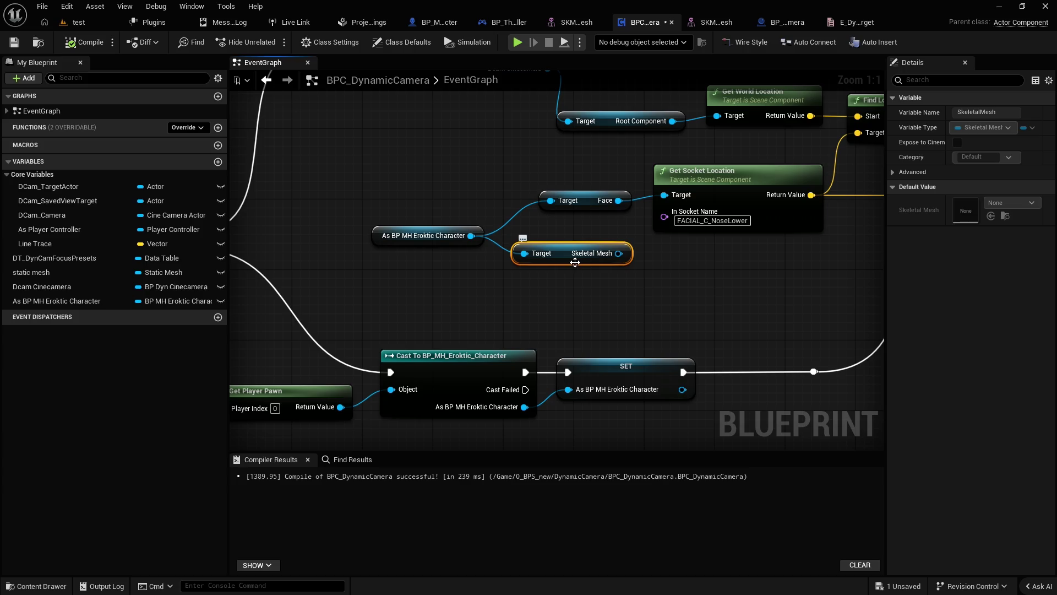
{"action": "left_click_drag", "start_coordinate": [666, 243], "coordinate": [589, 241]}
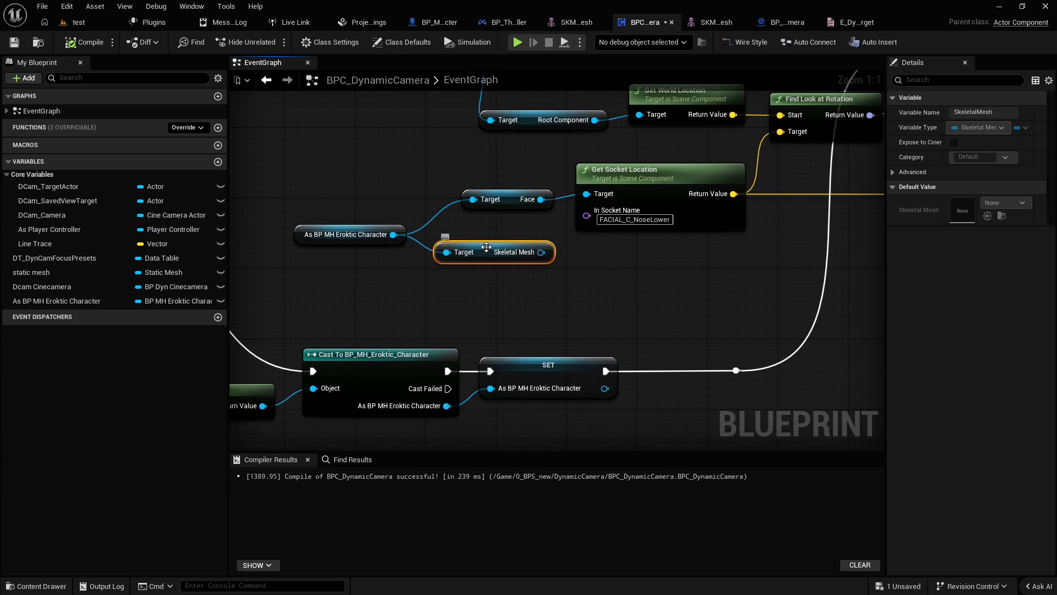
{"action": "left_click", "coordinate": [660, 182]}
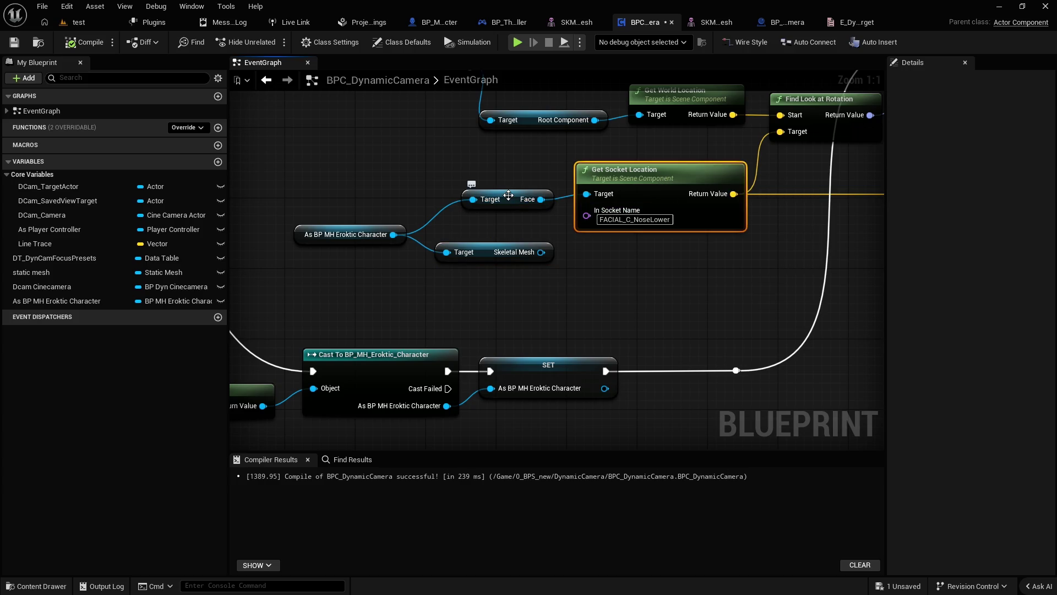
{"action": "left_click", "coordinate": [479, 198]}
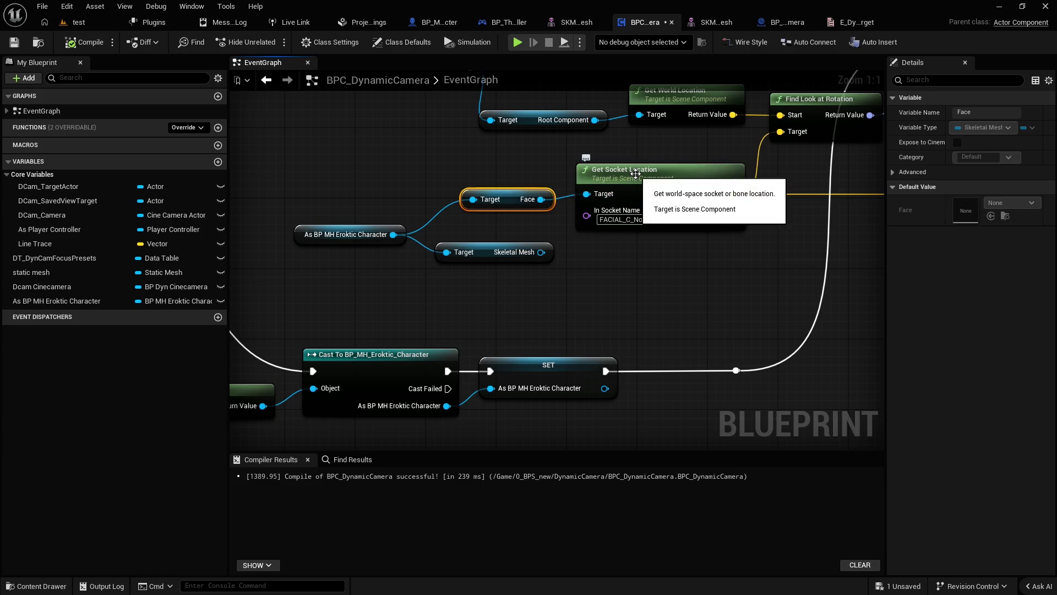
{"action": "left_click_drag", "start_coordinate": [485, 247], "coordinate": [482, 273]}
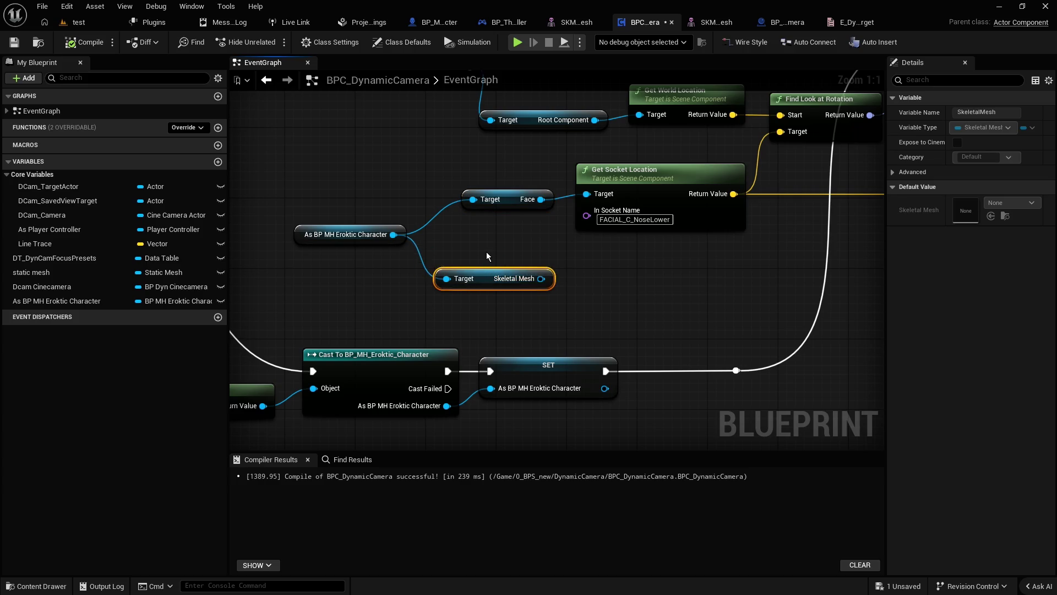
{"action": "left_click", "coordinate": [487, 255]}
Step: Move Get Actor Location up and shift the Get Actor Of Class chain right
{"action": "mouse_move", "coordinate": [347, 189]}
{"action": "left_mouse_down"}
{"action": "mouse_move", "coordinate": [401, 209]}
{"action": "mouse_move", "coordinate": [455, 280]}
{"action": "left_mouse_up"}
{"action": "left_click_drag", "start_coordinate": [544, 178], "coordinate": [589, 249]}
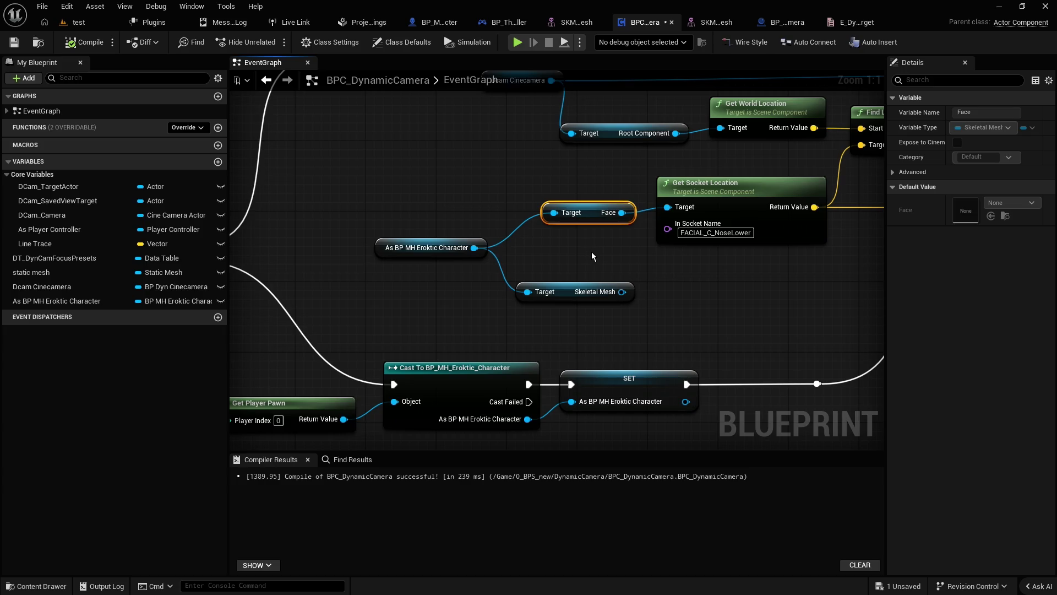
{"action": "left_click_drag", "start_coordinate": [592, 249], "coordinate": [494, 265]}
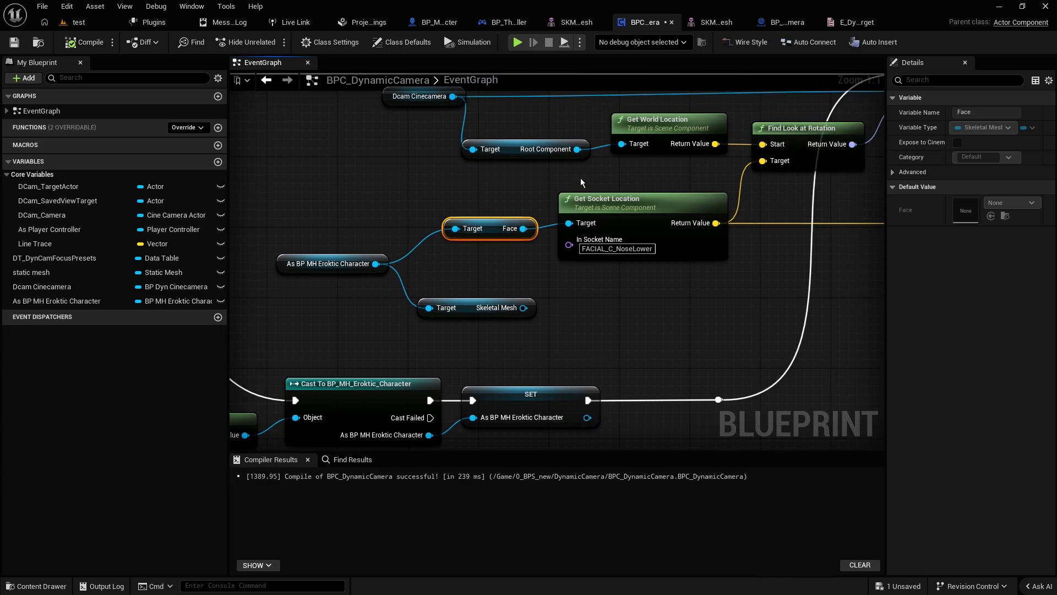
{"action": "left_click_drag", "start_coordinate": [580, 178], "coordinate": [635, 253]}
{"action": "scroll", "coordinate": [642, 271], "scroll_direction": "down", "scroll_amount": 3}
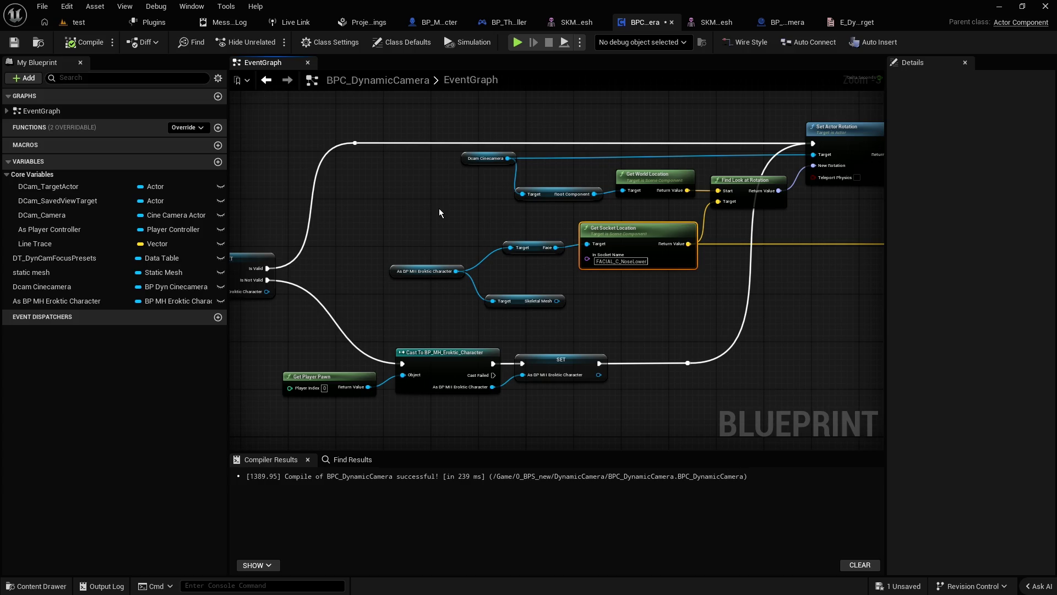
{"action": "scroll", "coordinate": [438, 196], "scroll_direction": "down", "scroll_amount": 2}
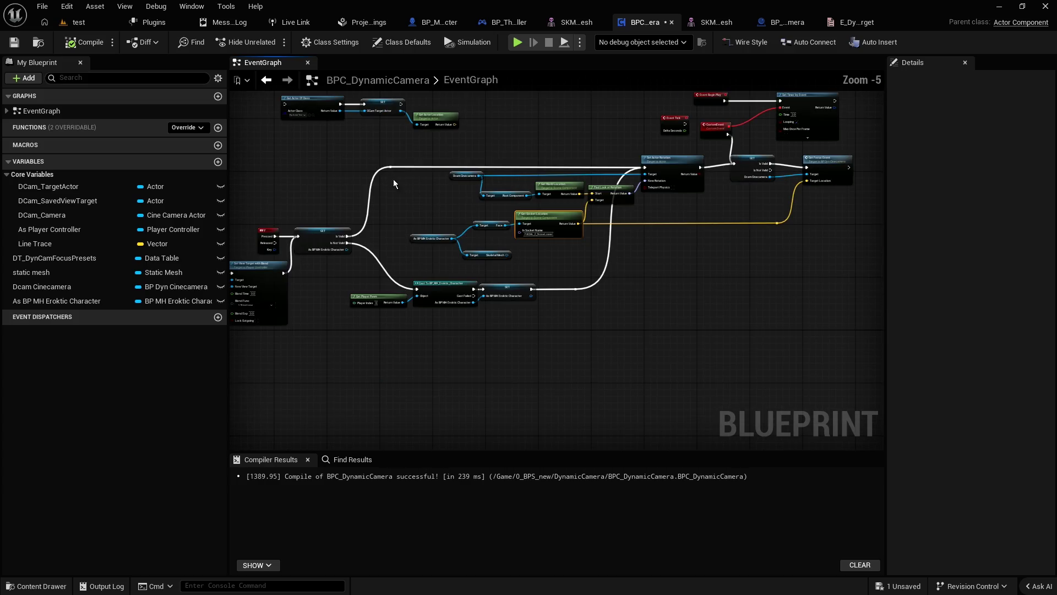
{"action": "scroll", "coordinate": [417, 213], "scroll_direction": "up", "scroll_amount": 3}
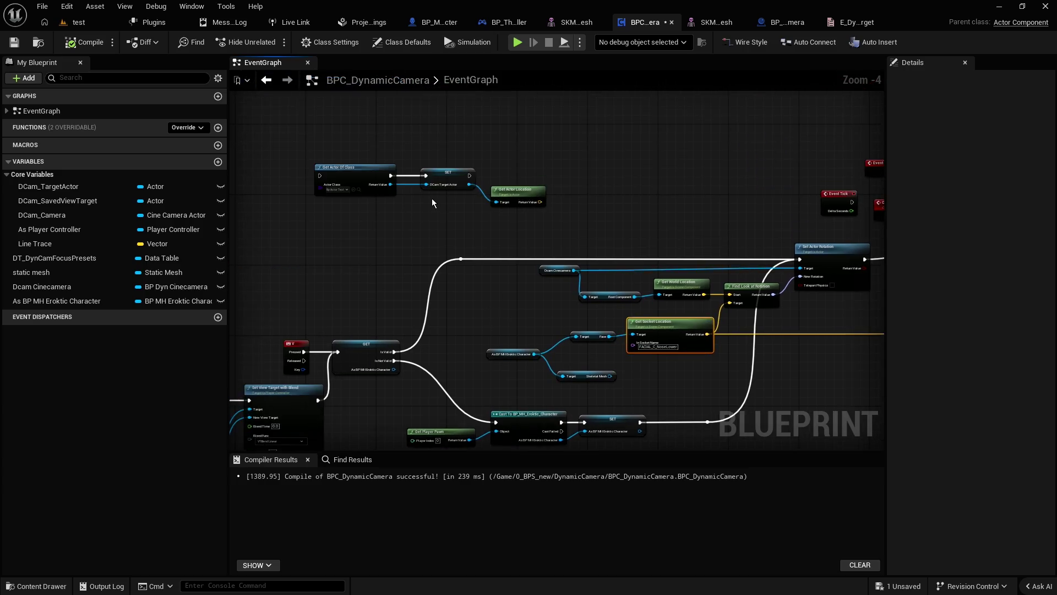
{"action": "mouse_move", "coordinate": [552, 202]}
{"action": "left_mouse_down"}
{"action": "mouse_move", "coordinate": [547, 152]}
{"action": "mouse_move", "coordinate": [557, 175]}
{"action": "left_mouse_up"}
{"action": "left_click_drag", "start_coordinate": [385, 172], "coordinate": [466, 179]}
{"action": "left_click", "coordinate": [529, 225]}
{"action": "scroll", "coordinate": [491, 253], "scroll_direction": "down", "scroll_amount": 3}
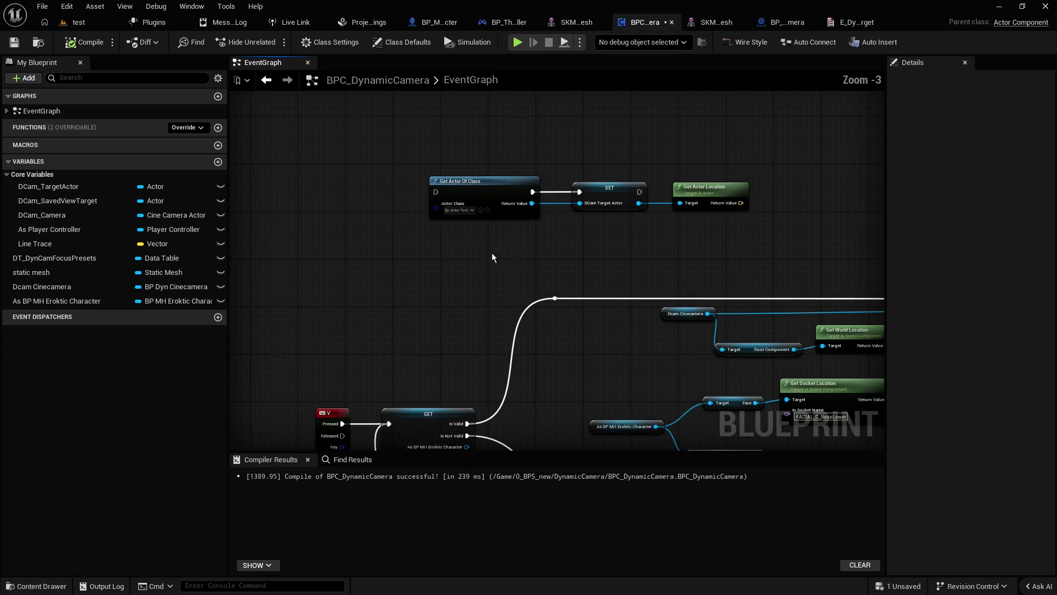
Step: Switch to the camera target enum to see BP Actor, SKM Head and SKM Body
{"action": "left_click", "coordinate": [857, 22]}
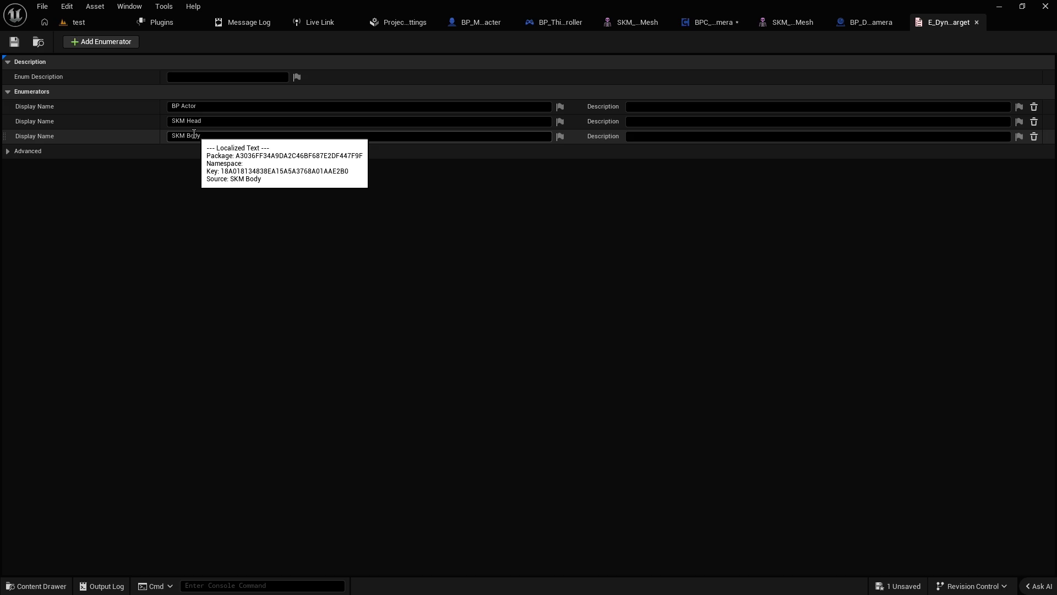
Step: Back in BPC_DynamicCamera, marquee-select the unused Event Tick node and delete it
{"action": "left_click", "coordinate": [685, 22]}
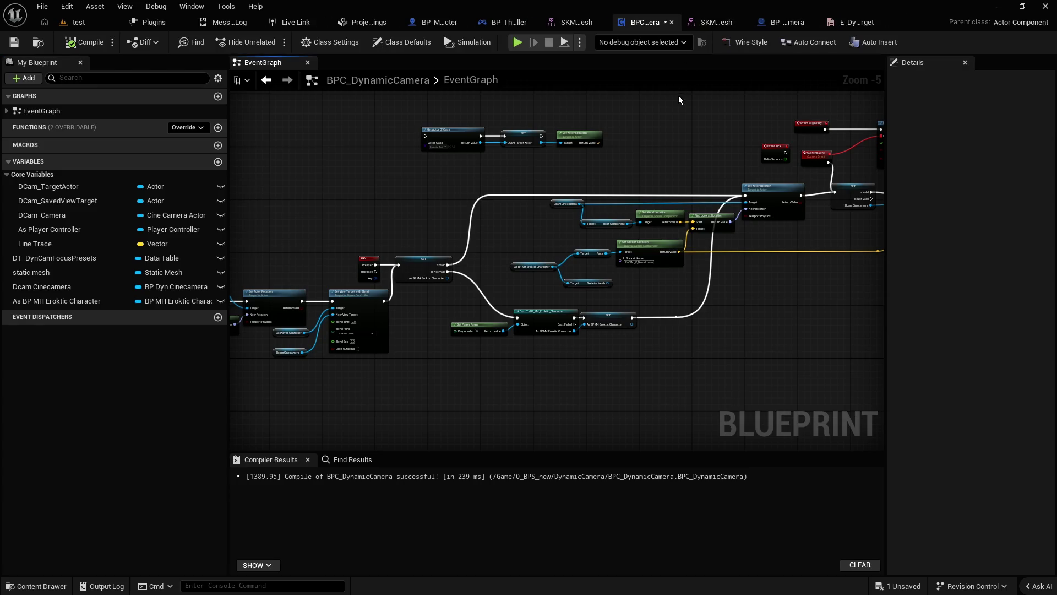
{"action": "scroll", "coordinate": [557, 151], "scroll_direction": "up", "scroll_amount": 5}
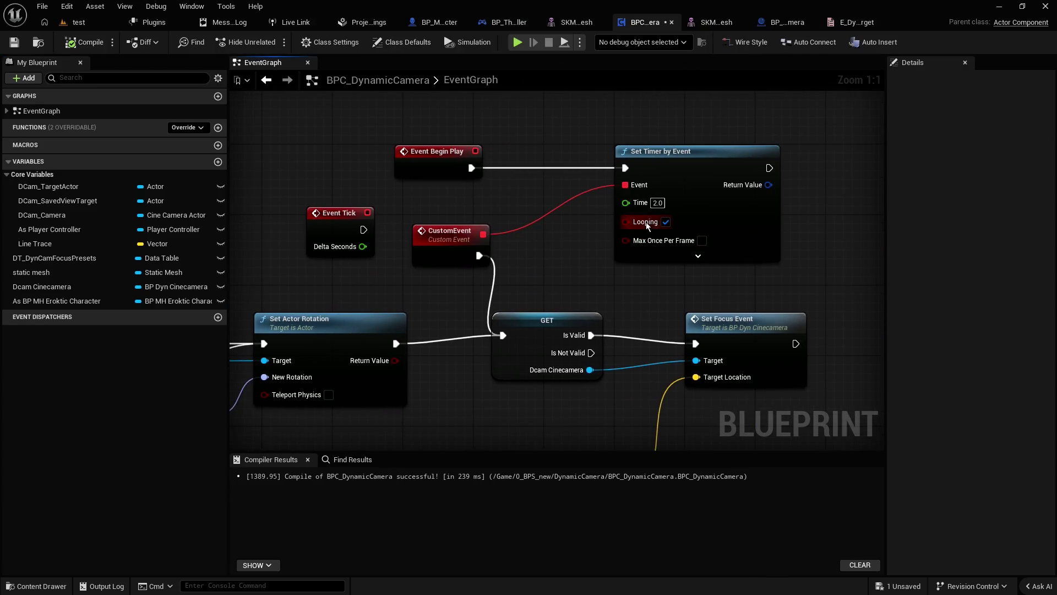
{"action": "mouse_move", "coordinate": [626, 222]}
{"action": "scroll", "coordinate": [338, 193], "scroll_direction": "down", "scroll_amount": 2}
{"action": "left_click_drag", "start_coordinate": [384, 173], "coordinate": [447, 233]}
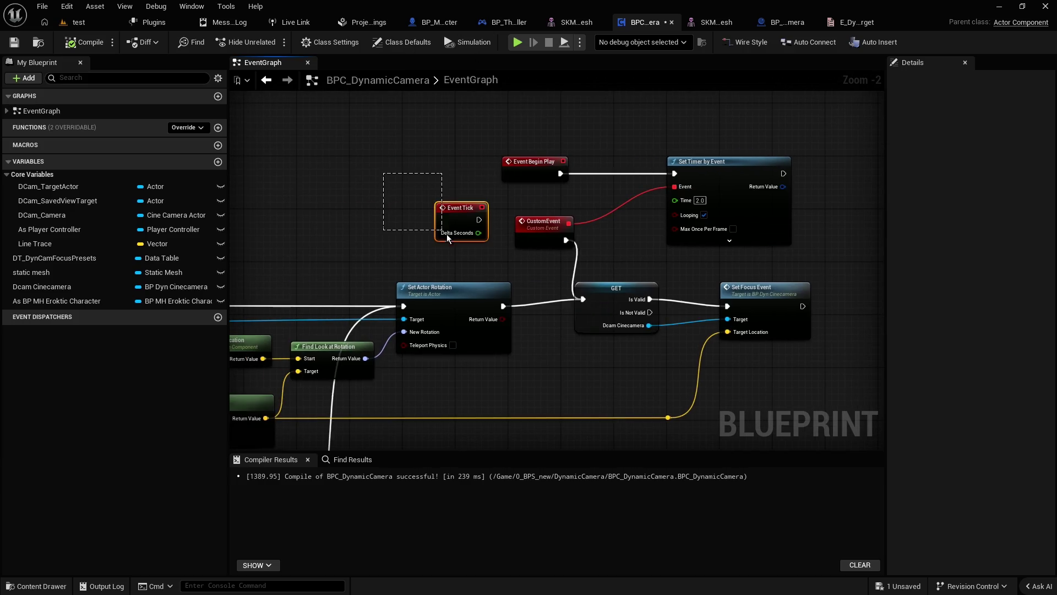
{"action": "key", "text": "Delete"}
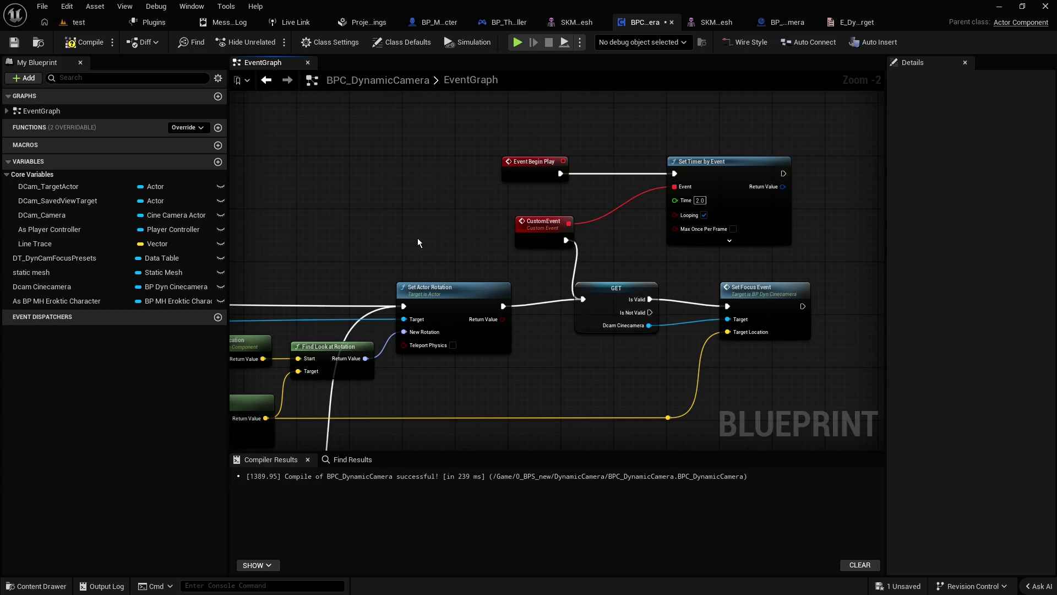
Step: Reposition the Dcam Cinecamera getters near the Set Actor Rotation and camera location nodes
{"action": "scroll", "coordinate": [503, 180], "scroll_direction": "down", "scroll_amount": 4}
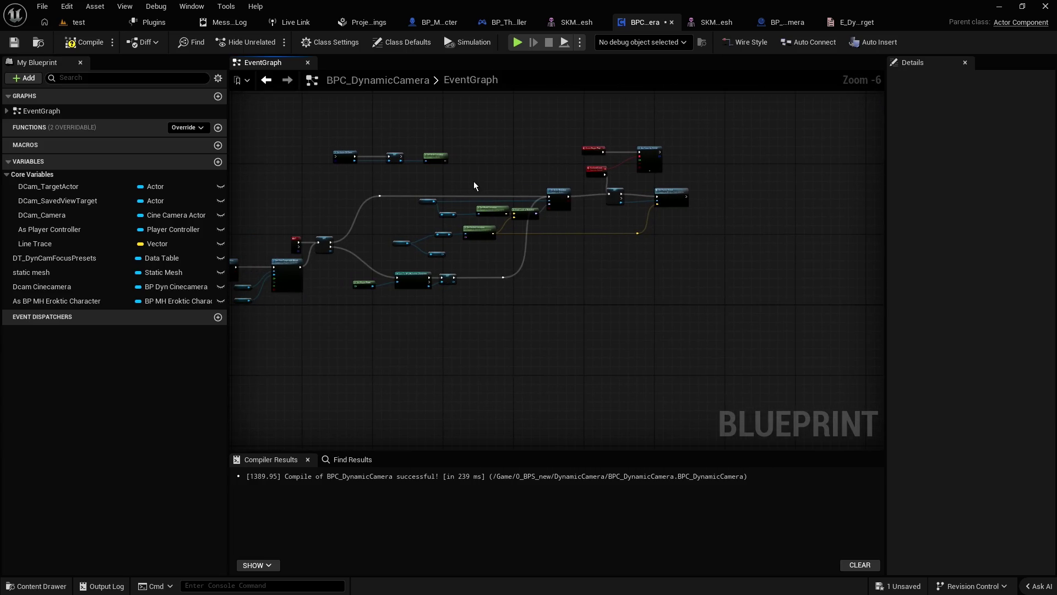
{"action": "scroll", "coordinate": [465, 186], "scroll_direction": "up", "scroll_amount": 3}
{"action": "mouse_move", "coordinate": [454, 193]}
{"action": "left_mouse_down"}
{"action": "mouse_move", "coordinate": [567, 206]}
{"action": "mouse_move", "coordinate": [699, 264]}
{"action": "mouse_move", "coordinate": [722, 221]}
{"action": "mouse_move", "coordinate": [692, 211]}
{"action": "left_mouse_up"}
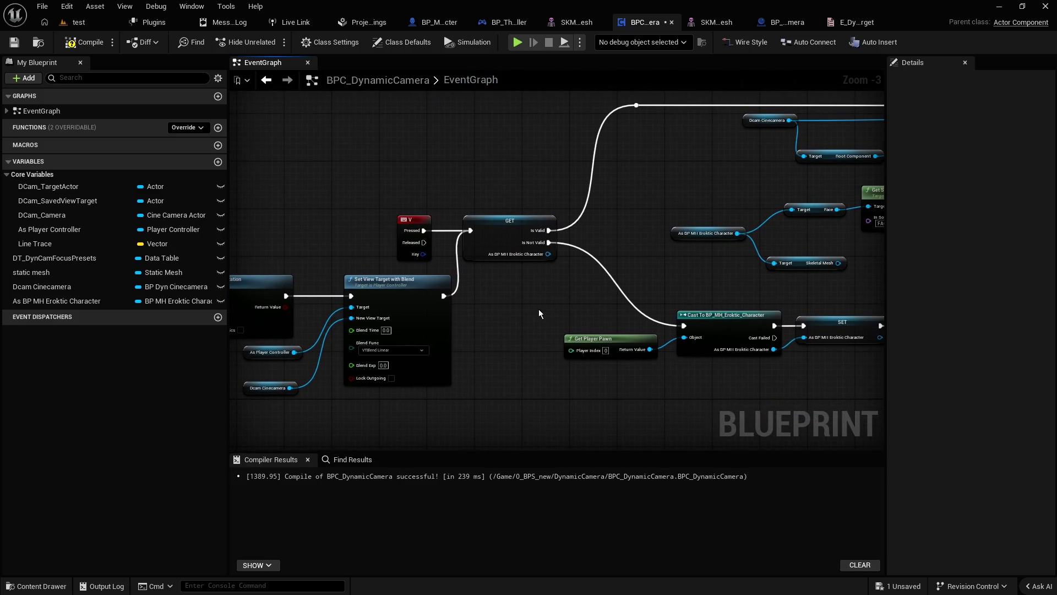
{"action": "left_click_drag", "start_coordinate": [521, 306], "coordinate": [739, 254]}
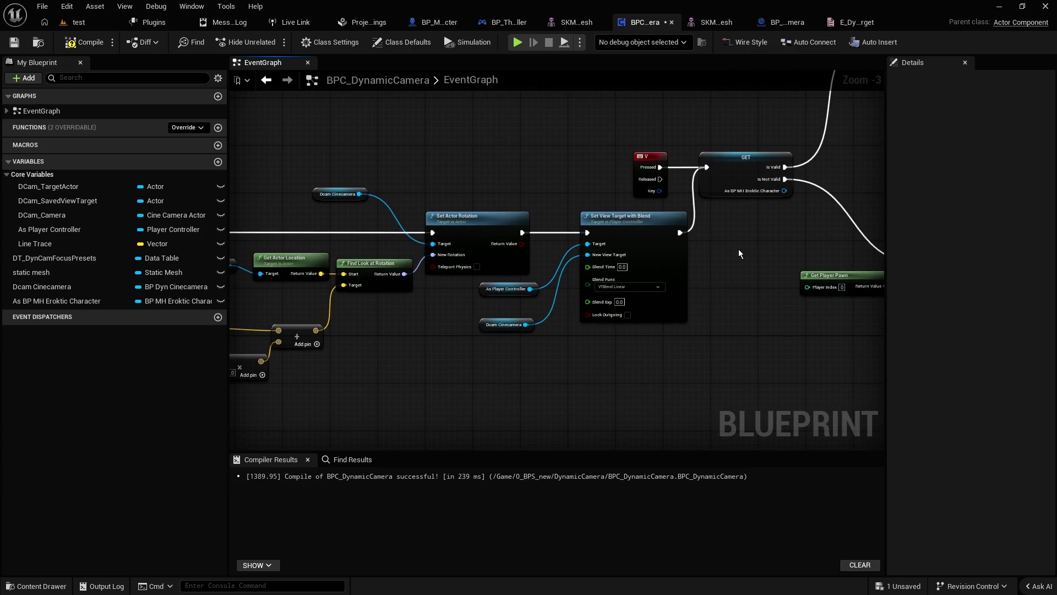
{"action": "scroll", "coordinate": [738, 251], "scroll_direction": "up", "scroll_amount": 1}
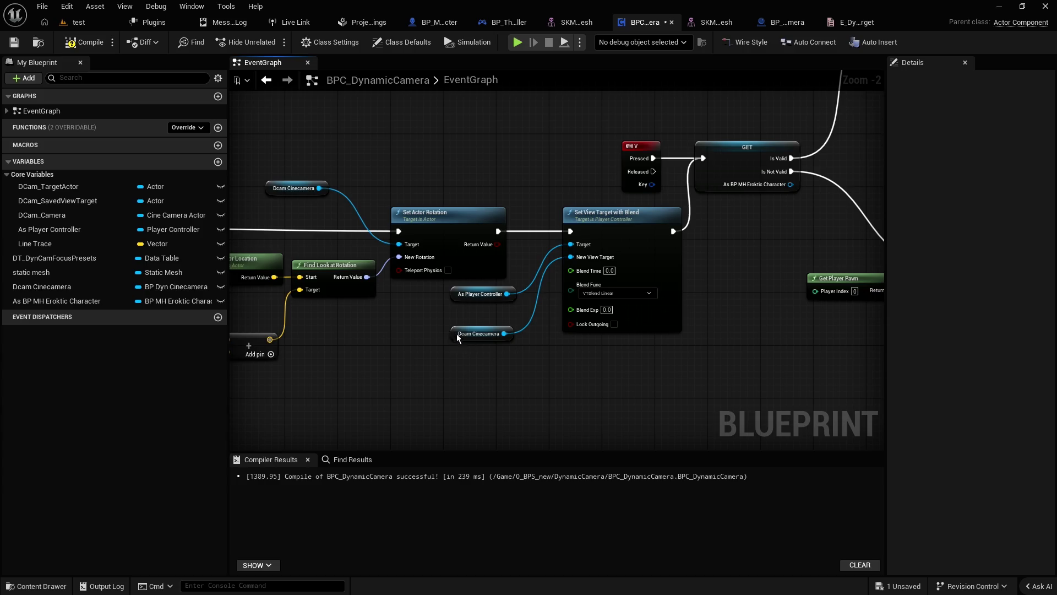
{"action": "left_click_drag", "start_coordinate": [457, 334], "coordinate": [465, 314]}
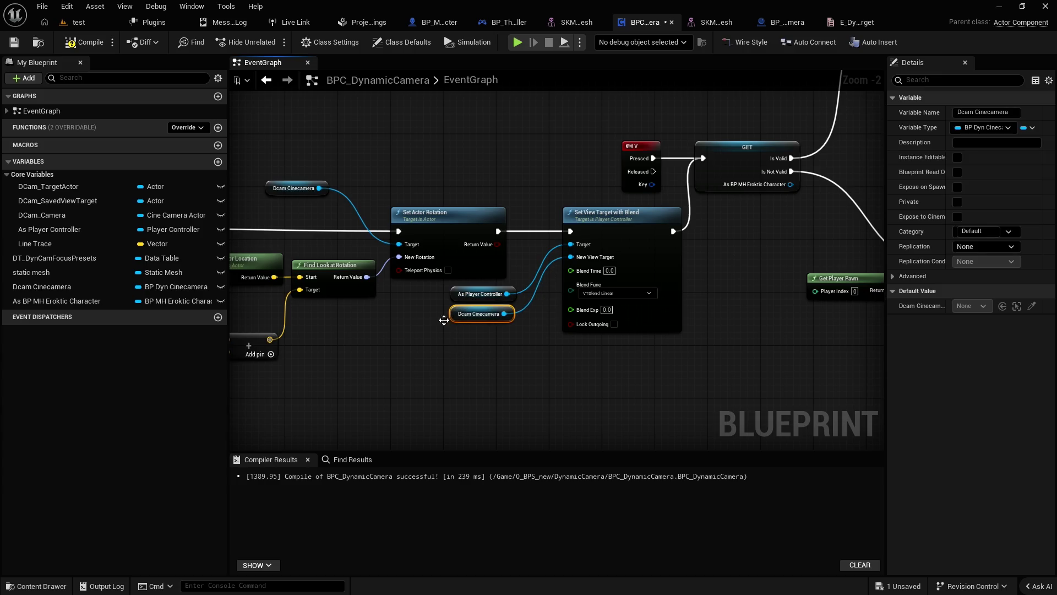
{"action": "left_click", "coordinate": [385, 343]}
{"action": "mouse_move", "coordinate": [265, 184]}
{"action": "left_mouse_down"}
{"action": "mouse_move", "coordinate": [388, 221]}
{"action": "mouse_move", "coordinate": [452, 220]}
{"action": "mouse_move", "coordinate": [498, 280]}
{"action": "left_mouse_up"}
{"action": "left_click_drag", "start_coordinate": [358, 296], "coordinate": [598, 248]}
{"action": "left_click", "coordinate": [598, 253]}
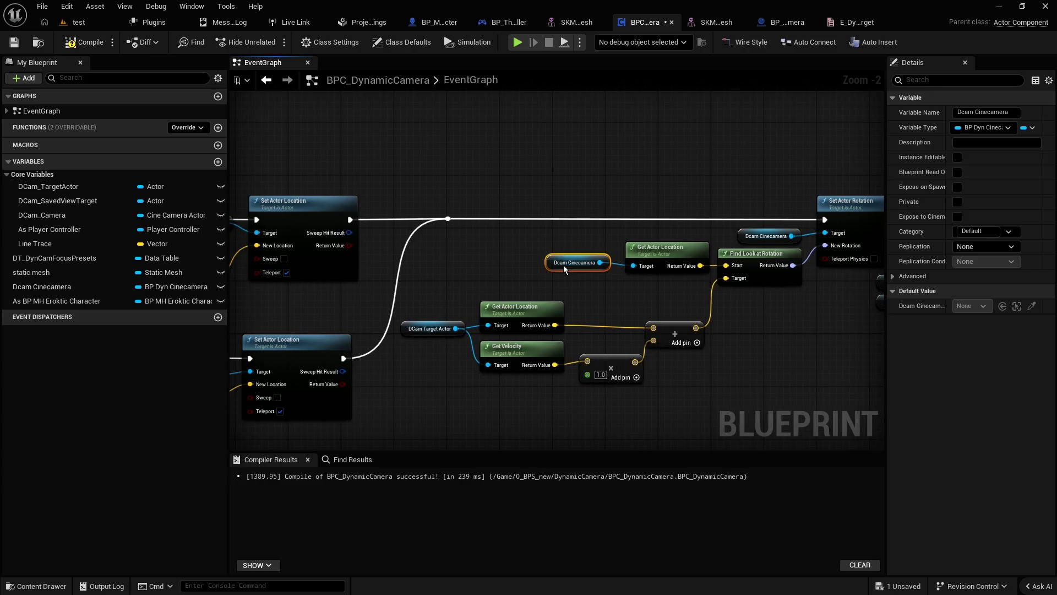
{"action": "mouse_move", "coordinate": [508, 257]}
{"action": "left_mouse_down"}
{"action": "mouse_move", "coordinate": [580, 225]}
{"action": "mouse_move", "coordinate": [768, 237]}
{"action": "left_mouse_up"}
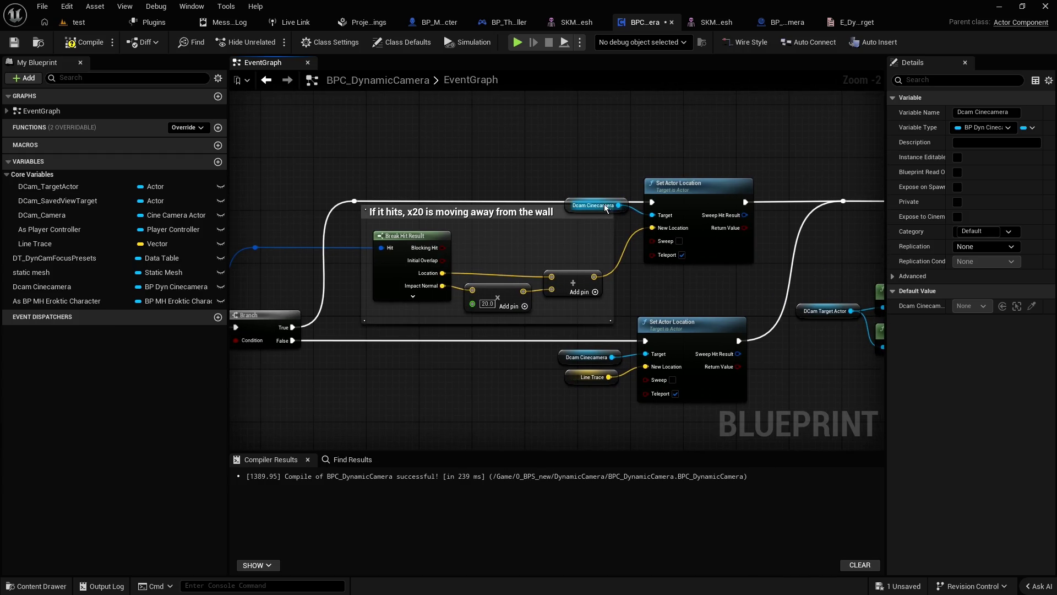
{"action": "left_click", "coordinate": [605, 221]}
{"action": "left_click", "coordinate": [547, 170]}
Step: Slide the SET Dcam Cinecamera node right and review the toggle-camera and trace sections
{"action": "mouse_move", "coordinate": [547, 169]}
{"action": "left_mouse_down"}
{"action": "mouse_move", "coordinate": [533, 163]}
{"action": "mouse_move", "coordinate": [604, 148]}
{"action": "mouse_move", "coordinate": [763, 181]}
{"action": "left_mouse_up"}
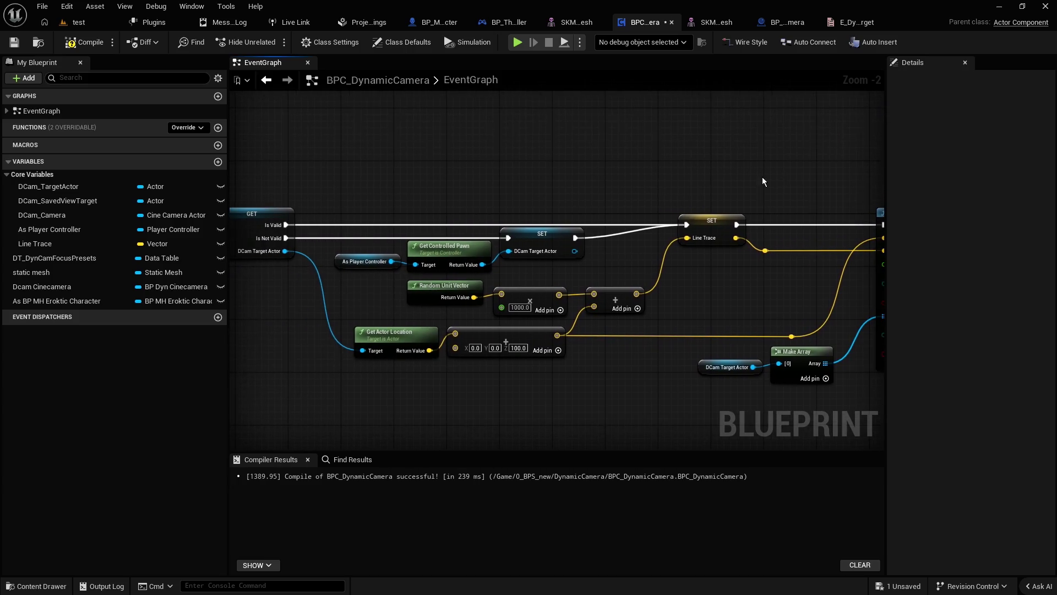
{"action": "mouse_move", "coordinate": [560, 227]}
{"action": "left_mouse_down"}
{"action": "mouse_move", "coordinate": [600, 186]}
{"action": "mouse_move", "coordinate": [683, 166]}
{"action": "left_mouse_up"}
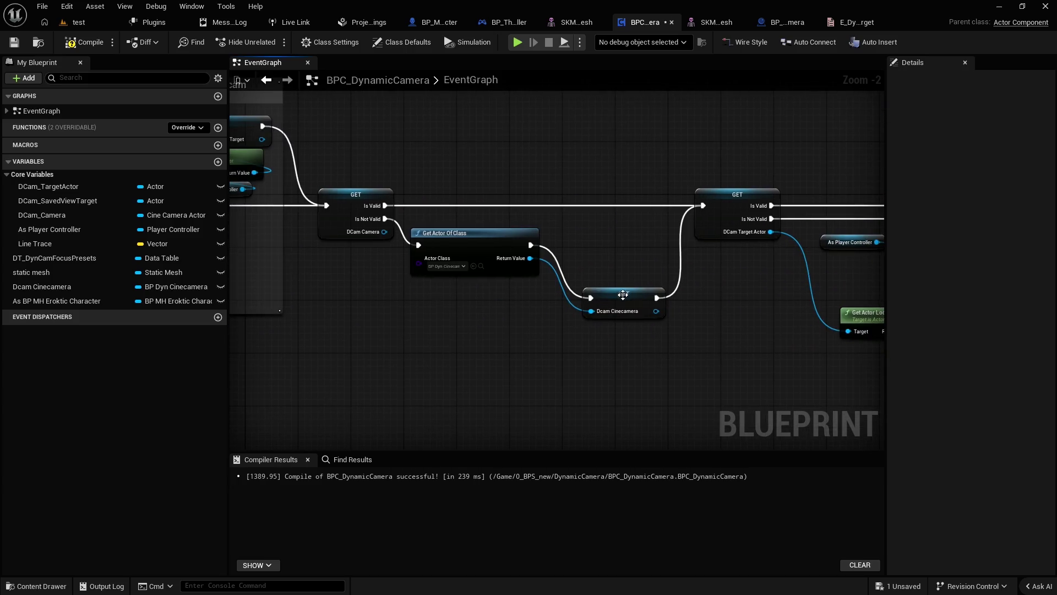
{"action": "left_click", "coordinate": [612, 248]}
{"action": "left_click_drag", "start_coordinate": [610, 243], "coordinate": [673, 206]}
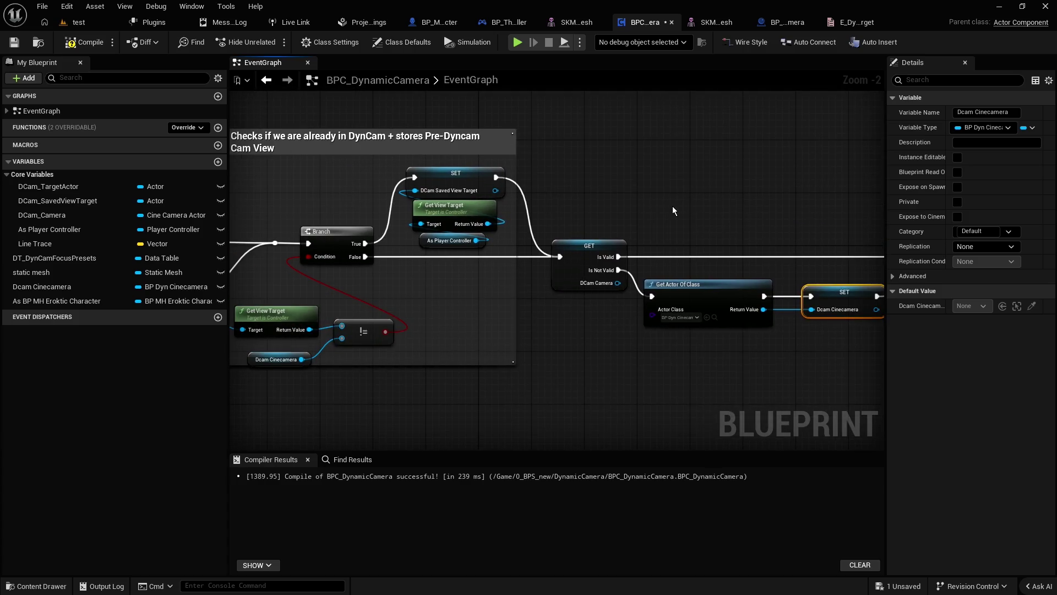
{"action": "mouse_move", "coordinate": [585, 196]}
{"action": "left_mouse_down"}
{"action": "mouse_move", "coordinate": [752, 180]}
{"action": "mouse_move", "coordinate": [445, 165]}
{"action": "left_mouse_up"}
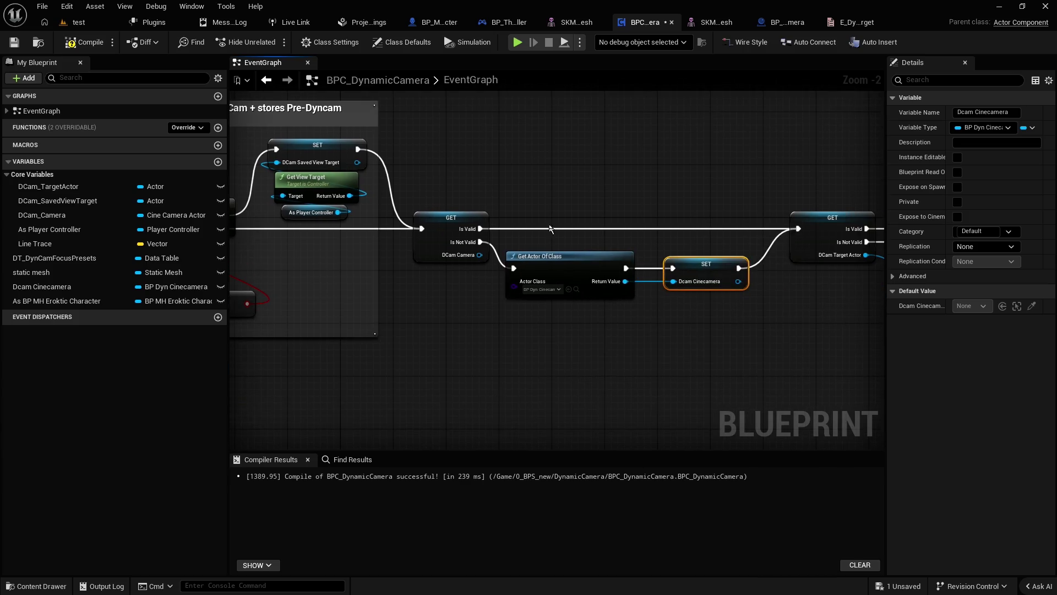
{"action": "left_click", "coordinate": [576, 259]}
{"action": "left_click", "coordinate": [620, 329]}
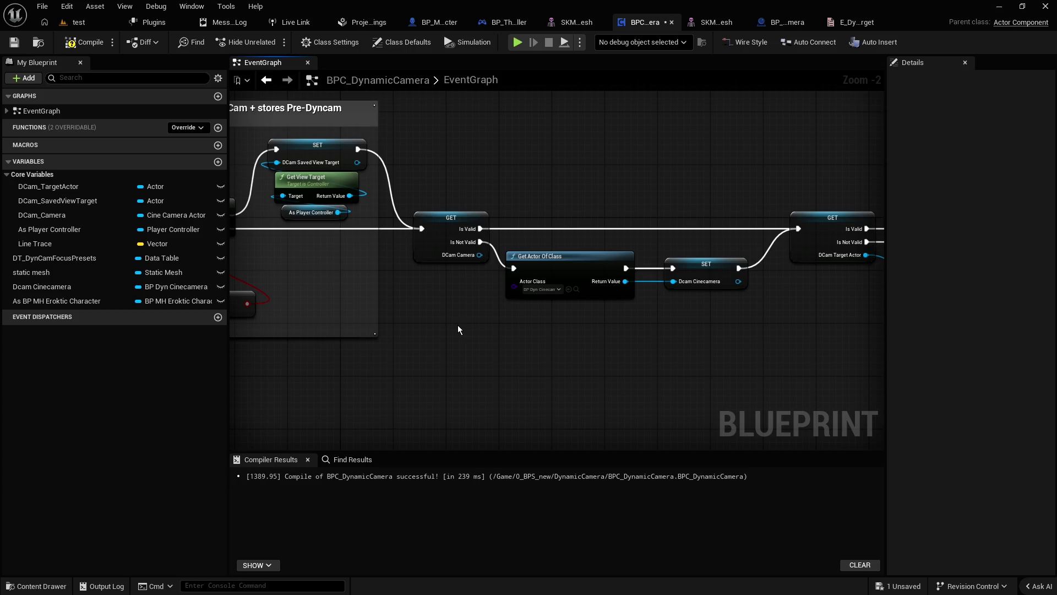
{"action": "left_click_drag", "start_coordinate": [452, 329], "coordinate": [822, 354]}
{"action": "mouse_move", "coordinate": [485, 232]}
{"action": "left_mouse_down"}
{"action": "mouse_move", "coordinate": [511, 193]}
{"action": "mouse_move", "coordinate": [567, 165]}
{"action": "mouse_move", "coordinate": [567, 148]}
{"action": "mouse_move", "coordinate": [686, 161]}
{"action": "left_mouse_up"}
{"action": "right_click", "coordinate": [686, 161]}
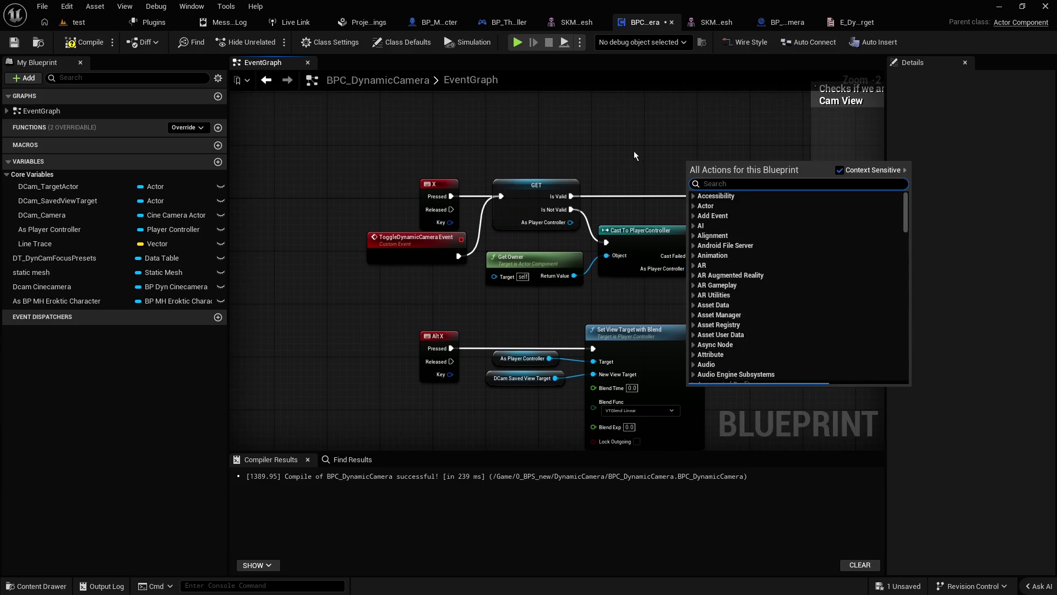
{"action": "left_click", "coordinate": [612, 157]}
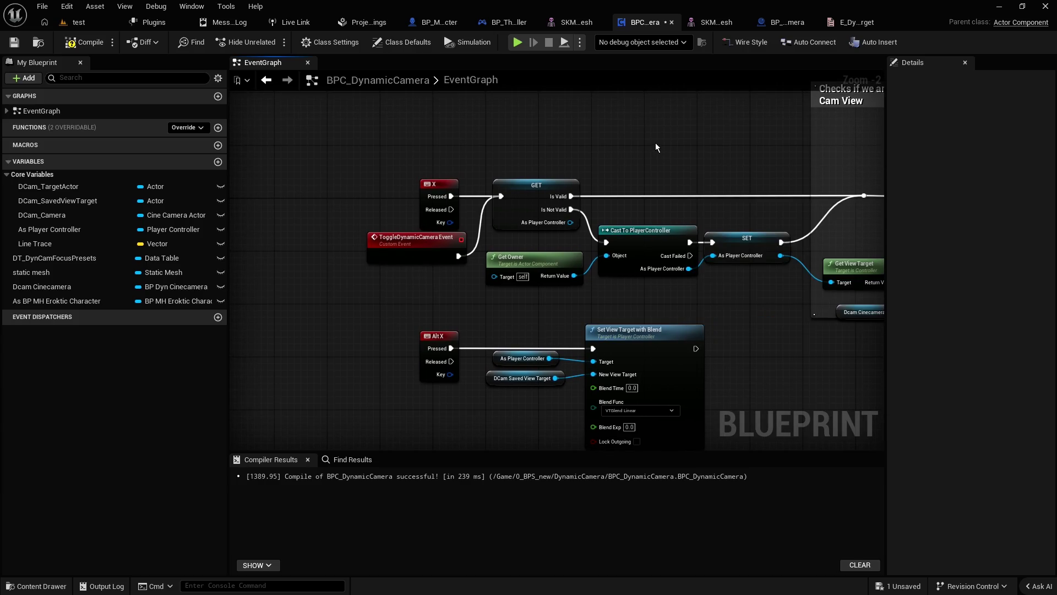
{"action": "mouse_move", "coordinate": [657, 145]}
{"action": "left_mouse_down"}
{"action": "mouse_move", "coordinate": [628, 147]}
{"action": "mouse_move", "coordinate": [606, 165]}
{"action": "mouse_move", "coordinate": [631, 188]}
{"action": "mouse_move", "coordinate": [583, 207]}
{"action": "left_mouse_up"}
{"action": "scroll", "coordinate": [628, 146], "scroll_direction": "down", "scroll_amount": 2}
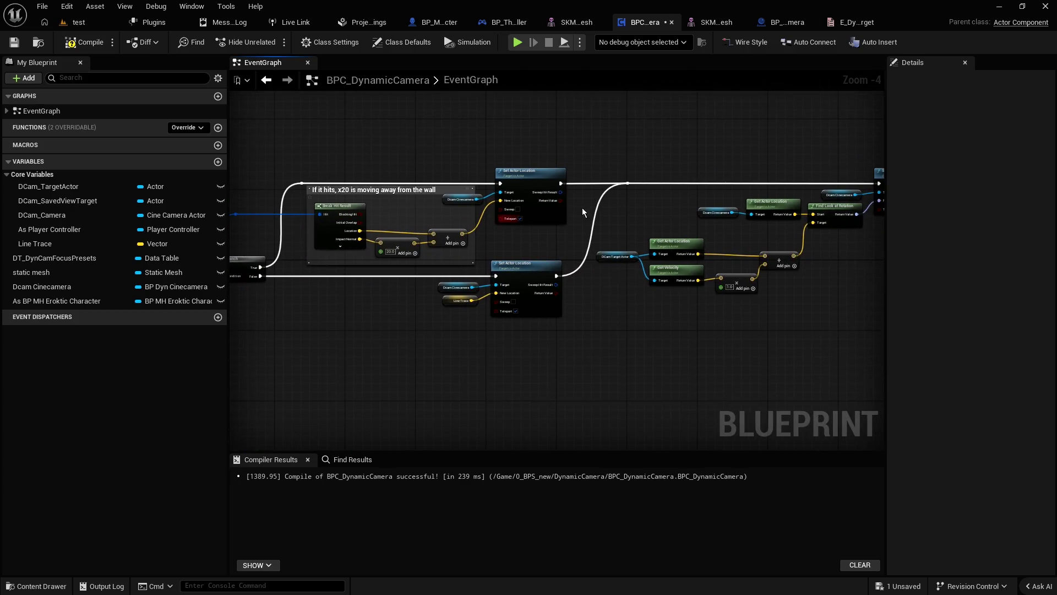
Step: Add a new blueprint variable named E_Dcam_Target
{"action": "left_click", "coordinate": [219, 163]}
{"action": "type", "text": "E"}
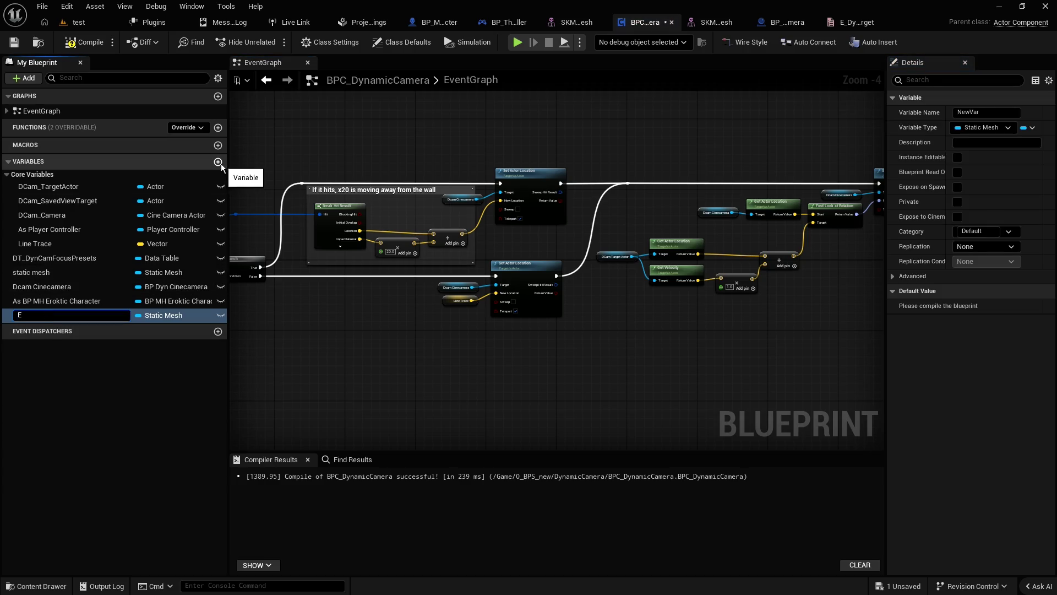
{"action": "type", "text": "_Dy"}
{"action": "key", "text": "BackSpace"}
{"action": "key", "text": "BackSpace"}
{"action": "type", "text": "cam_T"}
{"action": "type", "text": "arget"}
{"action": "key", "text": "Return"}
Step: Set E_Dcam_Target's type to the E Dyn Cam Target enum and compile
{"action": "left_click", "coordinate": [148, 315]}
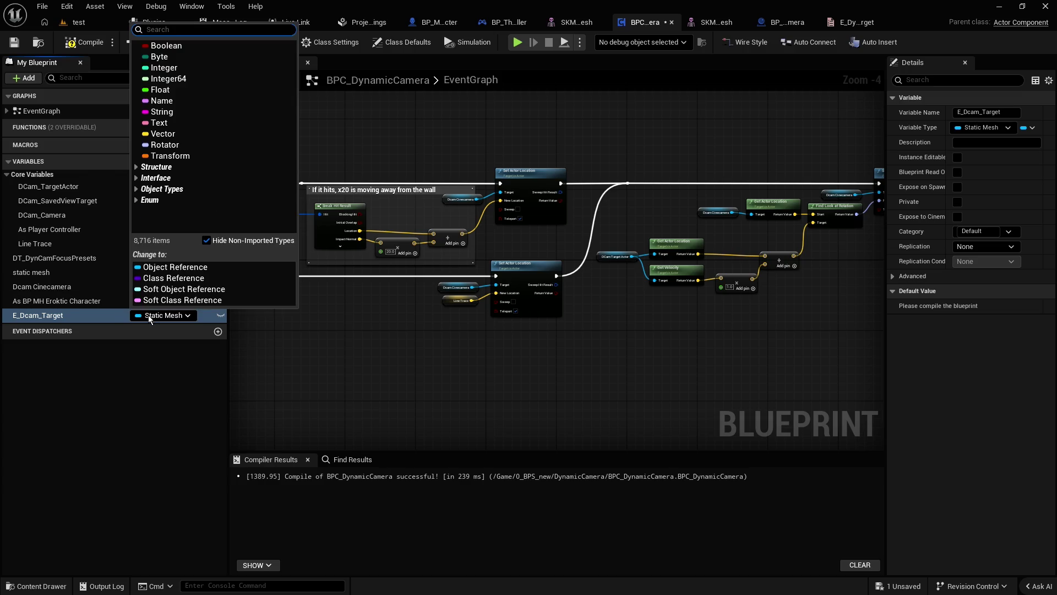
{"action": "type", "text": "enum "}
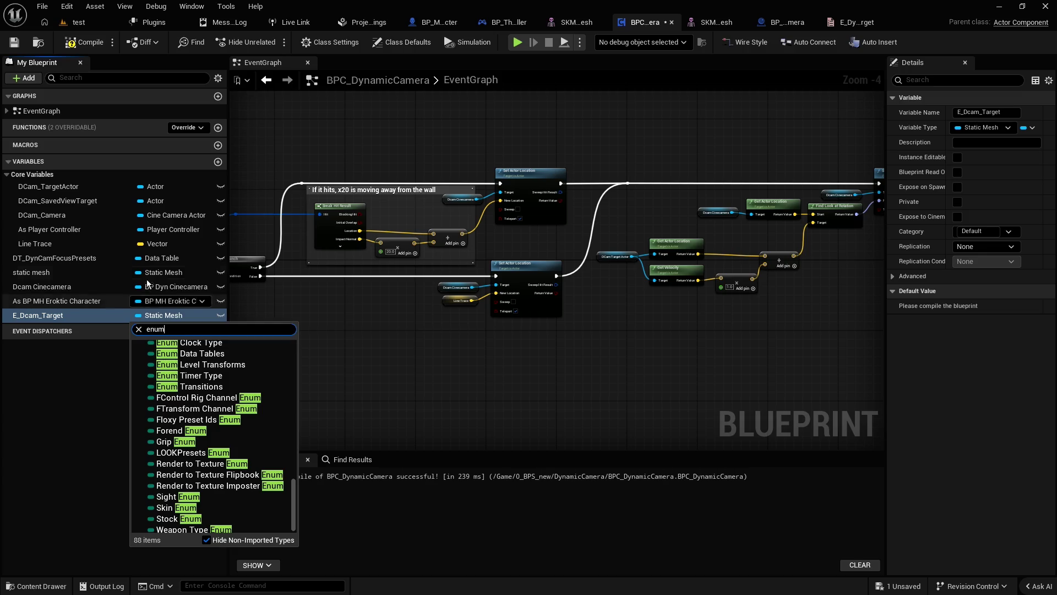
{"action": "type", "text": "dyn"}
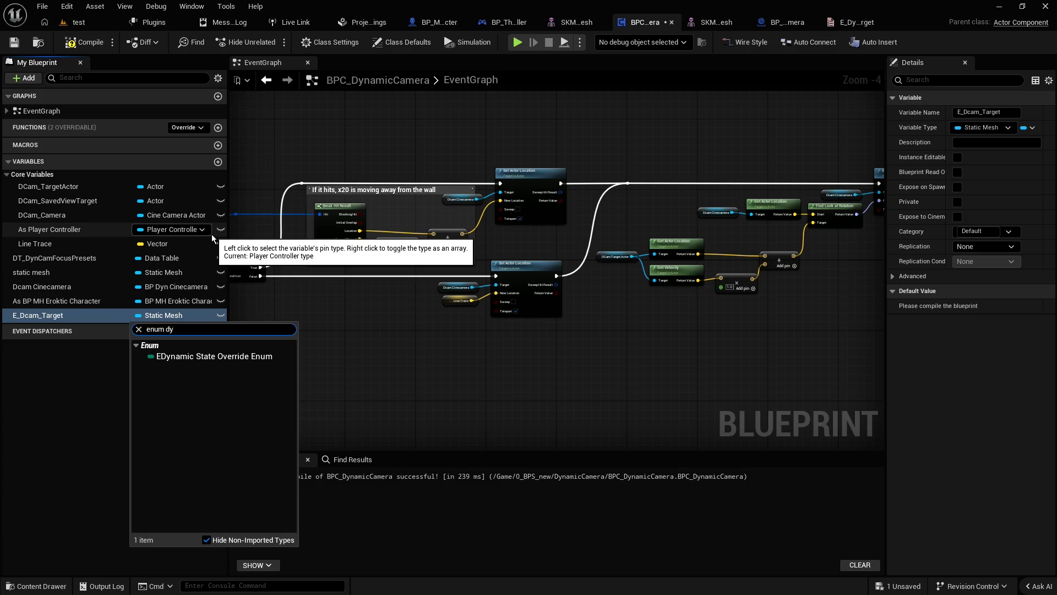
{"action": "key", "text": "BackSpace"}
{"action": "key", "text": "BackSpace"}
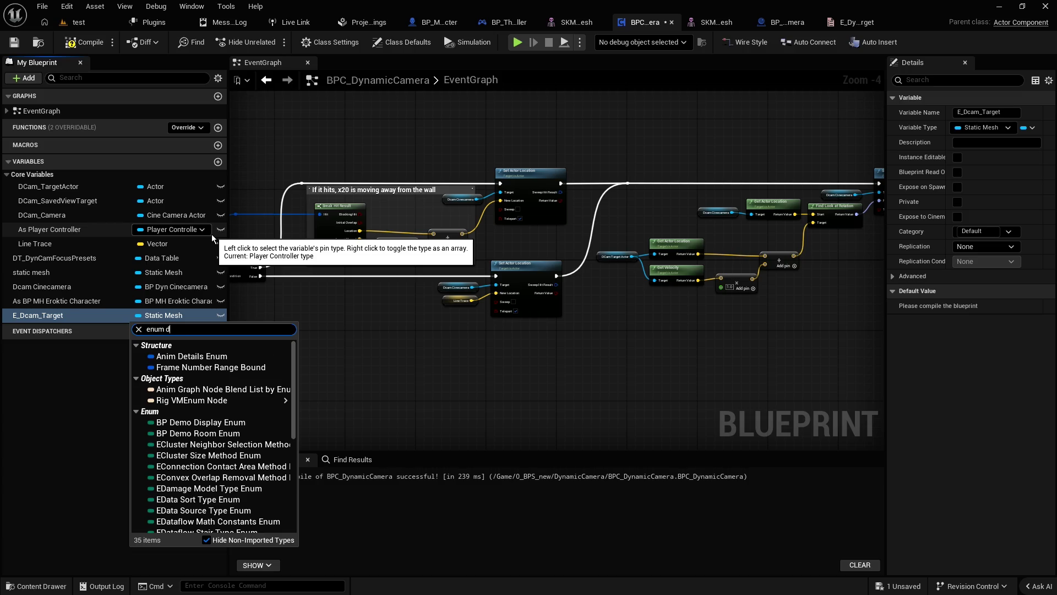
{"action": "type", "text": "y"}
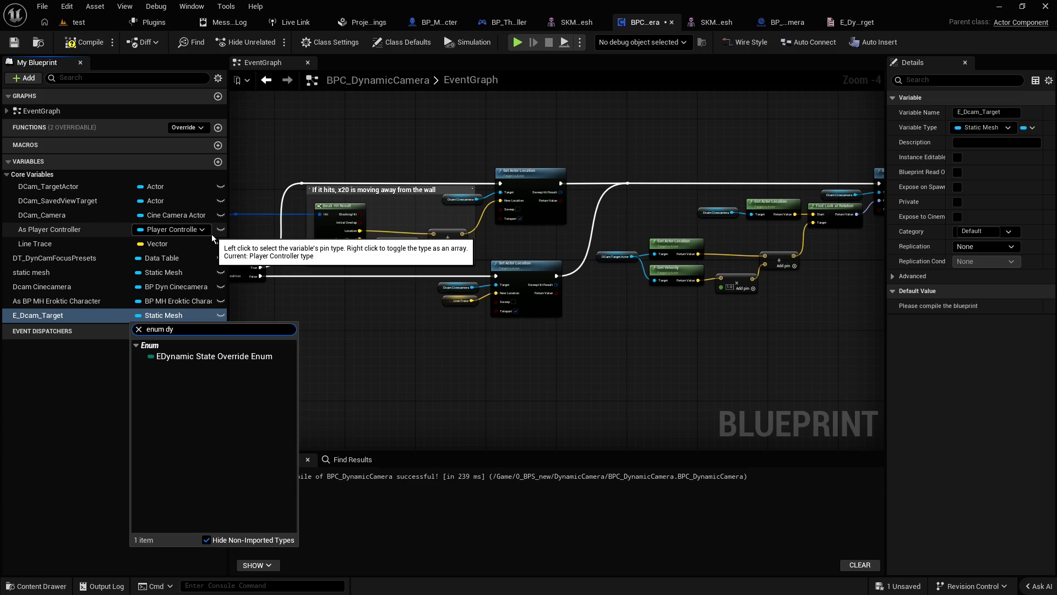
{"action": "key", "text": "ctrl+a"}
{"action": "type", "text": "dyca"}
{"action": "type", "text": "m"}
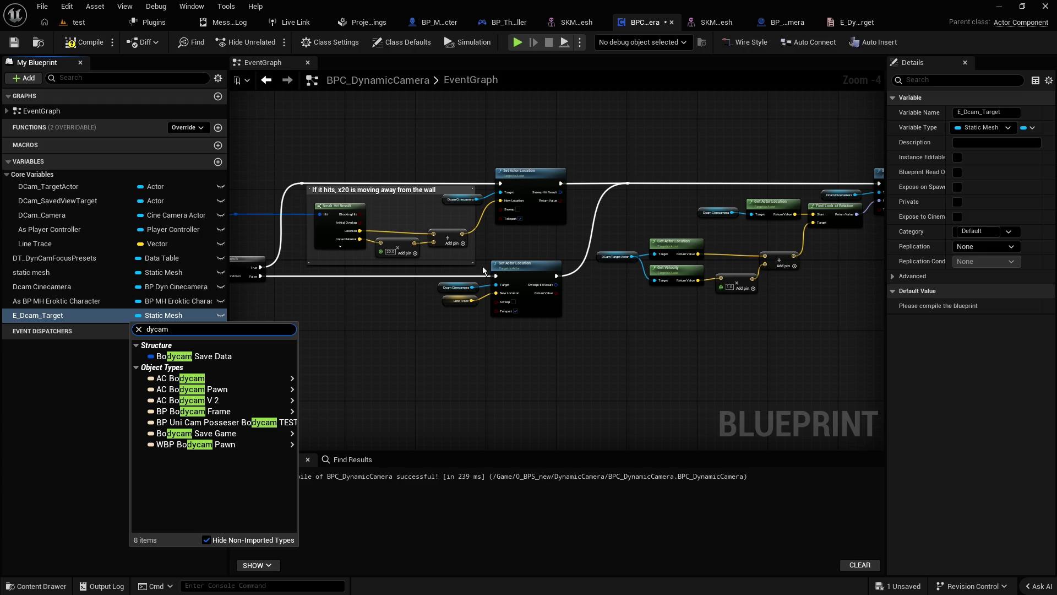
{"action": "mouse_move", "coordinate": [280, 385]}
{"action": "double_click", "coordinate": [207, 330]}
{"action": "type", "text": "e dync"}
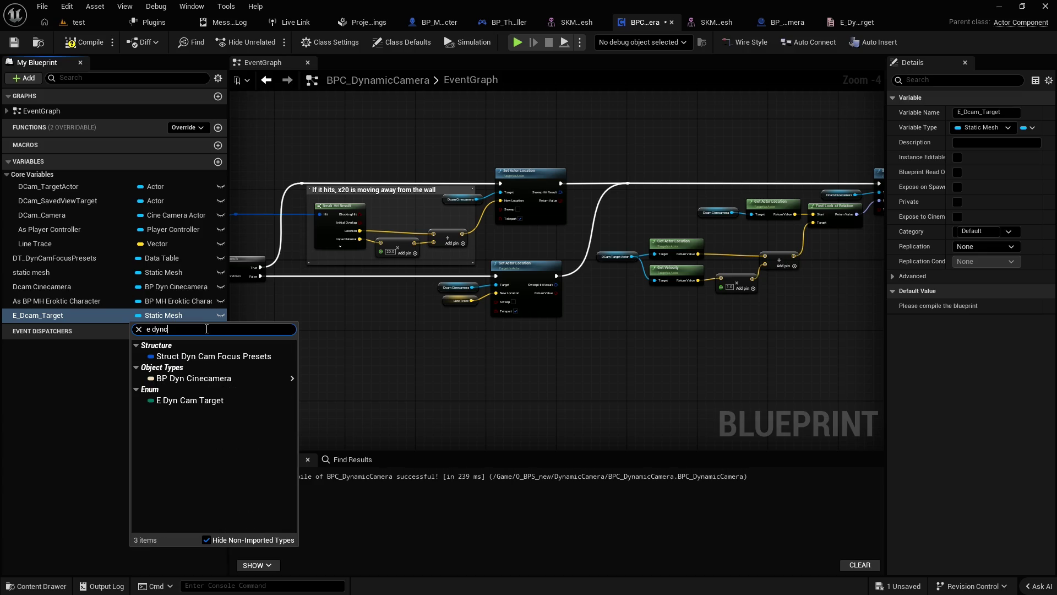
{"action": "type", "text": "am"}
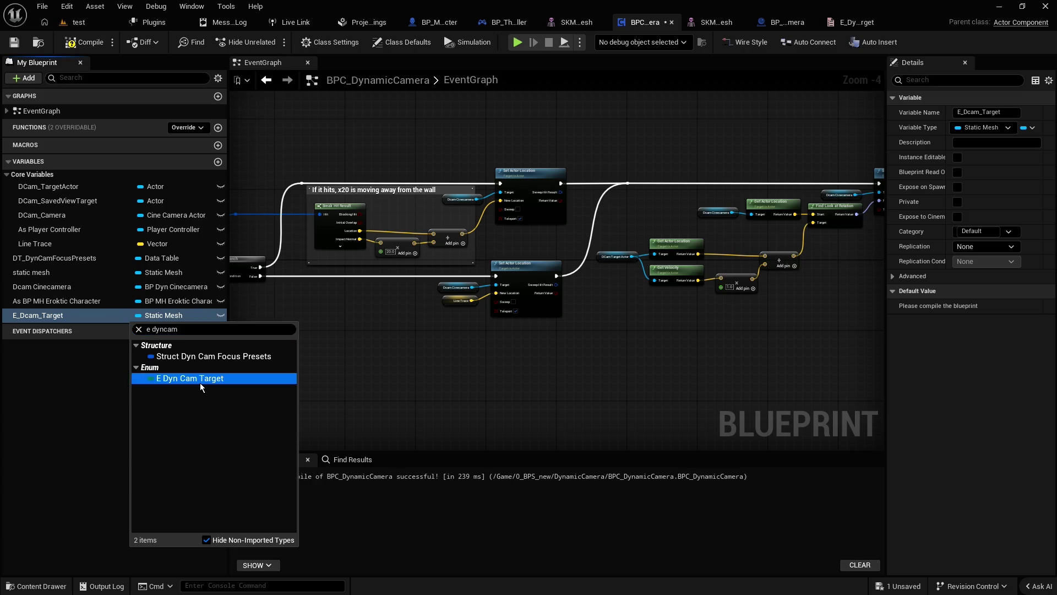
{"action": "left_click", "coordinate": [200, 381]}
{"action": "left_click", "coordinate": [75, 42]}
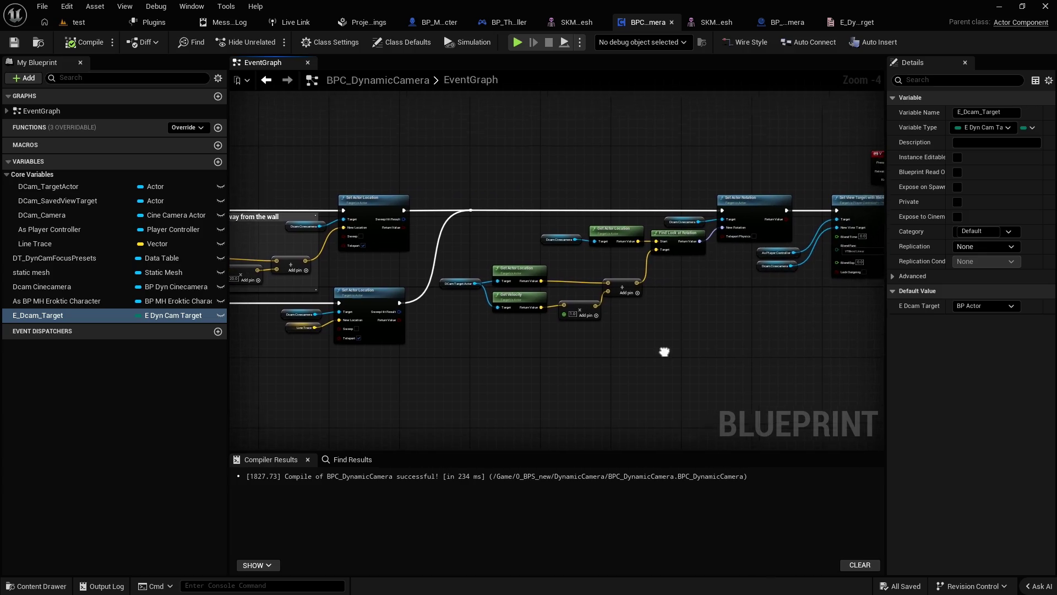
{"action": "left_click_drag", "start_coordinate": [519, 349], "coordinate": [391, 374]}
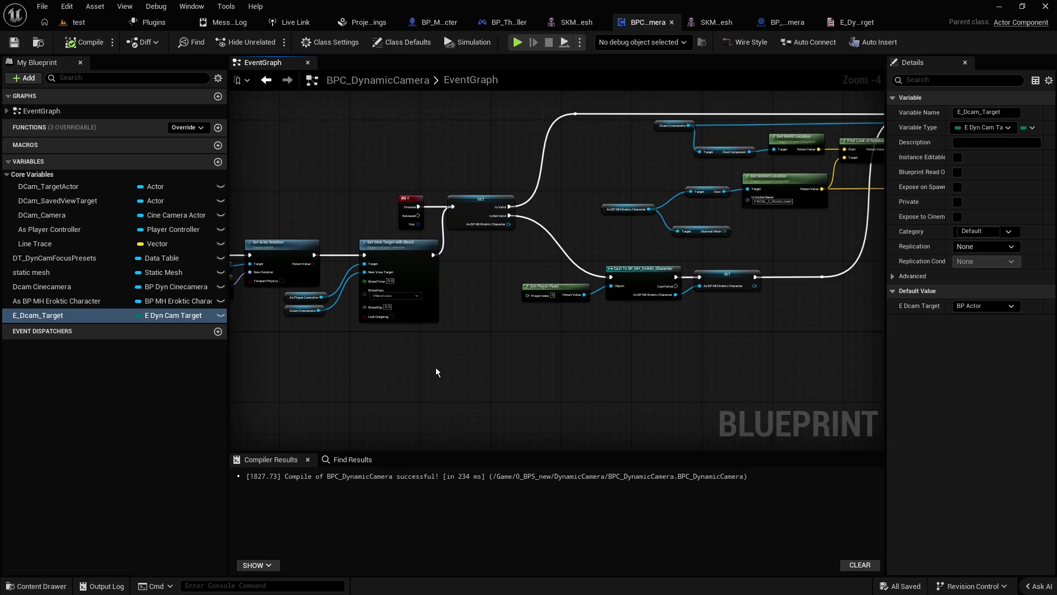
Step: Marquee-select most of the graph's nodes and move them right to free space
{"action": "scroll", "coordinate": [418, 369], "scroll_direction": "down", "scroll_amount": 2}
{"action": "scroll", "coordinate": [446, 321], "scroll_direction": "down", "scroll_amount": 1}
{"action": "left_click_drag", "start_coordinate": [701, 138], "coordinate": [307, 392]}
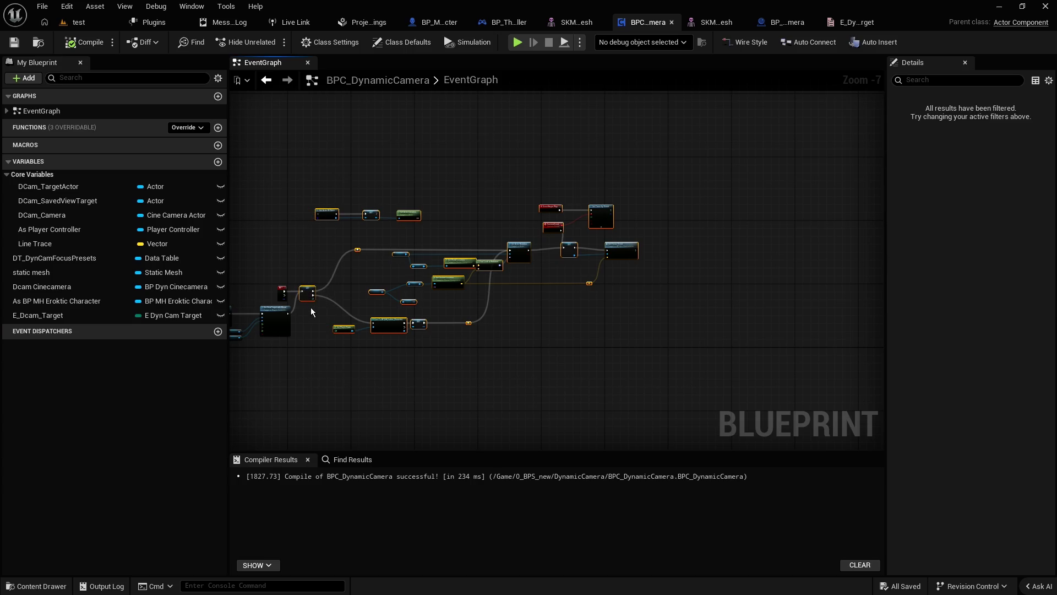
{"action": "scroll", "coordinate": [311, 307], "scroll_direction": "up", "scroll_amount": 2}
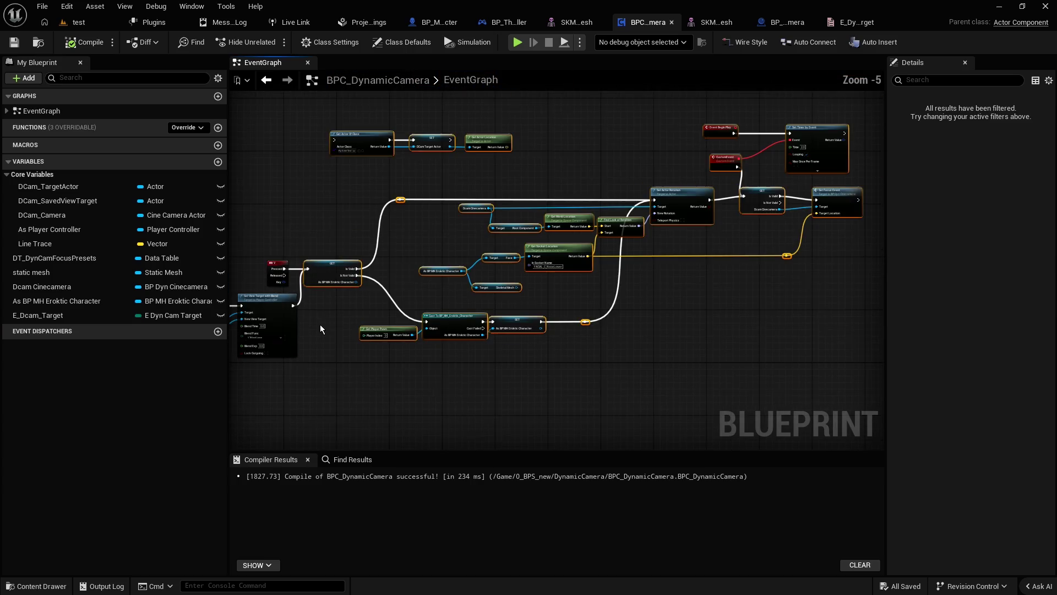
{"action": "mouse_move", "coordinate": [321, 261]}
{"action": "left_mouse_down"}
{"action": "mouse_move", "coordinate": [420, 291]}
{"action": "mouse_move", "coordinate": [515, 298]}
{"action": "left_mouse_up"}
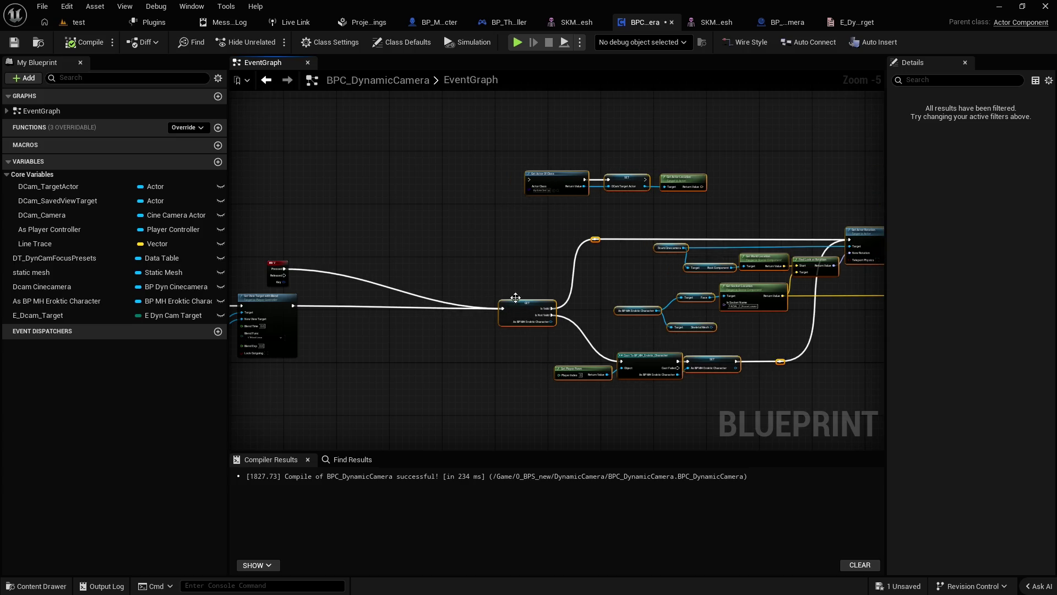
{"action": "left_click", "coordinate": [275, 269]}
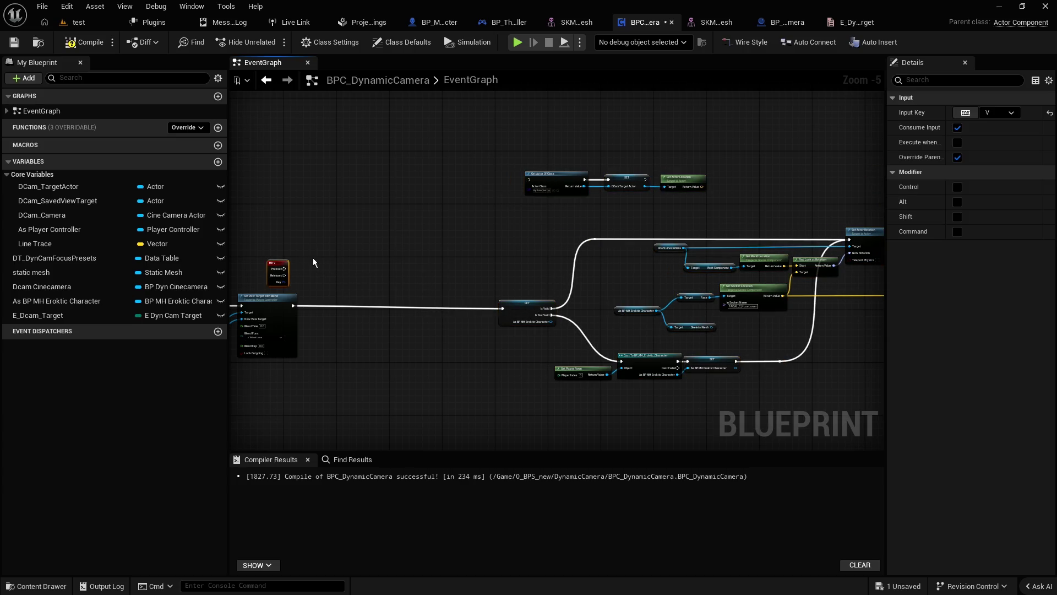
{"action": "left_click", "coordinate": [249, 194]}
Step: Place an E_Dcam_Target getter, then add and delete a trial Select node
{"action": "mouse_move", "coordinate": [27, 319]}
{"action": "left_mouse_down"}
{"action": "mouse_move", "coordinate": [345, 339]}
{"action": "mouse_move", "coordinate": [342, 354]}
{"action": "mouse_move", "coordinate": [385, 315]}
{"action": "left_mouse_up"}
{"action": "left_click", "coordinate": [369, 361]}
{"action": "scroll", "coordinate": [386, 356], "scroll_direction": "up", "scroll_amount": 4}
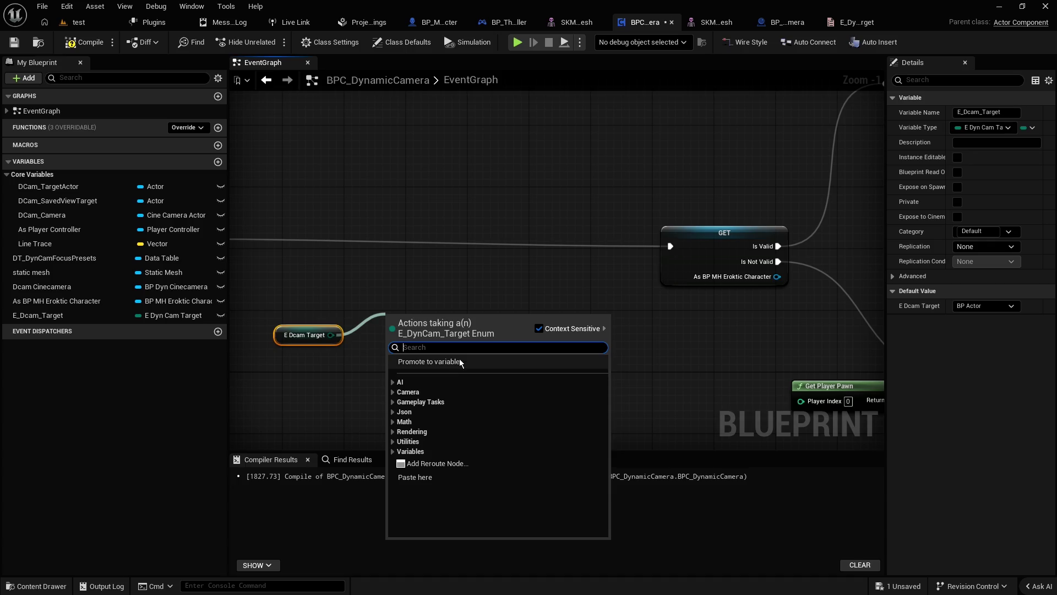
{"action": "type", "text": "sel"}
{"action": "key", "text": "Return"}
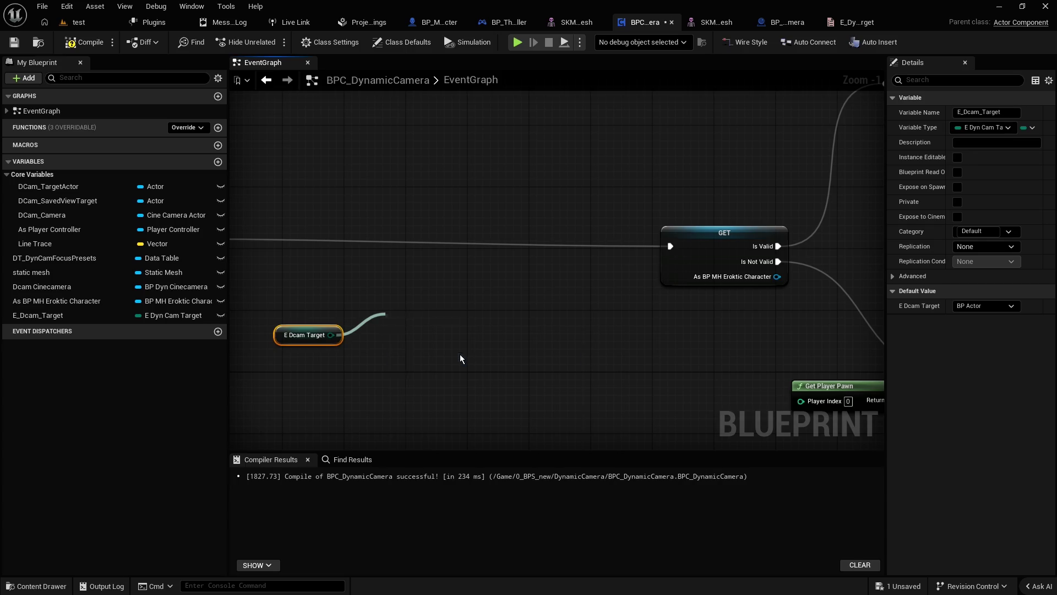
{"action": "left_click_drag", "start_coordinate": [452, 316], "coordinate": [459, 292]}
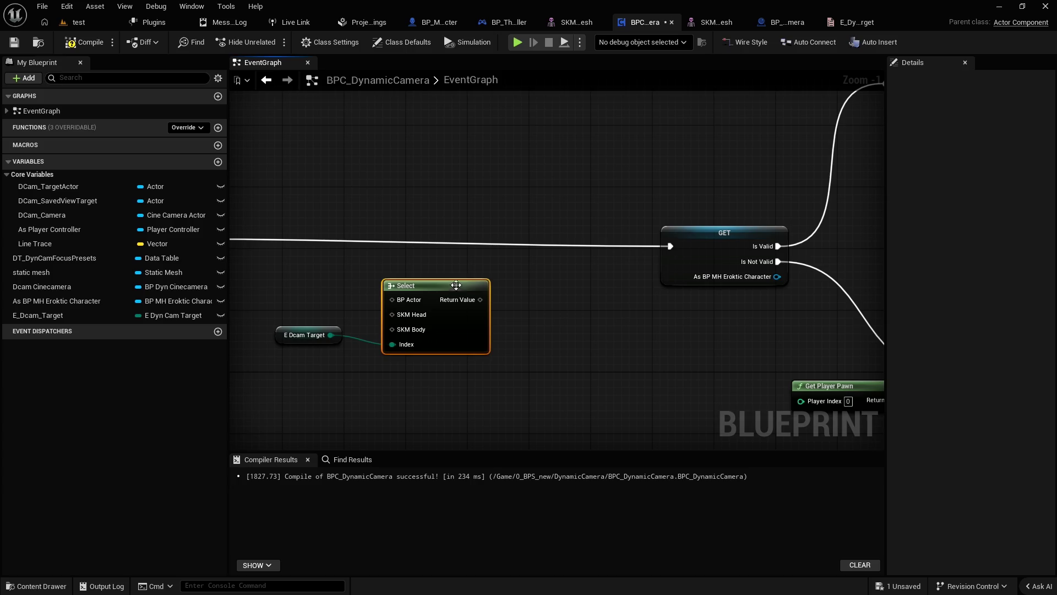
{"action": "left_click", "coordinate": [331, 363]}
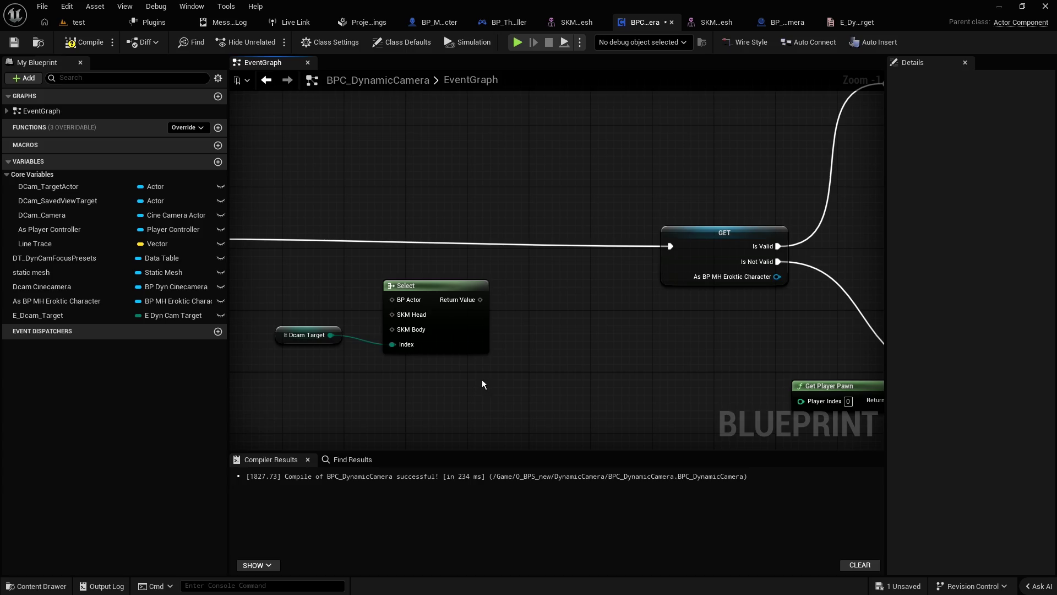
{"action": "left_click_drag", "start_coordinate": [536, 385], "coordinate": [457, 348]}
{"action": "key", "text": "Delete"}
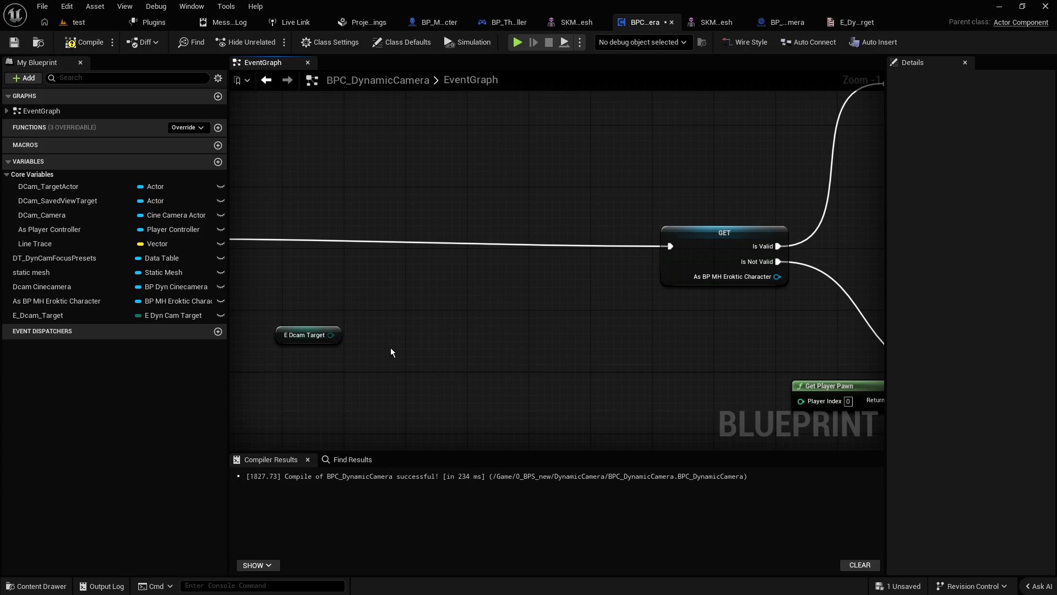
Step: Discard a trial MultiGate and wire a Switch on E_DynCam_Target from the getter
{"action": "right_click", "coordinate": [390, 343]}
{"action": "type", "text": "multig"}
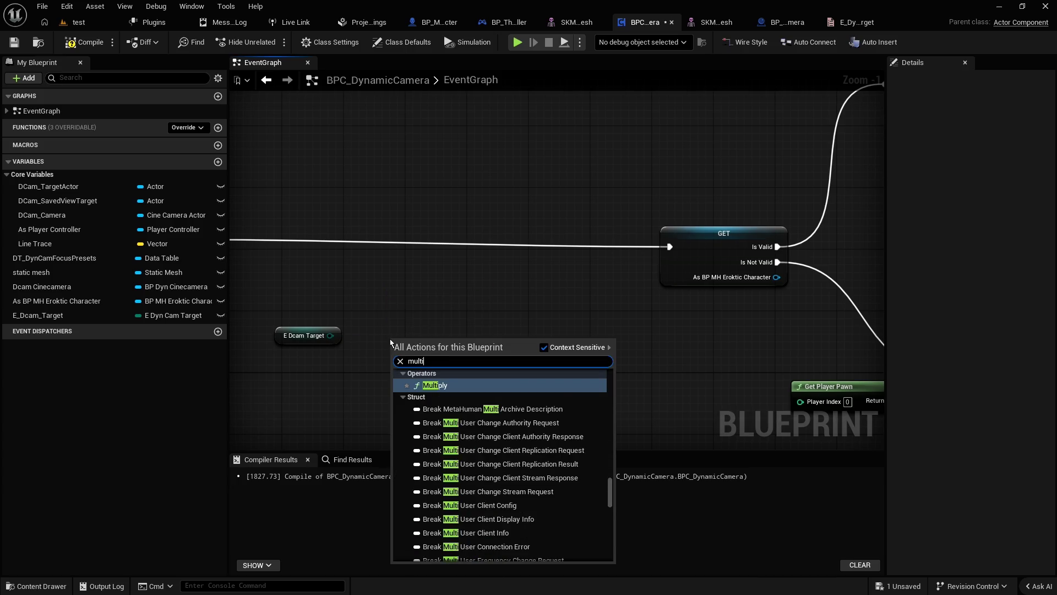
{"action": "key", "text": "Return"}
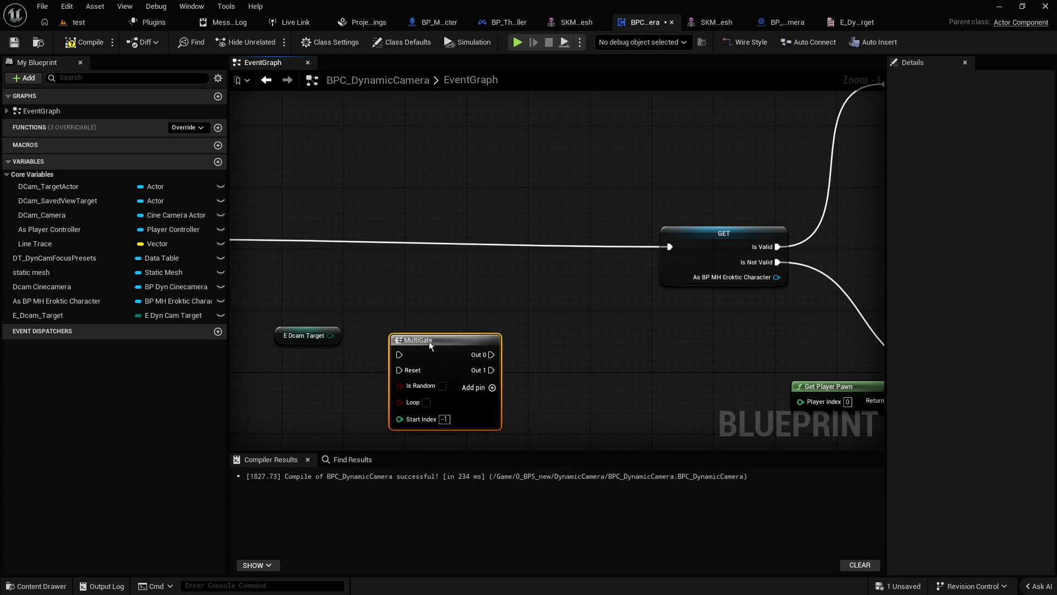
{"action": "left_click_drag", "start_coordinate": [428, 342], "coordinate": [430, 312]}
{"action": "key", "text": "Delete"}
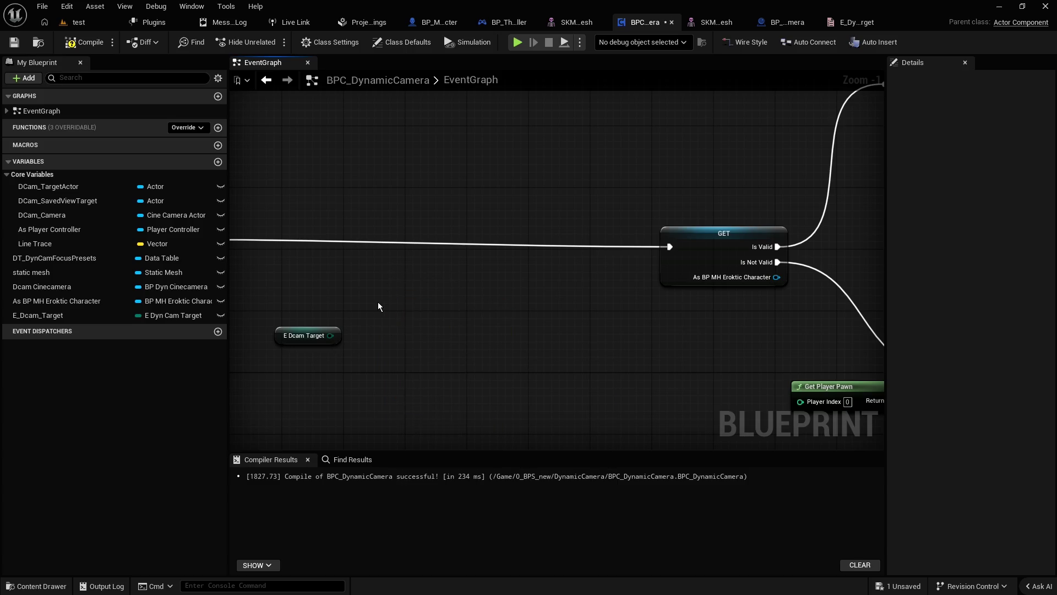
{"action": "left_click_drag", "start_coordinate": [358, 309], "coordinate": [465, 299]}
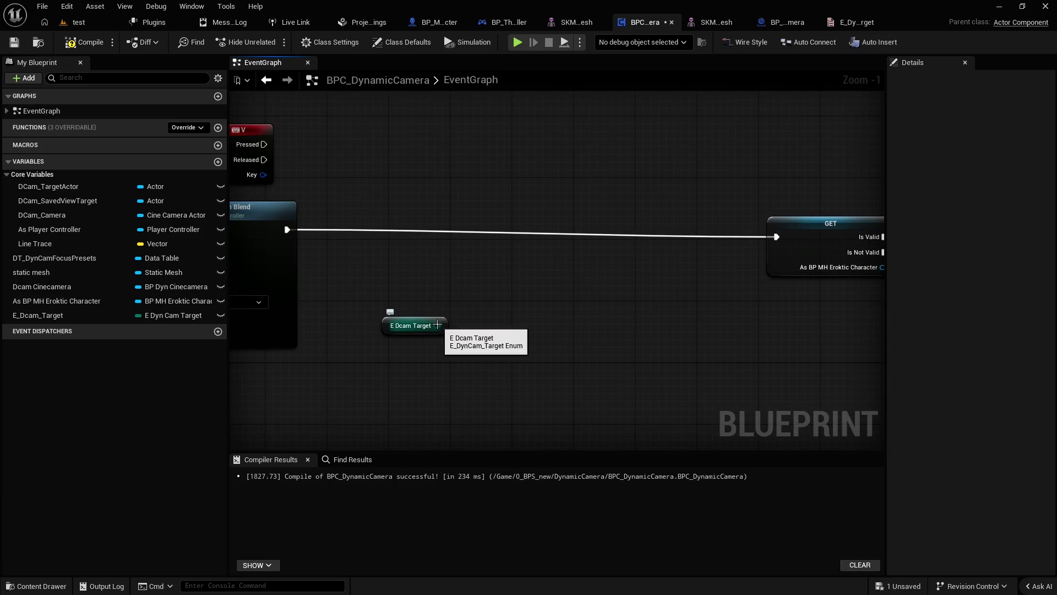
{"action": "left_click_drag", "start_coordinate": [437, 325], "coordinate": [473, 294]}
{"action": "type", "text": "swit"}
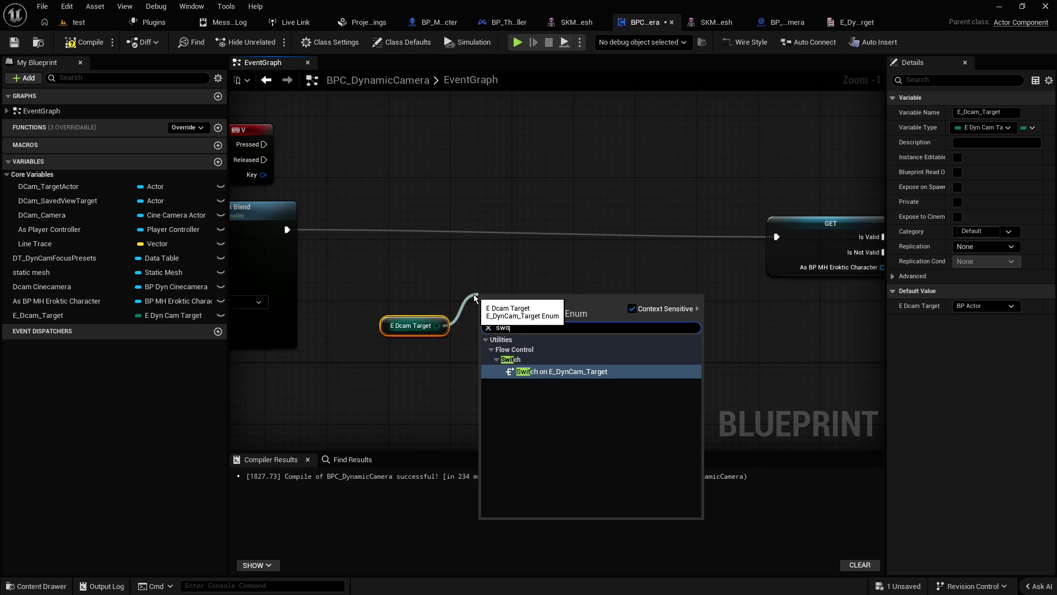
{"action": "key", "text": "Return"}
Step: Run Set View Target with Blend's execution into the Switch, placing the Switch and E Dcam Target getter beside it
{"action": "left_click_drag", "start_coordinate": [287, 230], "coordinate": [492, 318]}
{"action": "left_click_drag", "start_coordinate": [512, 310], "coordinate": [511, 226]}
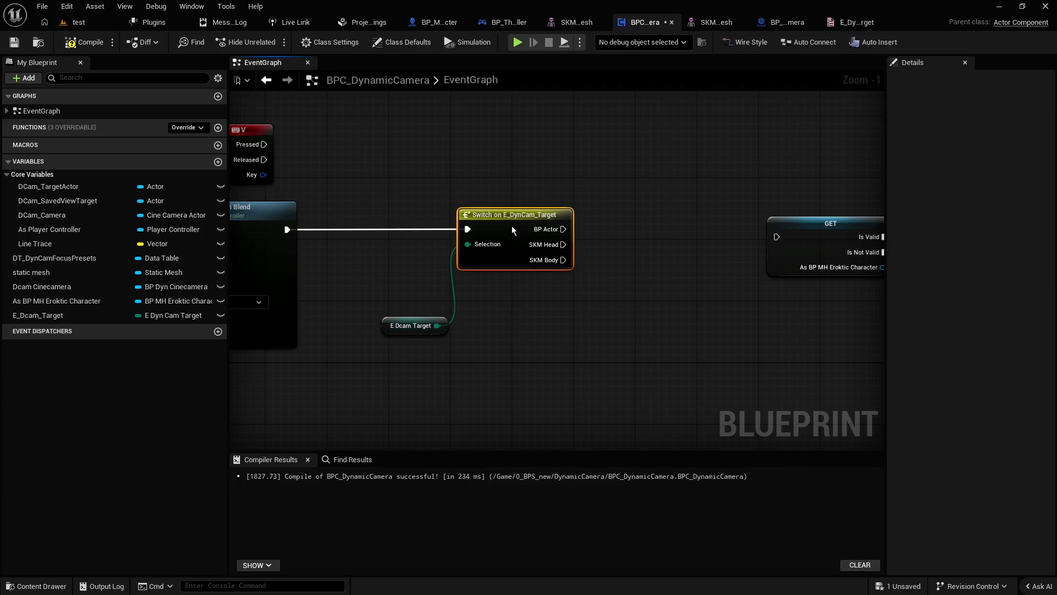
{"action": "mouse_move", "coordinate": [395, 327]}
{"action": "left_mouse_down"}
{"action": "mouse_move", "coordinate": [392, 252]}
{"action": "mouse_move", "coordinate": [350, 252]}
{"action": "left_mouse_up"}
{"action": "left_click", "coordinate": [471, 161]}
Step: Connect the Switch's BP Actor case to Get Actor Of Class
{"action": "scroll", "coordinate": [495, 193], "scroll_direction": "down", "scroll_amount": 2}
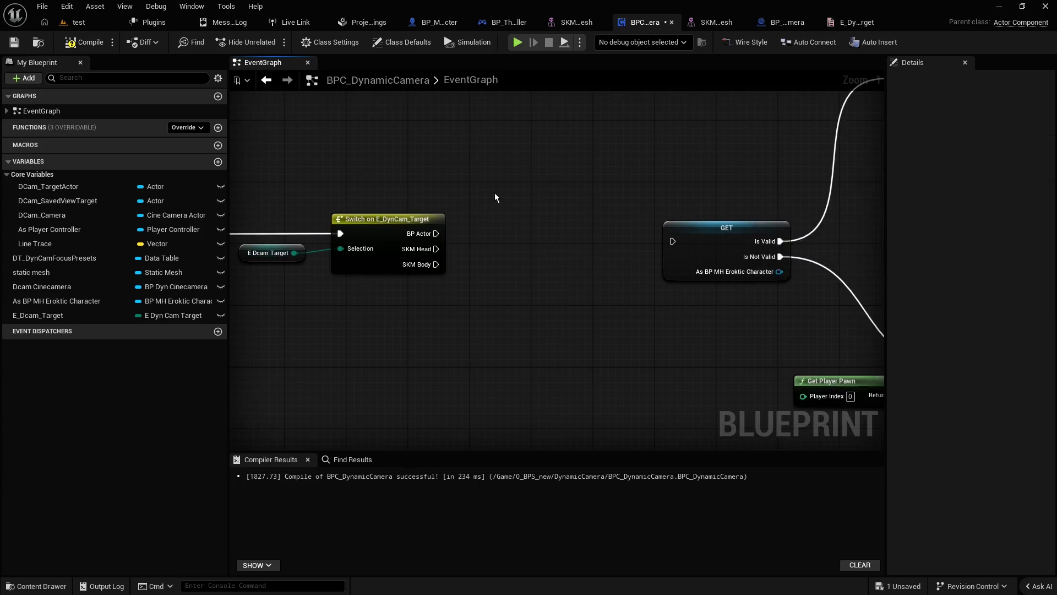
{"action": "left_click_drag", "start_coordinate": [510, 223], "coordinate": [501, 221]}
{"action": "scroll", "coordinate": [501, 221], "scroll_direction": "down", "scroll_amount": 1}
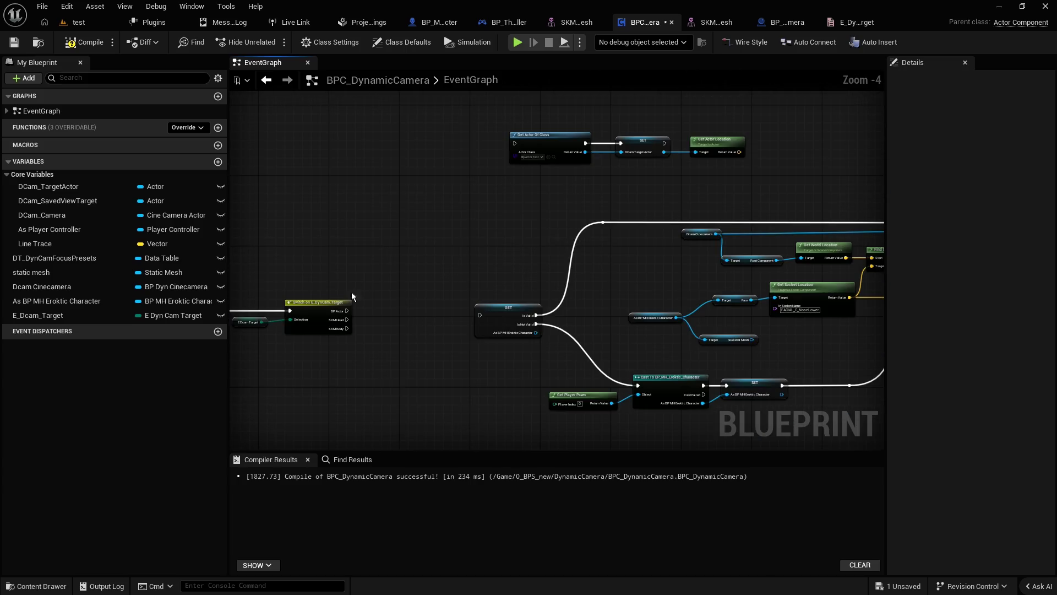
{"action": "left_click_drag", "start_coordinate": [348, 310], "coordinate": [518, 148]}
{"action": "mouse_move", "coordinate": [755, 176]}
{"action": "left_mouse_down"}
{"action": "mouse_move", "coordinate": [501, 126]}
{"action": "mouse_move", "coordinate": [524, 144]}
{"action": "mouse_move", "coordinate": [464, 146]}
{"action": "left_mouse_up"}
{"action": "left_click", "coordinate": [442, 127]}
Step: Select the Find Look at Rotation and socket-based camera rotation nodes and bring up their actions
{"action": "scroll", "coordinate": [510, 143], "scroll_direction": "up", "scroll_amount": 4}
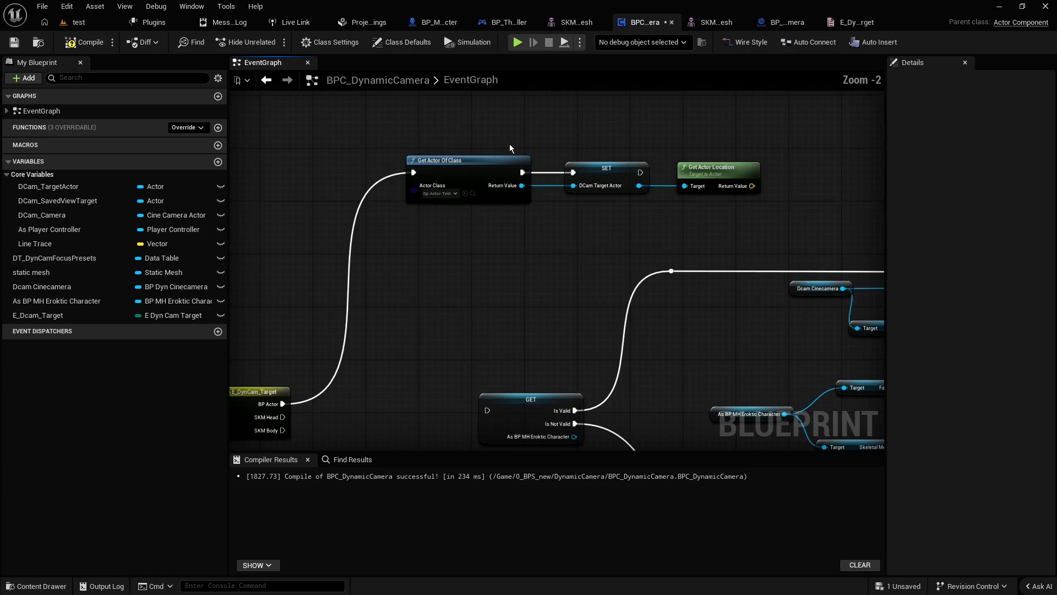
{"action": "scroll", "coordinate": [509, 144], "scroll_direction": "down", "scroll_amount": 2}
{"action": "left_click_drag", "start_coordinate": [614, 201], "coordinate": [339, 180]}
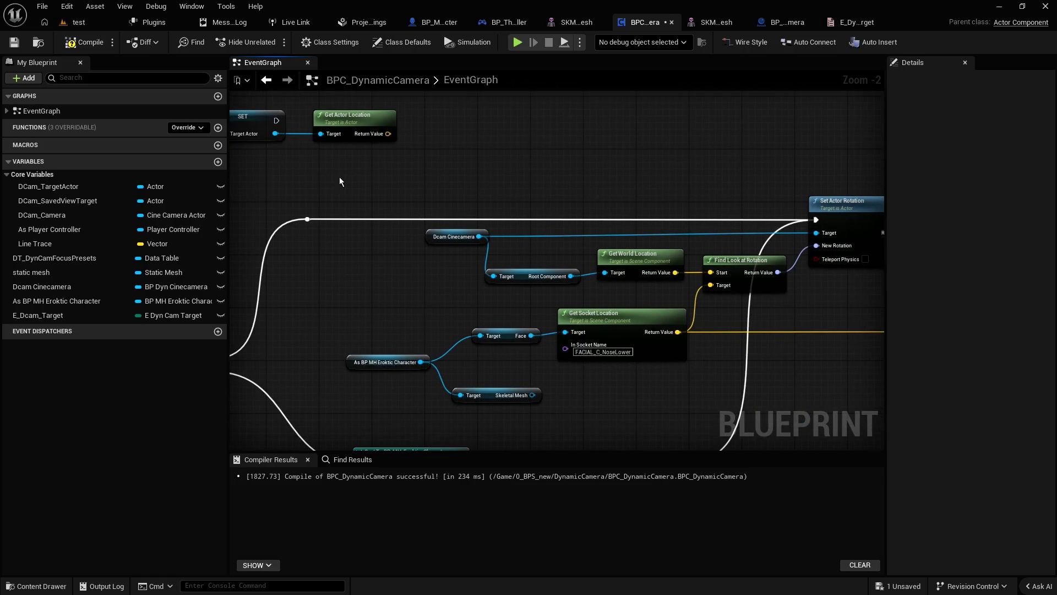
{"action": "scroll", "coordinate": [413, 175], "scroll_direction": "down", "scroll_amount": 1}
{"action": "left_click_drag", "start_coordinate": [486, 180], "coordinate": [399, 194]}
{"action": "scroll", "coordinate": [401, 193], "scroll_direction": "down", "scroll_amount": 1}
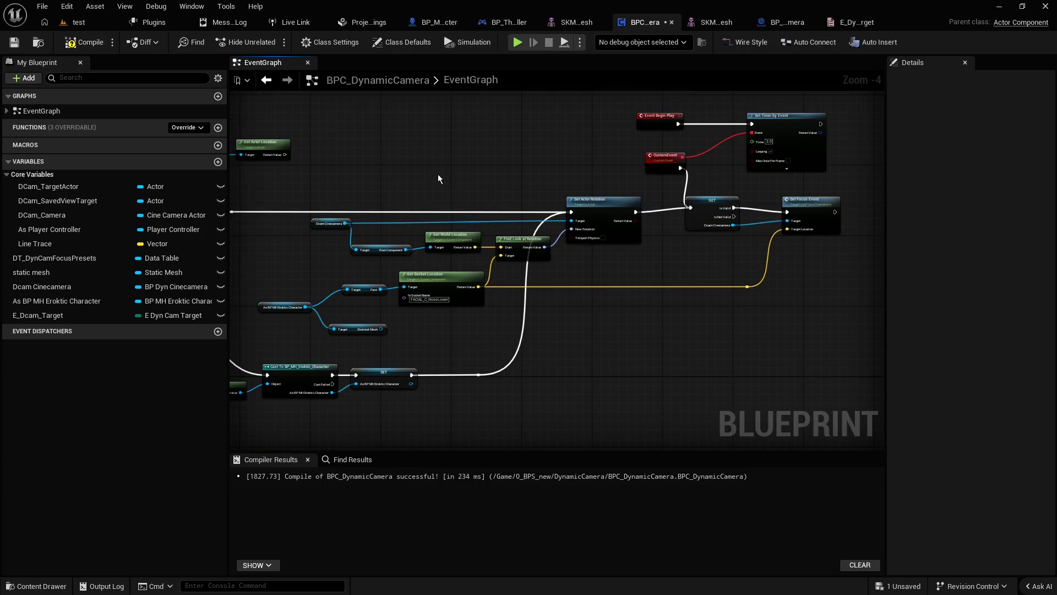
{"action": "scroll", "coordinate": [398, 259], "scroll_direction": "up", "scroll_amount": 2}
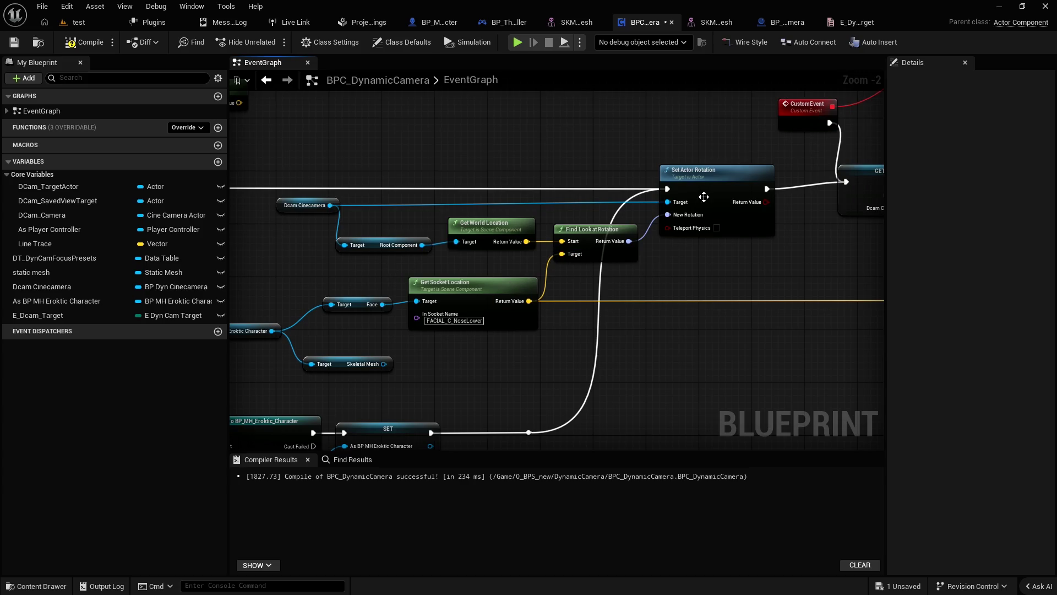
{"action": "mouse_move", "coordinate": [712, 264]}
{"action": "left_mouse_down"}
{"action": "mouse_move", "coordinate": [452, 298]}
{"action": "mouse_move", "coordinate": [497, 301]}
{"action": "left_mouse_up"}
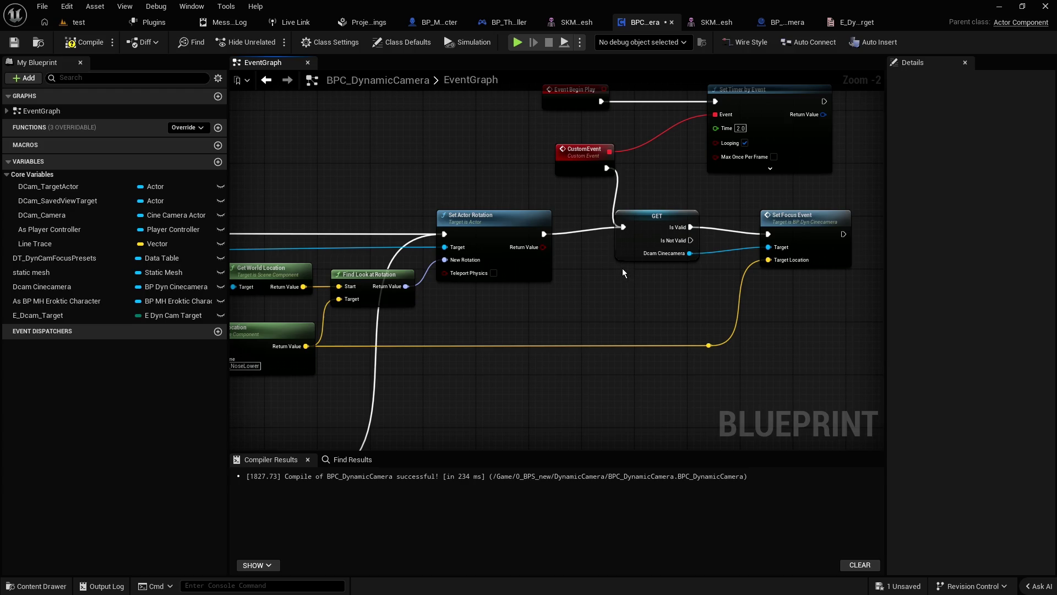
{"action": "mouse_move", "coordinate": [626, 278]}
{"action": "left_mouse_down"}
{"action": "mouse_move", "coordinate": [742, 295]}
{"action": "mouse_move", "coordinate": [875, 287]}
{"action": "mouse_move", "coordinate": [586, 283]}
{"action": "left_mouse_up"}
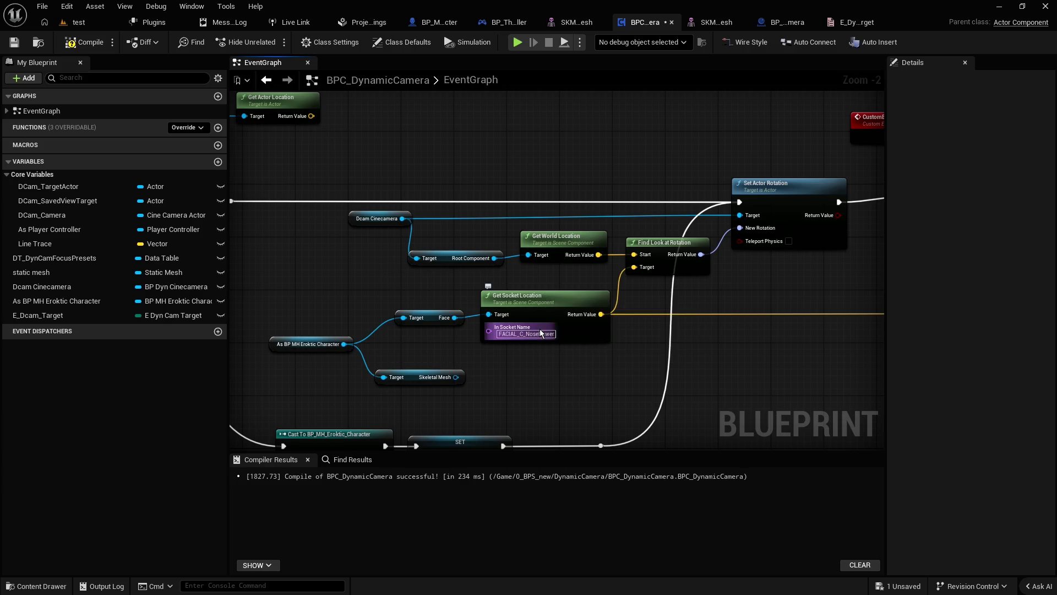
{"action": "left_click_drag", "start_coordinate": [369, 146], "coordinate": [828, 279]}
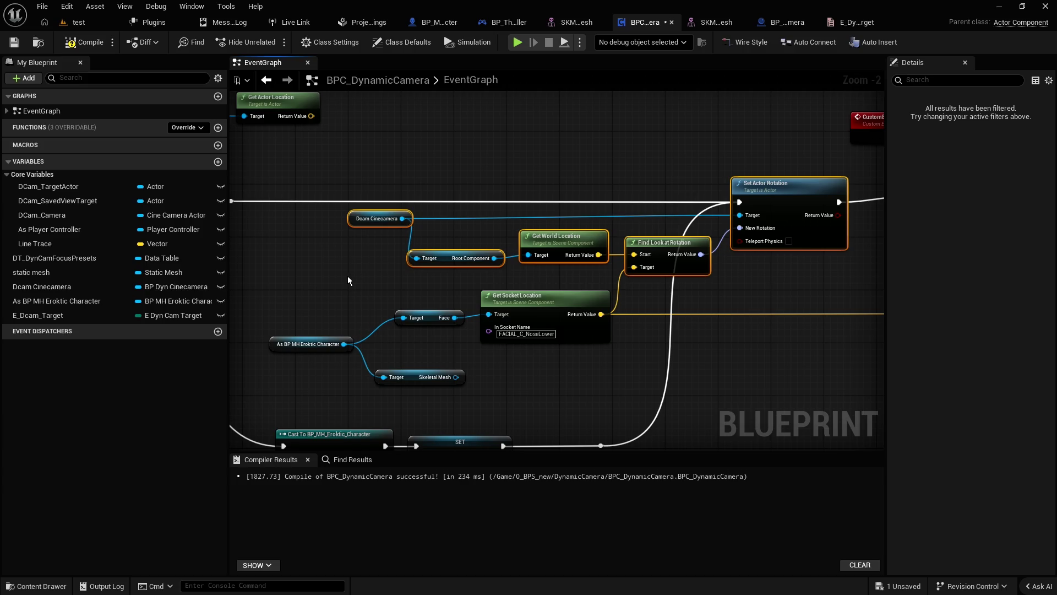
{"action": "mouse_move", "coordinate": [346, 277]}
{"action": "left_mouse_down"}
{"action": "mouse_move", "coordinate": [350, 243]}
{"action": "mouse_move", "coordinate": [427, 196]}
{"action": "mouse_move", "coordinate": [560, 198]}
{"action": "mouse_move", "coordinate": [301, 284]}
{"action": "left_mouse_up"}
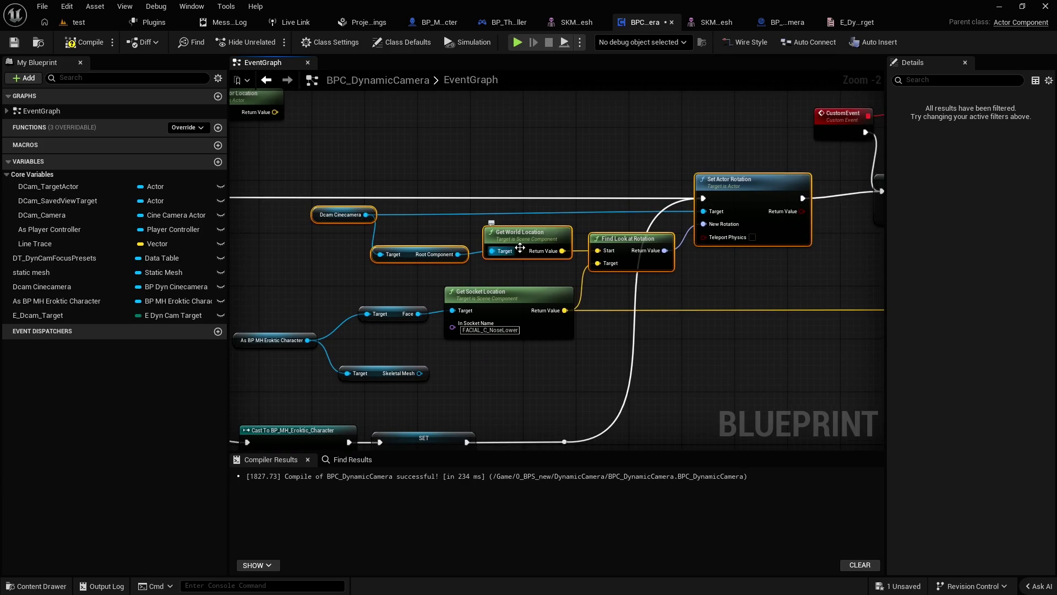
{"action": "right_click", "coordinate": [551, 237]}
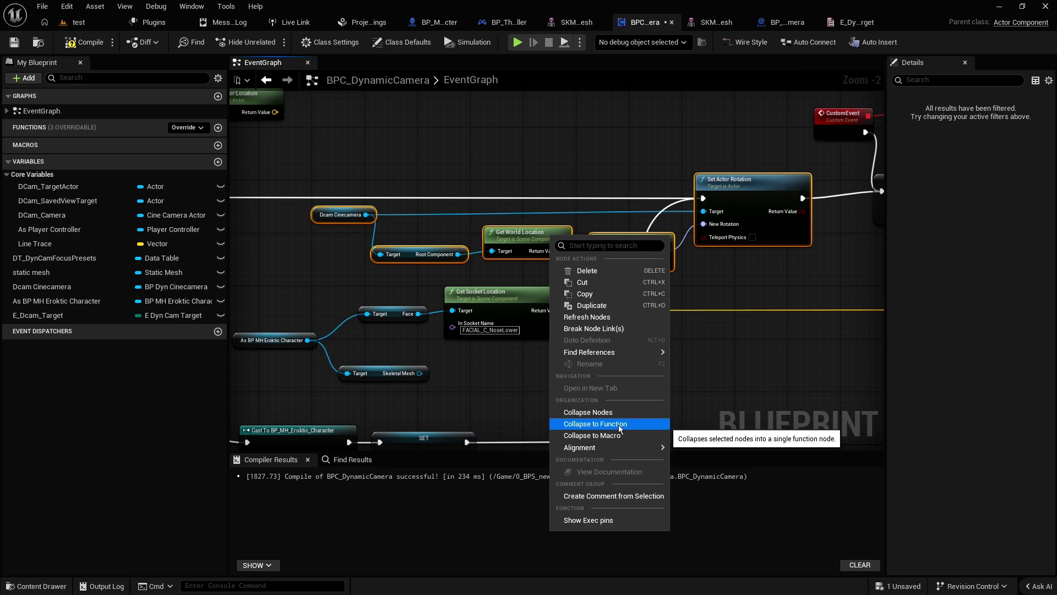
Step: Collapse the selected rotation nodes into a function named F_ and open its graph
{"action": "left_click", "coordinate": [620, 426]}
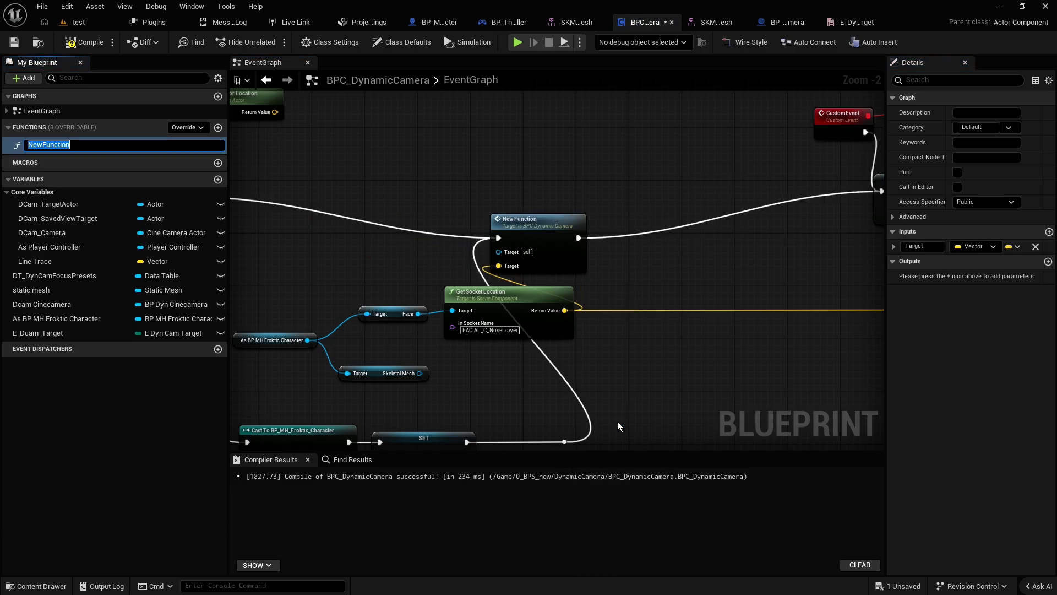
{"action": "type", "text": "f"}
{"action": "key", "text": "BackSpace"}
{"action": "type", "text": "F_"}
{"action": "double_click", "coordinate": [535, 226]}
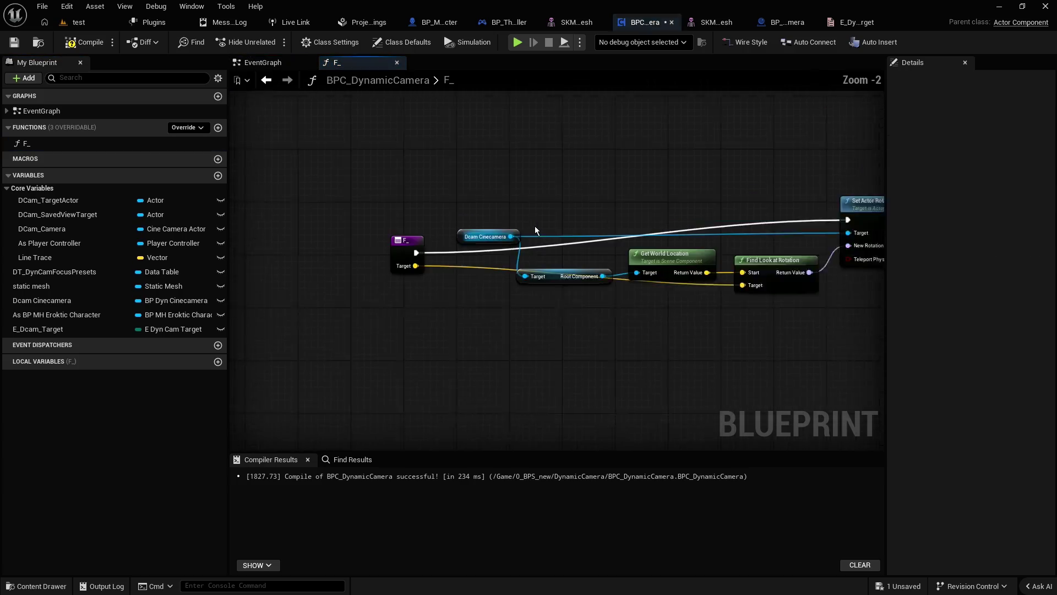
Step: Add a reroute knot on the Target wire and align the entry, Root Component and Dcam Cinecamera nodes
{"action": "mouse_move", "coordinate": [286, 257]}
{"action": "left_mouse_down"}
{"action": "mouse_move", "coordinate": [282, 211]}
{"action": "mouse_move", "coordinate": [283, 222]}
{"action": "left_mouse_up"}
{"action": "double_click", "coordinate": [317, 247]}
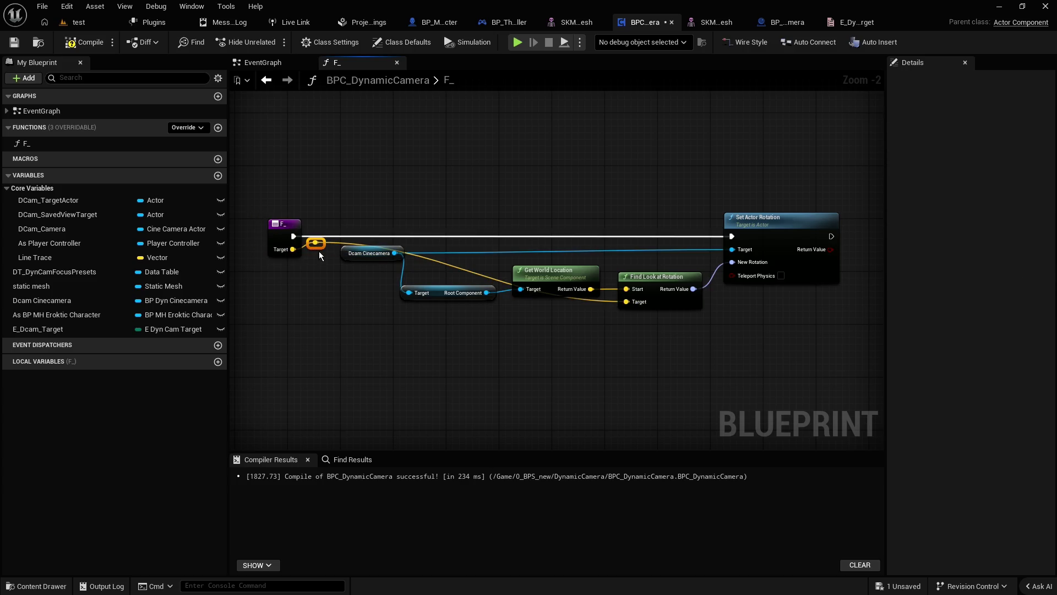
{"action": "left_click_drag", "start_coordinate": [320, 249], "coordinate": [326, 284]}
{"action": "mouse_move", "coordinate": [323, 248]}
{"action": "left_mouse_down"}
{"action": "mouse_move", "coordinate": [339, 312]}
{"action": "mouse_move", "coordinate": [348, 307]}
{"action": "left_mouse_up"}
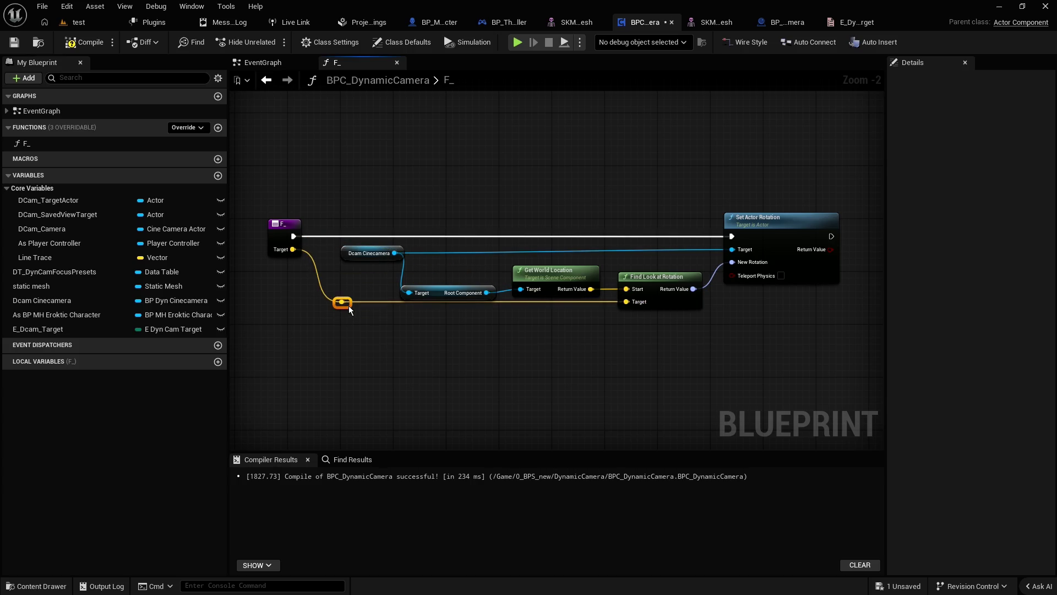
{"action": "left_click", "coordinate": [473, 308]}
{"action": "left_click_drag", "start_coordinate": [454, 295], "coordinate": [455, 270]}
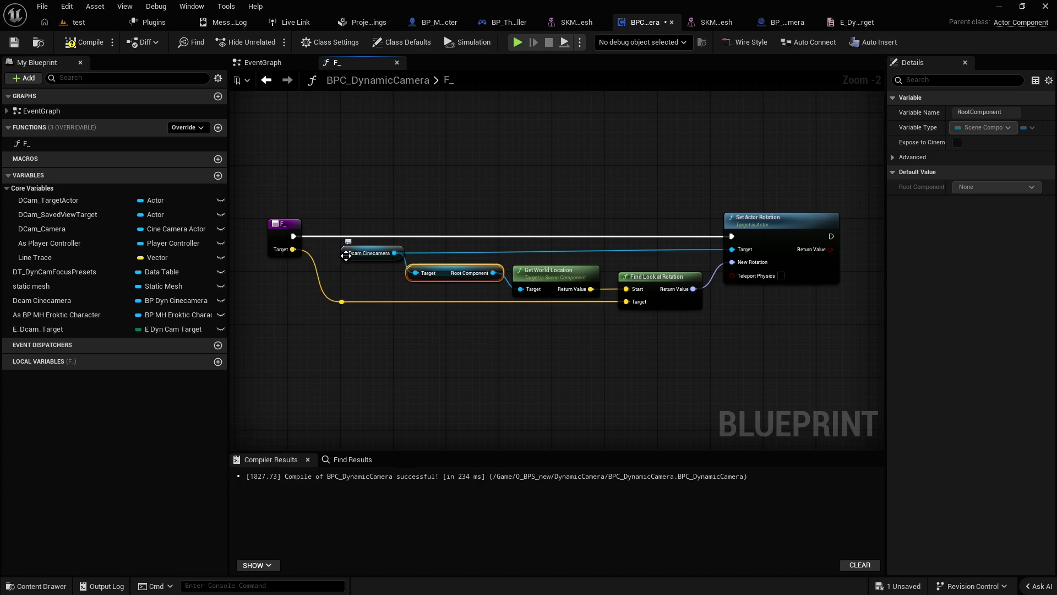
{"action": "left_click_drag", "start_coordinate": [364, 259], "coordinate": [357, 258]}
Step: Compile and save BPC_DynamicCamera, then frame the whole F_ function
{"action": "left_click", "coordinate": [84, 42]}
{"action": "left_click", "coordinate": [14, 42]}
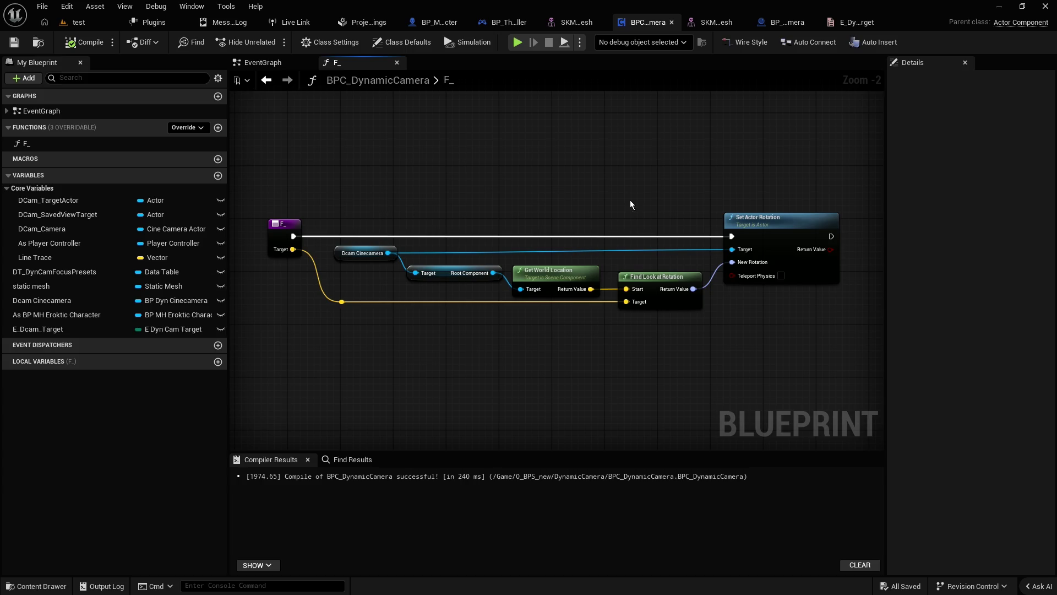
{"action": "left_click_drag", "start_coordinate": [630, 200], "coordinate": [424, 196]}
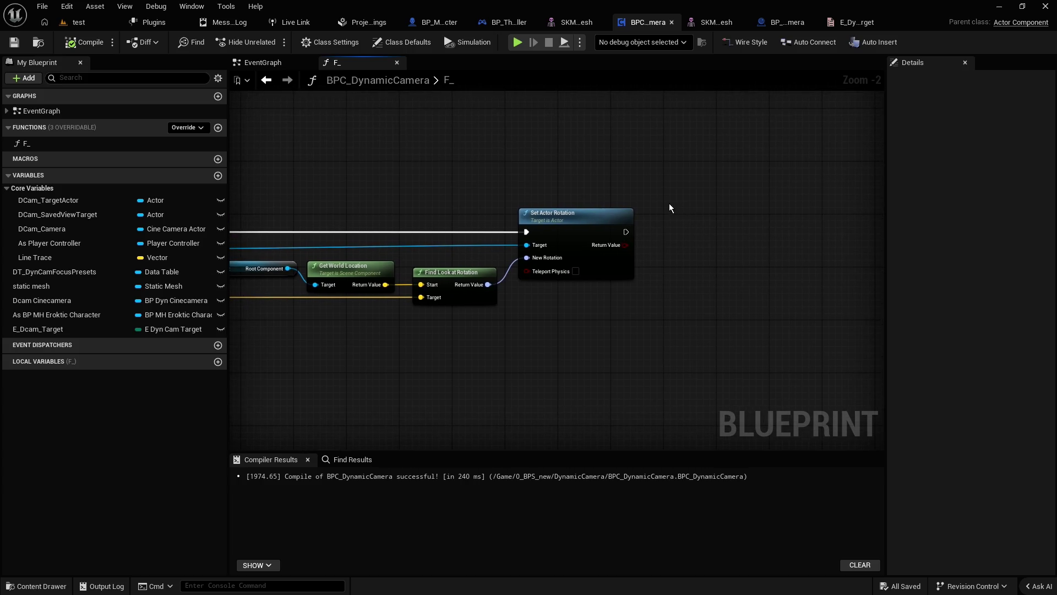
{"action": "key", "text": "Home"}
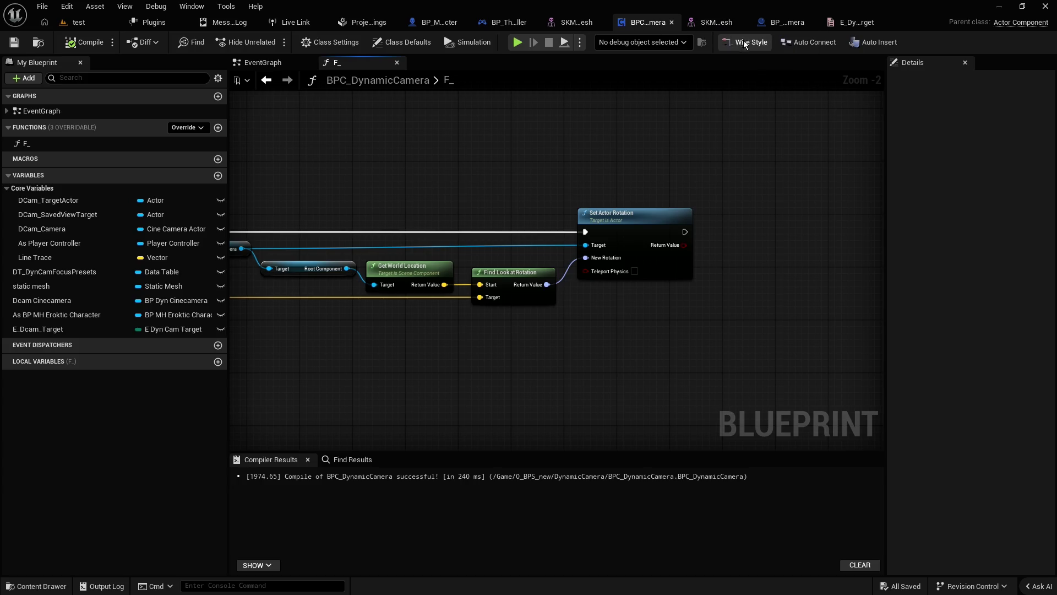
Step: Rename the F_ function to F_LookAtActor
{"action": "left_click", "coordinate": [263, 63]}
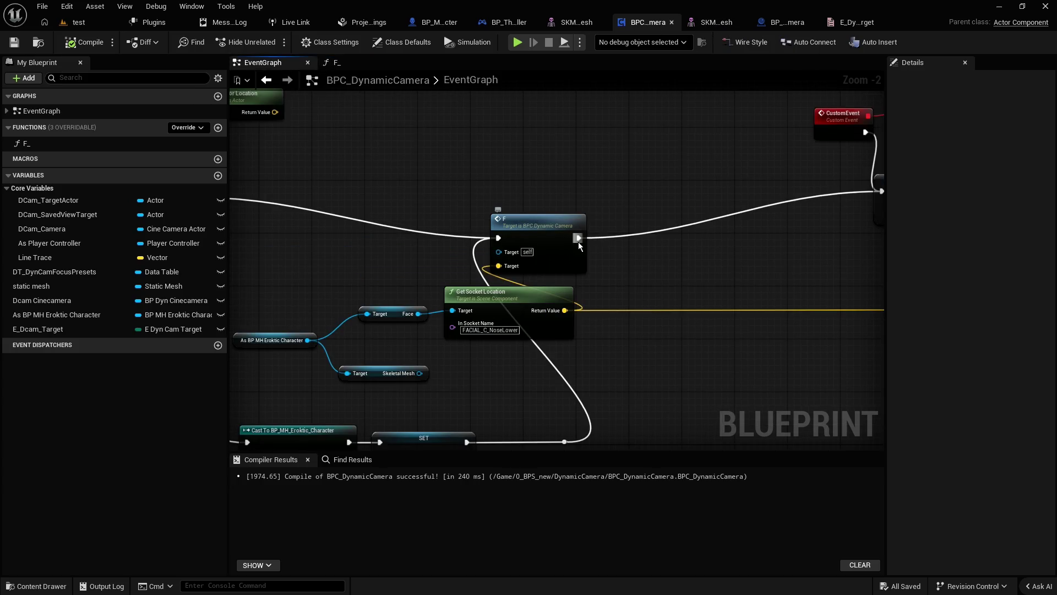
{"action": "mouse_move", "coordinate": [546, 224]}
{"action": "left_mouse_down"}
{"action": "mouse_move", "coordinate": [618, 231]}
{"action": "mouse_move", "coordinate": [617, 219]}
{"action": "left_mouse_up"}
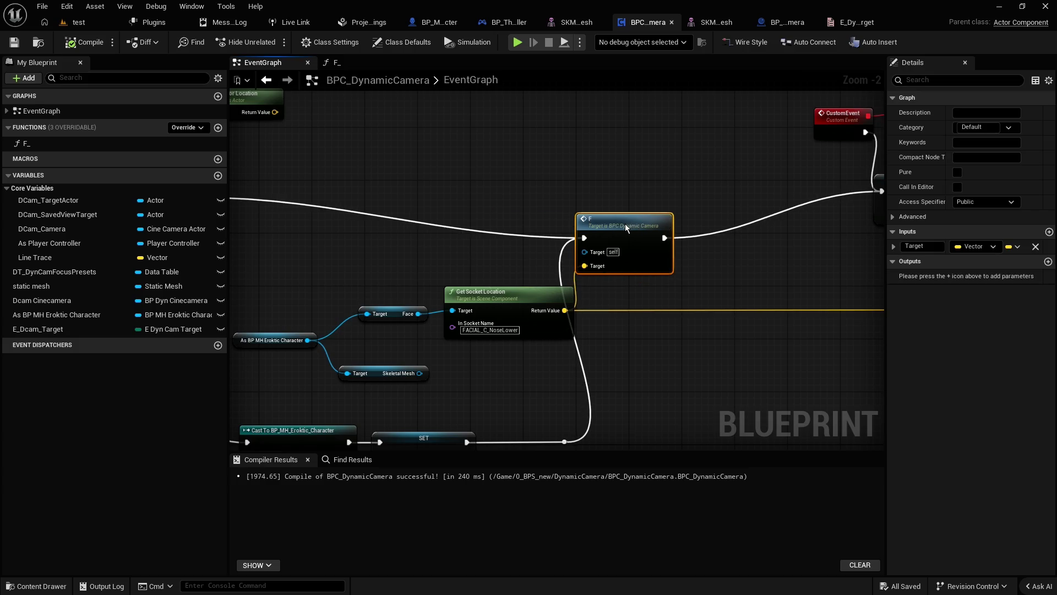
{"action": "scroll", "coordinate": [586, 192], "scroll_direction": "down", "scroll_amount": 3}
{"action": "left_click", "coordinate": [31, 146]}
{"action": "right_click", "coordinate": [31, 145]}
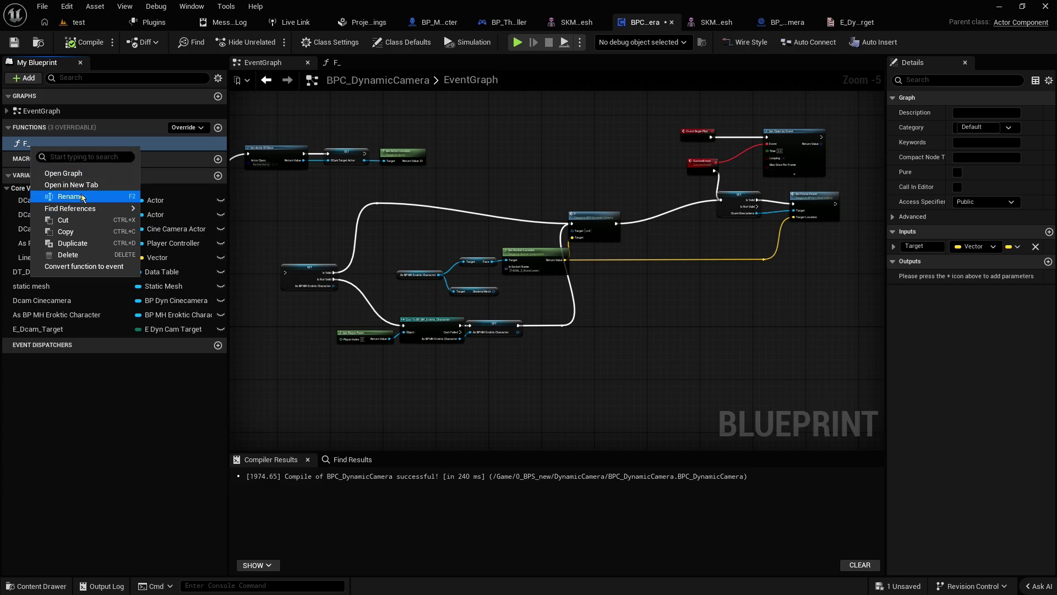
{"action": "left_click", "coordinate": [70, 196]}
{"action": "key", "text": "Right"}
{"action": "type", "text": "LookAtActor"}
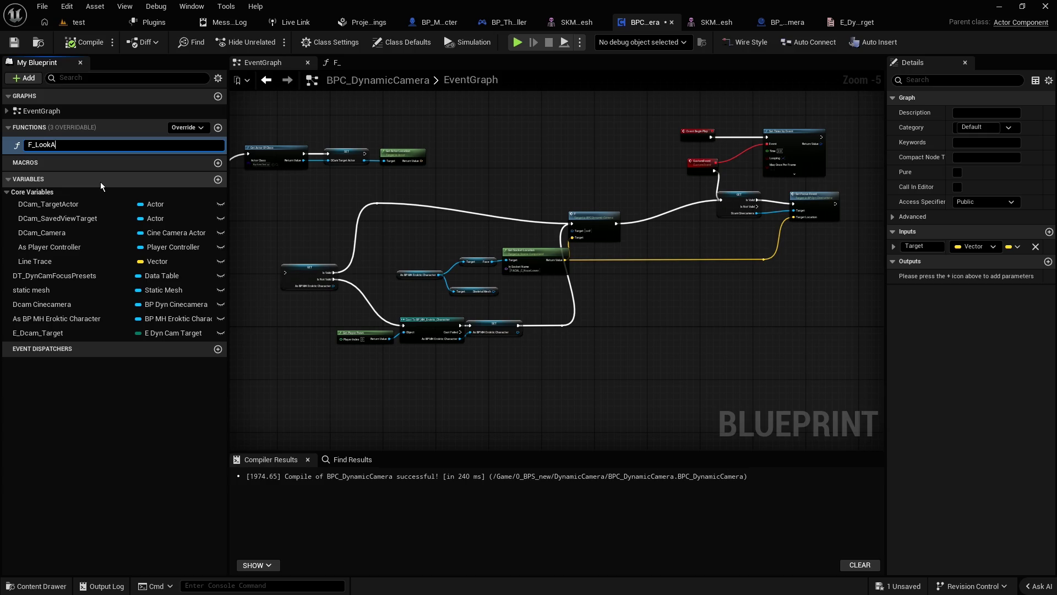
{"action": "key", "text": "Return"}
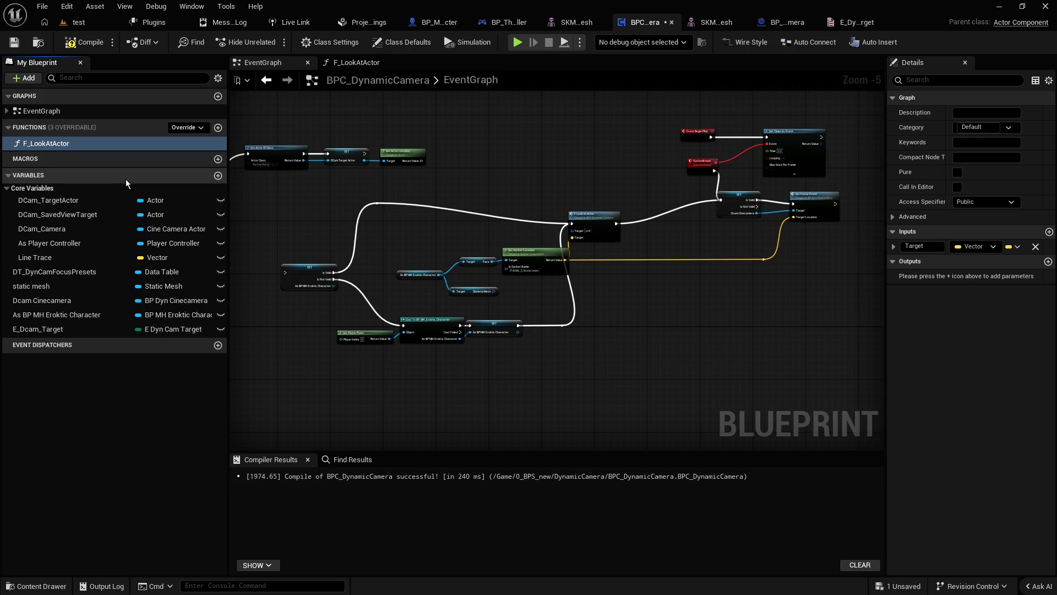
Step: Place a second F Look at Actor call in the EventGraph with Get Actor Location feeding Target
{"action": "scroll", "coordinate": [470, 219], "scroll_direction": "up", "scroll_amount": 1}
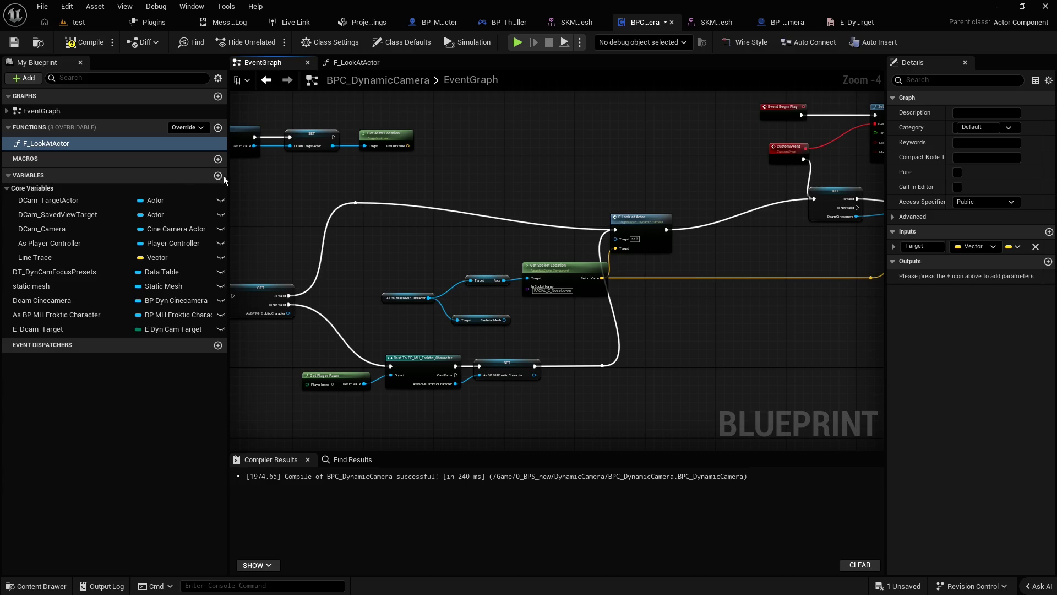
{"action": "left_click_drag", "start_coordinate": [55, 143], "coordinate": [476, 127]}
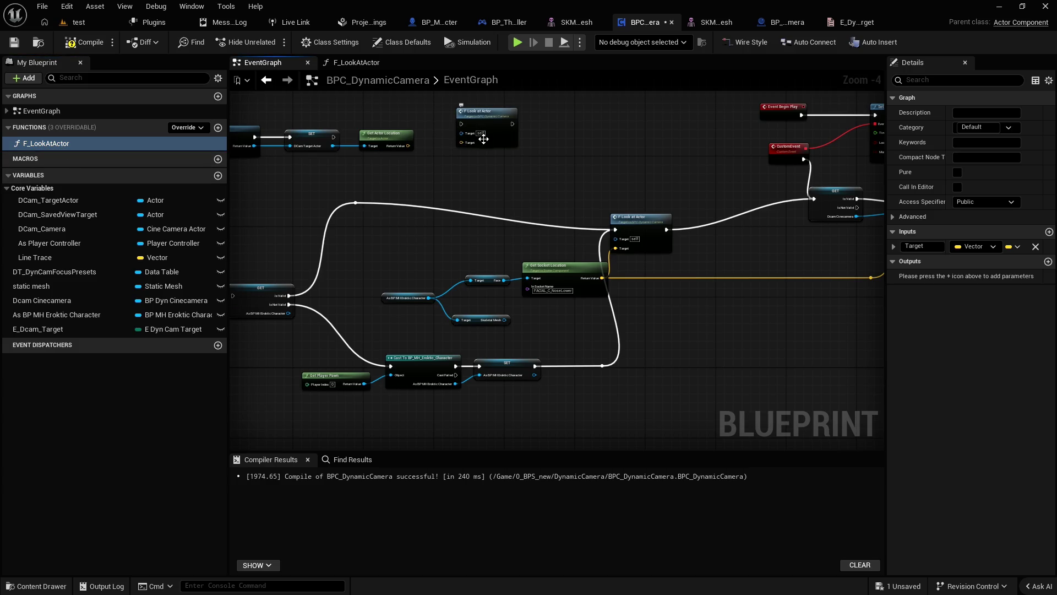
{"action": "scroll", "coordinate": [442, 166], "scroll_direction": "up", "scroll_amount": 2}
{"action": "left_click_drag", "start_coordinate": [501, 189], "coordinate": [584, 184]}
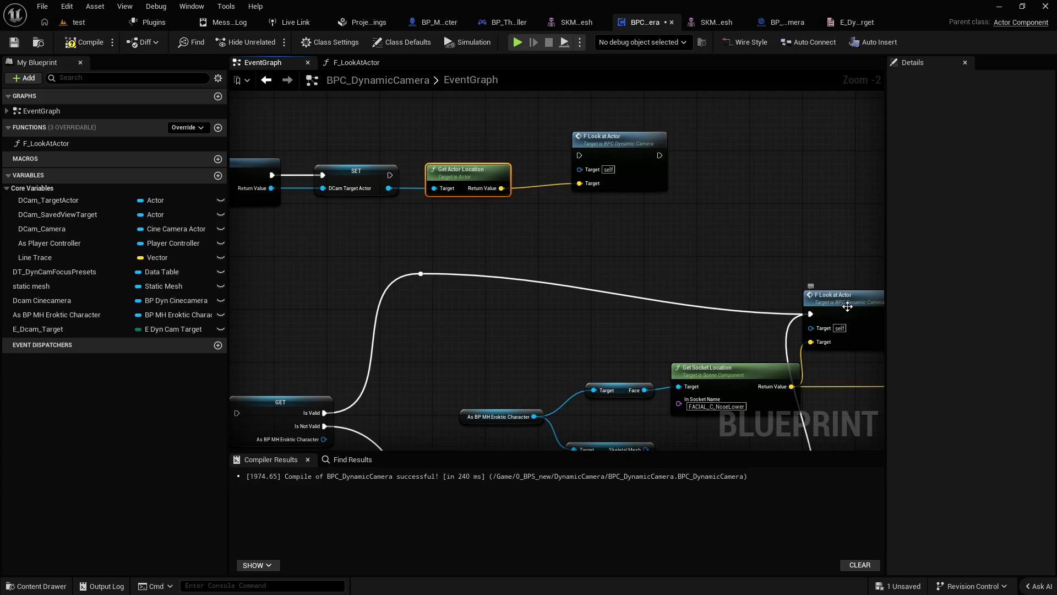
Step: Tidy the F_LookAtActor entry node, then compile and save the blueprint
{"action": "double_click", "coordinate": [845, 305]}
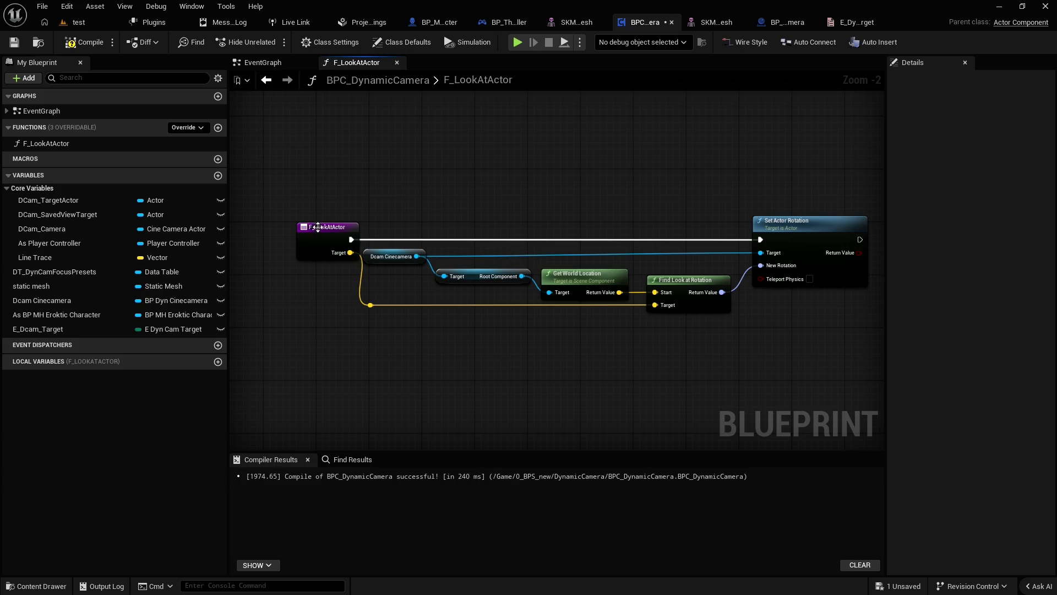
{"action": "left_click_drag", "start_coordinate": [318, 227], "coordinate": [305, 227]}
{"action": "left_click", "coordinate": [84, 42]}
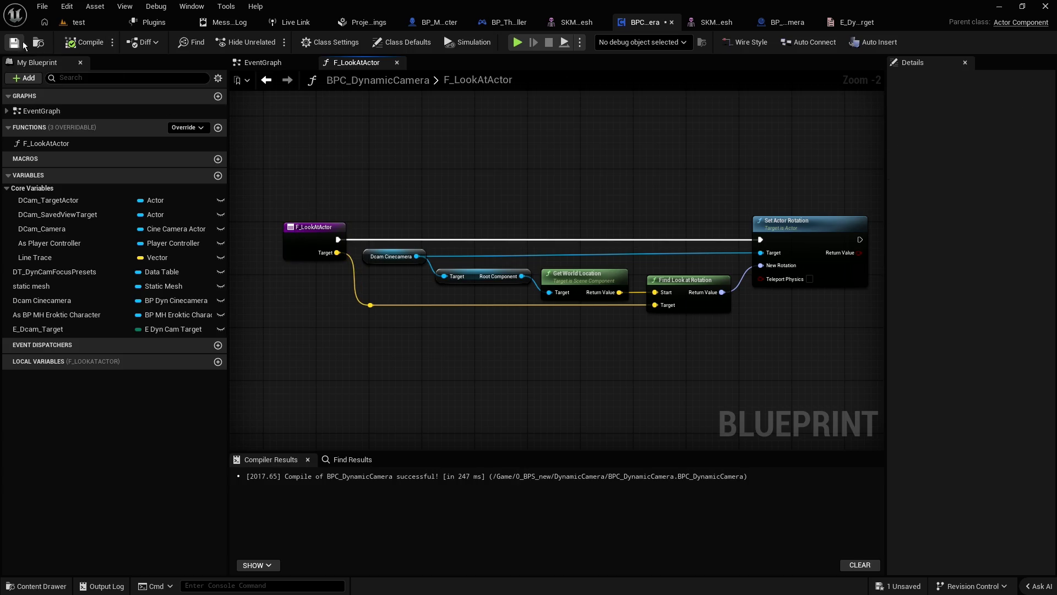
{"action": "left_click", "coordinate": [22, 44]}
Step: Move the Switch on E_DynCam_Target up, run its exec wire into the GET node, and compile
{"action": "left_click", "coordinate": [259, 63]}
{"action": "mouse_move", "coordinate": [441, 218]}
{"action": "left_mouse_down"}
{"action": "mouse_move", "coordinate": [458, 247]}
{"action": "mouse_move", "coordinate": [618, 215]}
{"action": "mouse_move", "coordinate": [681, 183]}
{"action": "left_mouse_up"}
{"action": "left_click_drag", "start_coordinate": [368, 283], "coordinate": [399, 197]}
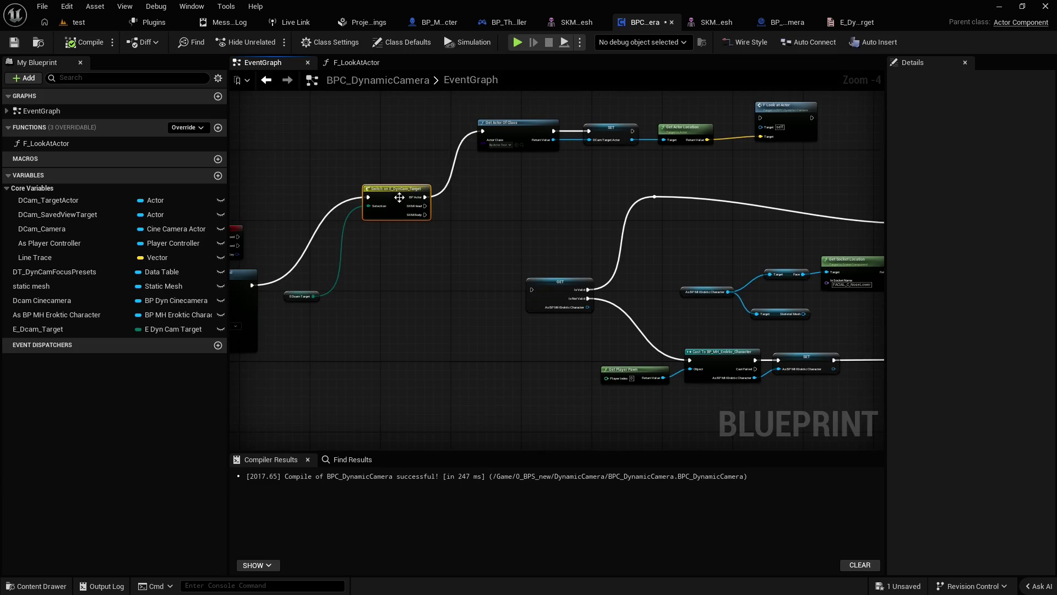
{"action": "mouse_move", "coordinate": [255, 285]}
{"action": "left_mouse_down"}
{"action": "mouse_move", "coordinate": [782, 281]}
{"action": "mouse_move", "coordinate": [531, 289]}
{"action": "left_mouse_up"}
{"action": "left_click_drag", "start_coordinate": [555, 255], "coordinate": [427, 255]}
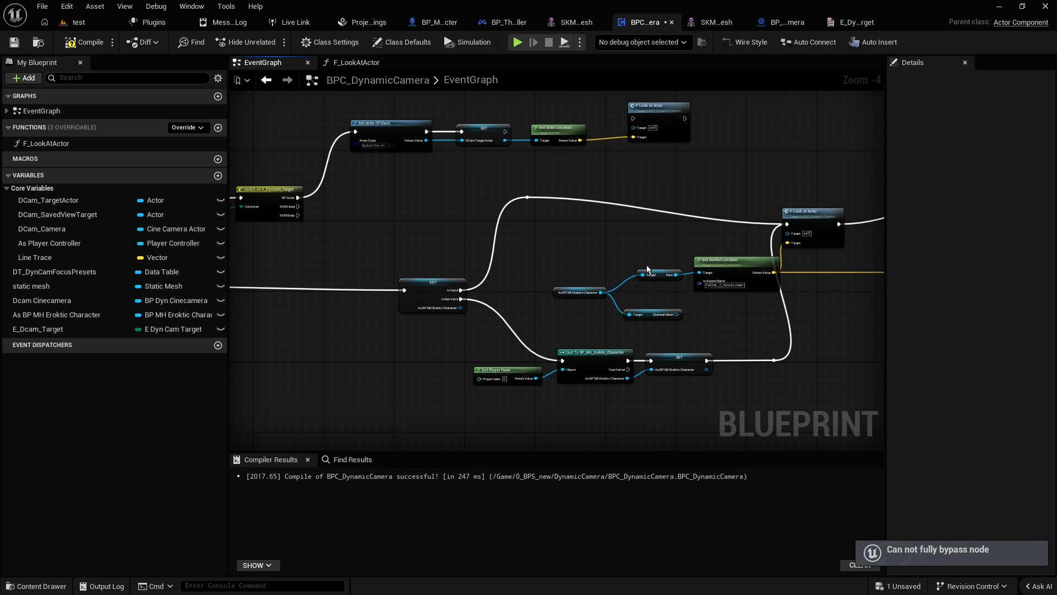
{"action": "left_click_drag", "start_coordinate": [634, 259], "coordinate": [535, 259]}
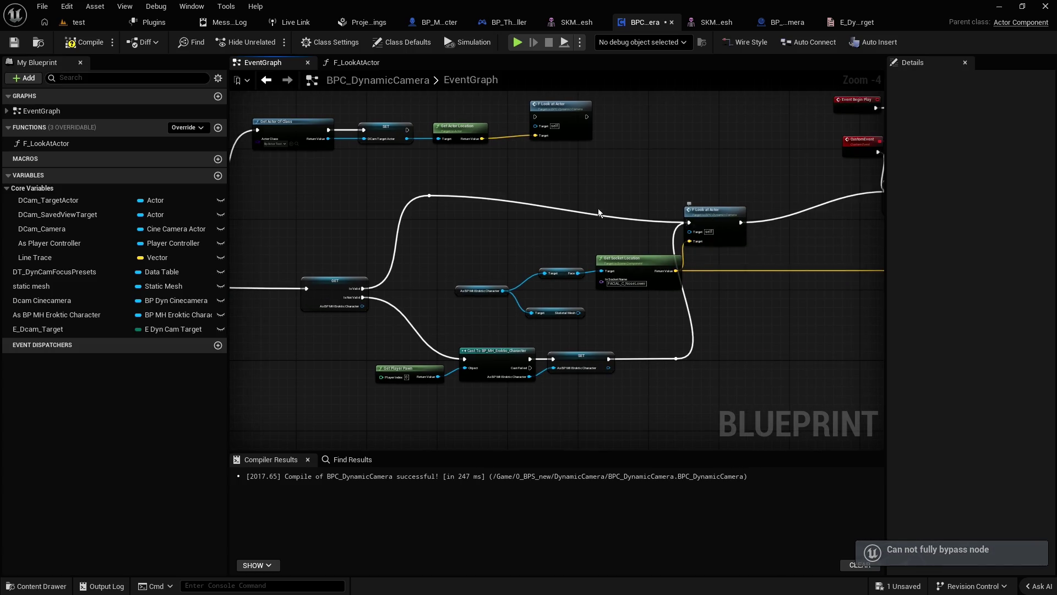
{"action": "left_click", "coordinate": [83, 42]}
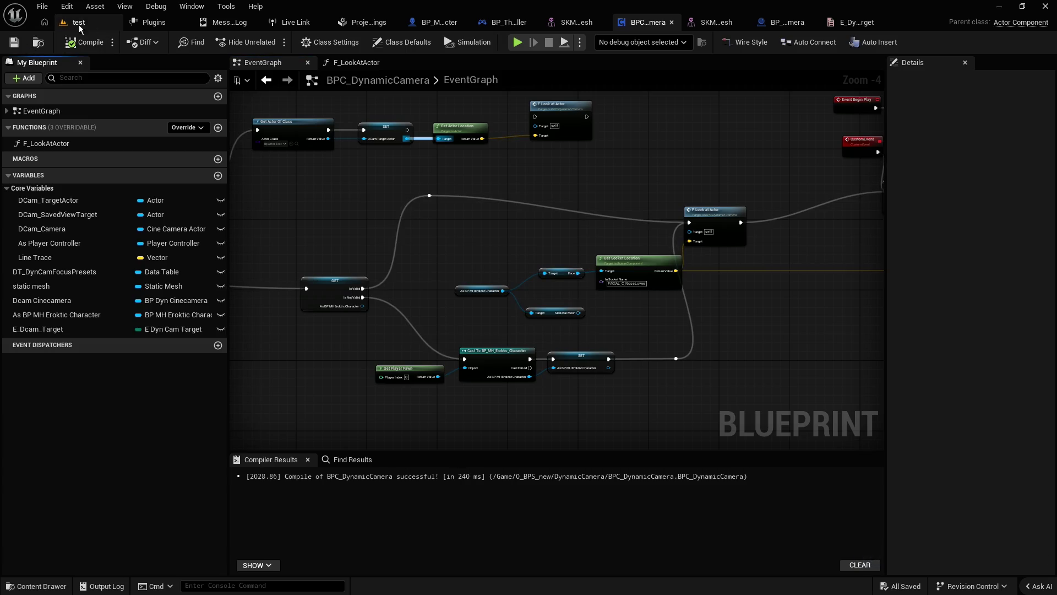
Step: Play-test the level and follow the Accessed None error to the Set Focus Event node
{"action": "left_click", "coordinate": [76, 22]}
{"action": "key", "text": "alt+p"}
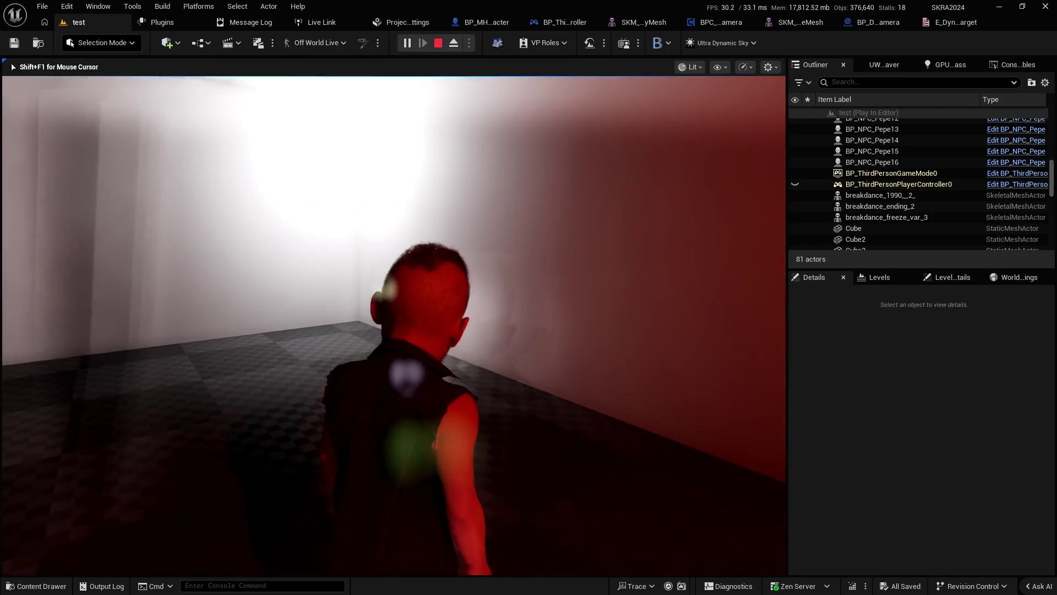
{"action": "key", "text": "Escape"}
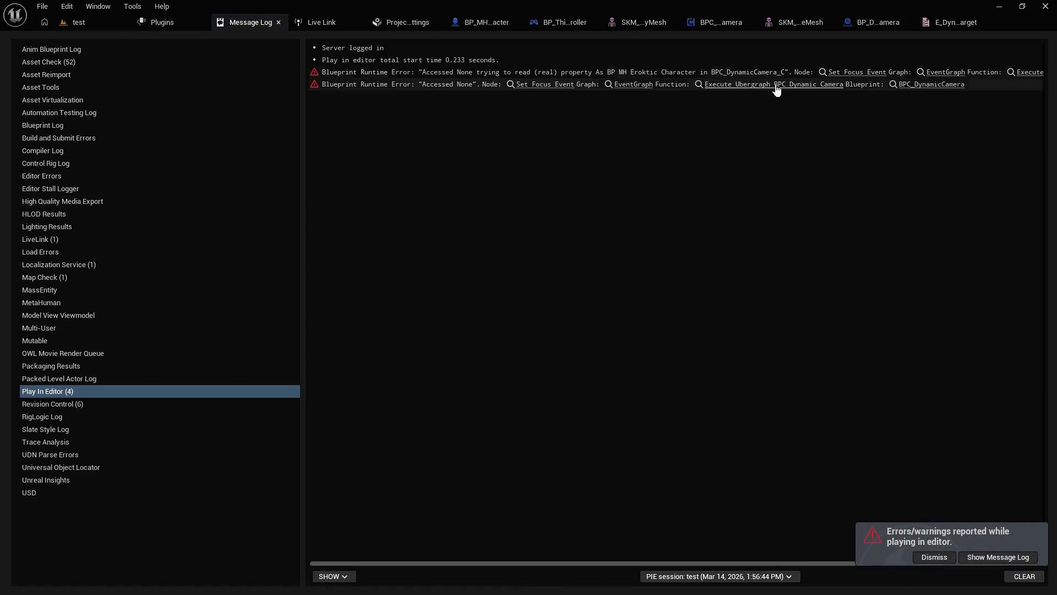
{"action": "left_click", "coordinate": [839, 75]}
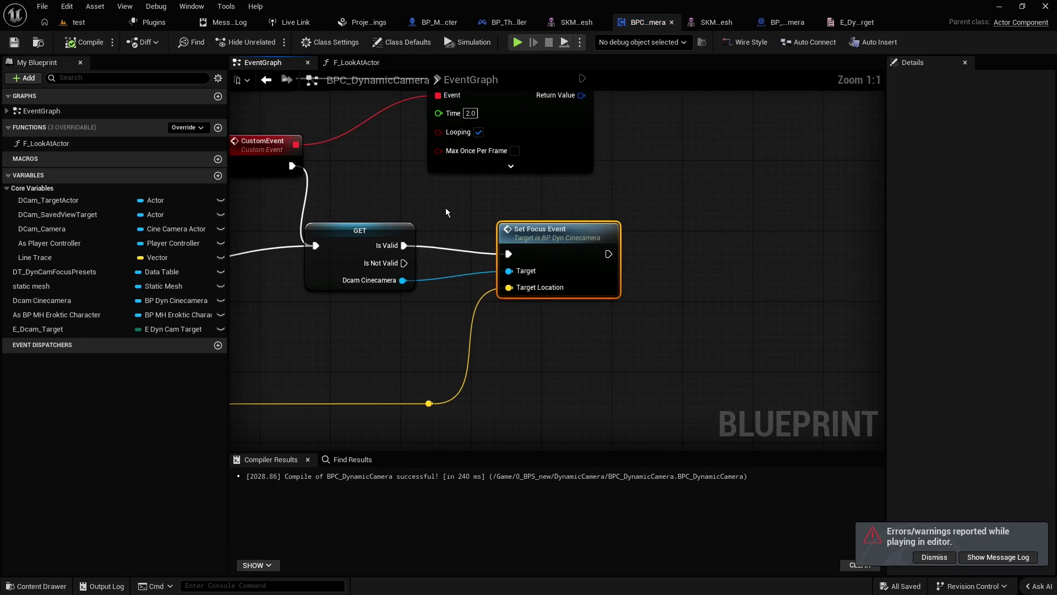
Step: Inspect the F Look at Actor calls, then view F_LookAtActor's Find Look at Rotation and Set Actor Rotation nodes
{"action": "left_click_drag", "start_coordinate": [439, 210], "coordinate": [626, 209]}
{"action": "left_click_drag", "start_coordinate": [443, 223], "coordinate": [628, 208]}
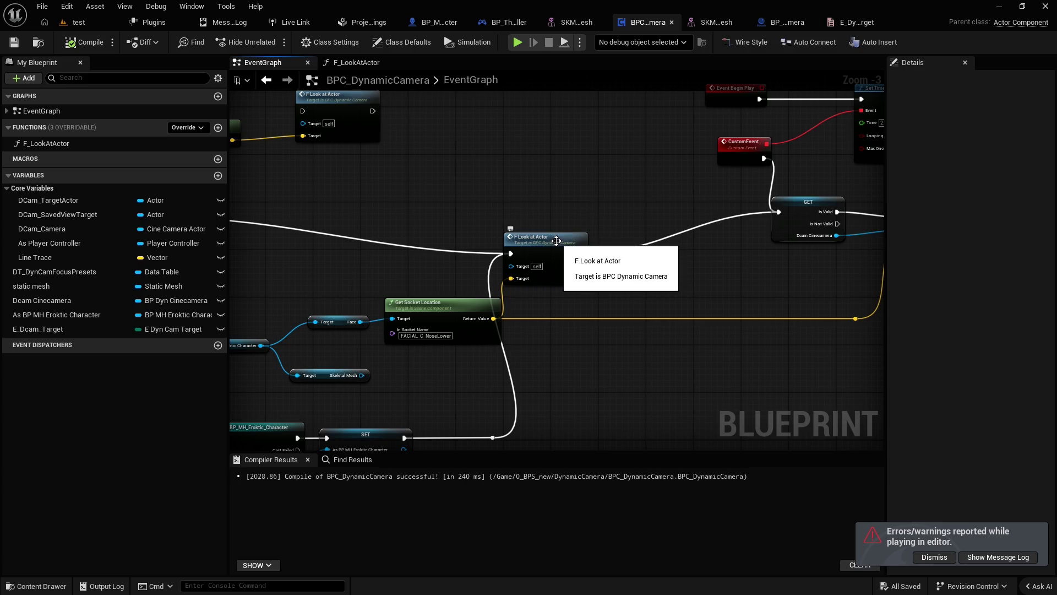
{"action": "left_click", "coordinate": [342, 63]}
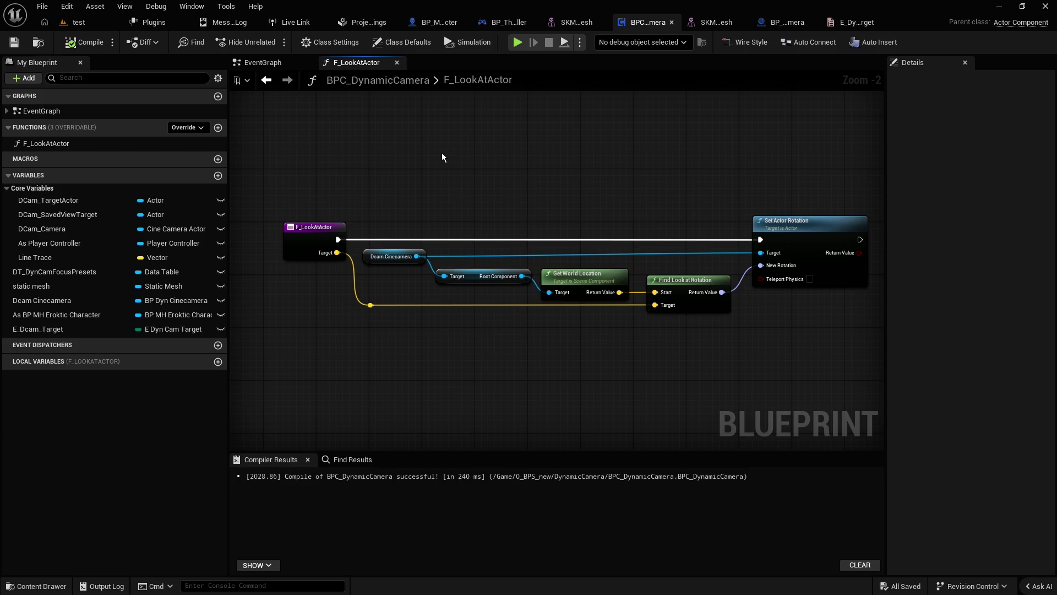
{"action": "left_click_drag", "start_coordinate": [489, 160], "coordinate": [413, 175]}
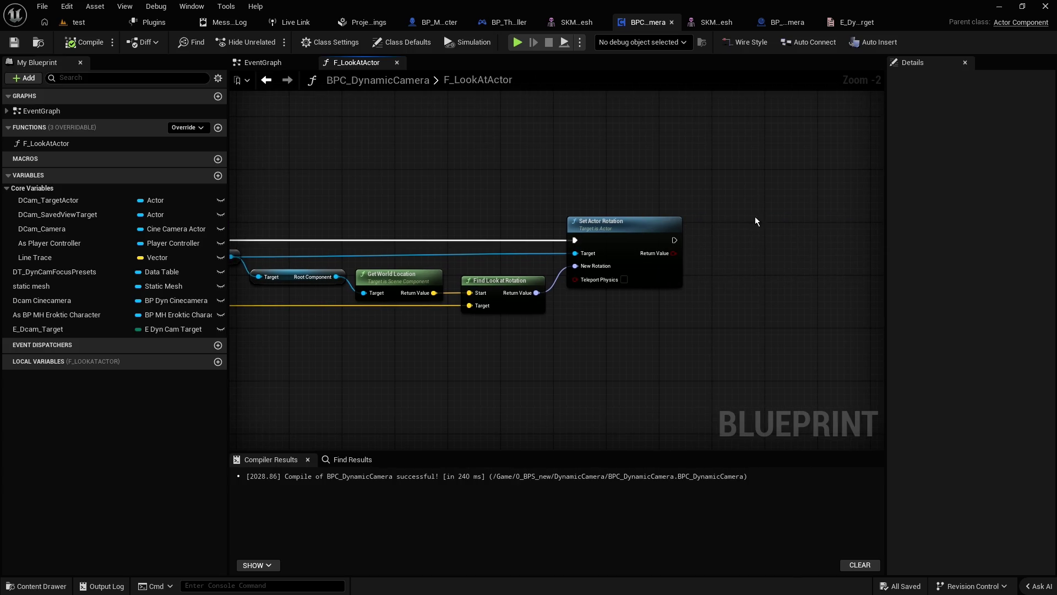
{"action": "left_click_drag", "start_coordinate": [747, 234], "coordinate": [711, 232]}
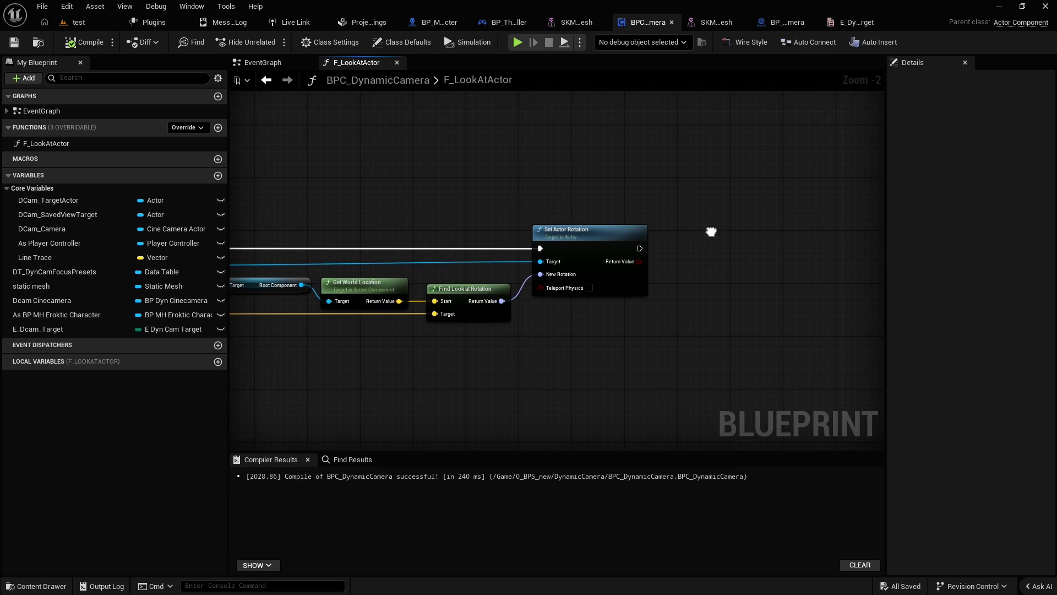
{"action": "mouse_move", "coordinate": [609, 231]}
{"action": "left_mouse_down"}
{"action": "mouse_move", "coordinate": [392, 172]}
{"action": "mouse_move", "coordinate": [460, 173]}
{"action": "mouse_move", "coordinate": [436, 198]}
{"action": "left_mouse_up"}
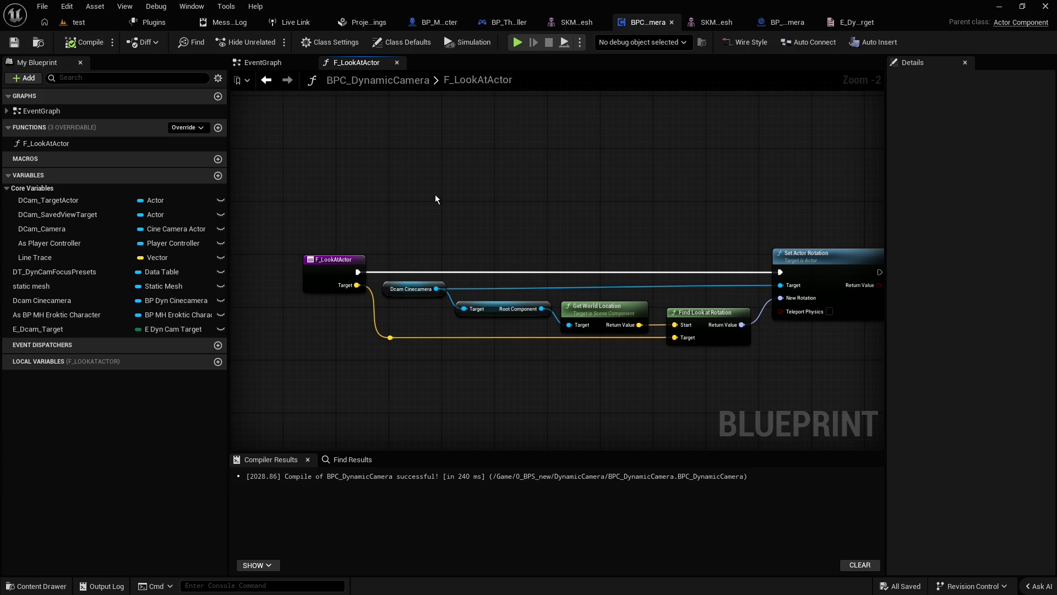
Step: Search 'outpu' for an output node in the function graph, then dismiss the list
{"action": "right_click", "coordinate": [435, 195]}
{"action": "type", "text": "out"}
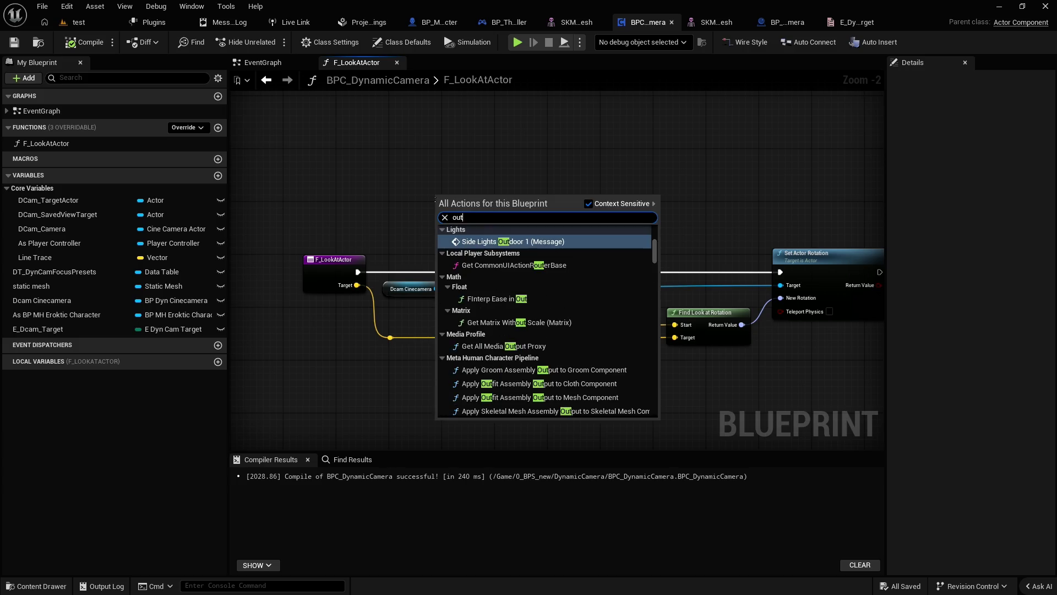
{"action": "type", "text": "put"}
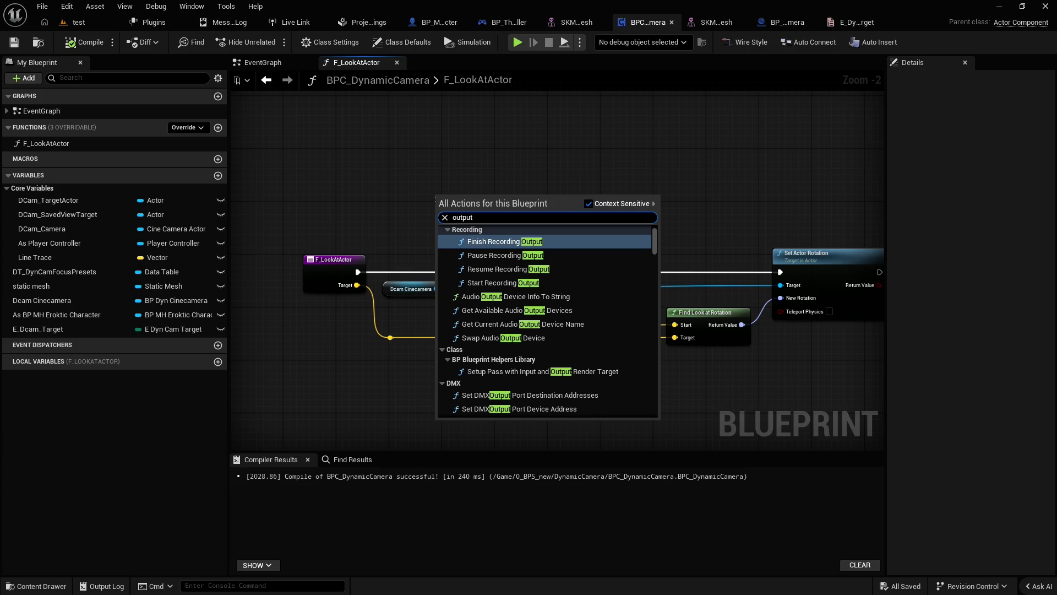
{"action": "left_click_drag", "start_coordinate": [661, 242], "coordinate": [669, 434]}
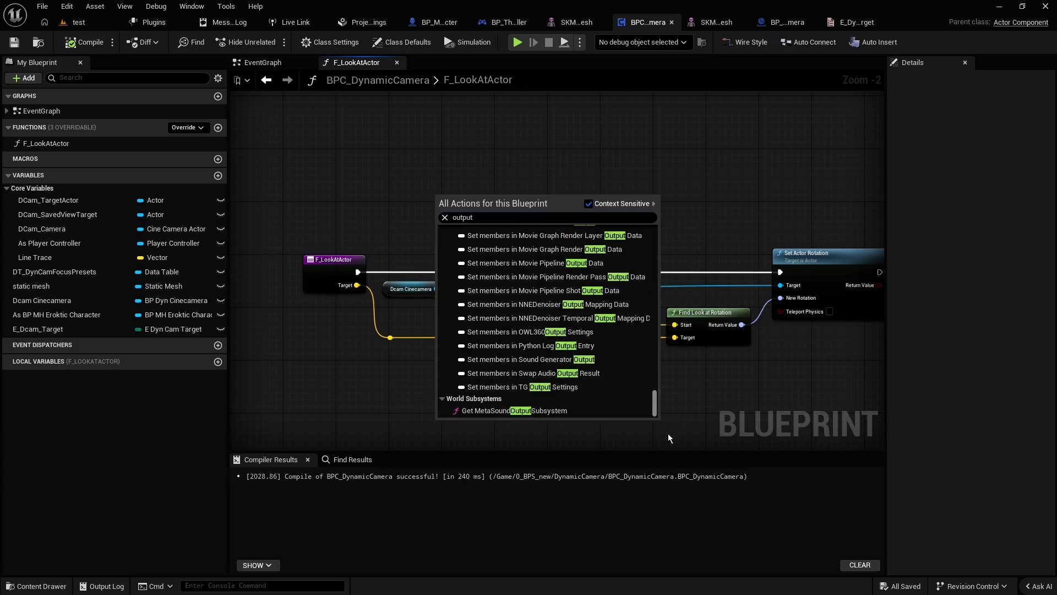
{"action": "left_click", "coordinate": [361, 206]}
Step: Add an output to spawn a Return Node after Set Actor Rotation, then remove the NewParam output
{"action": "left_click", "coordinate": [335, 261]}
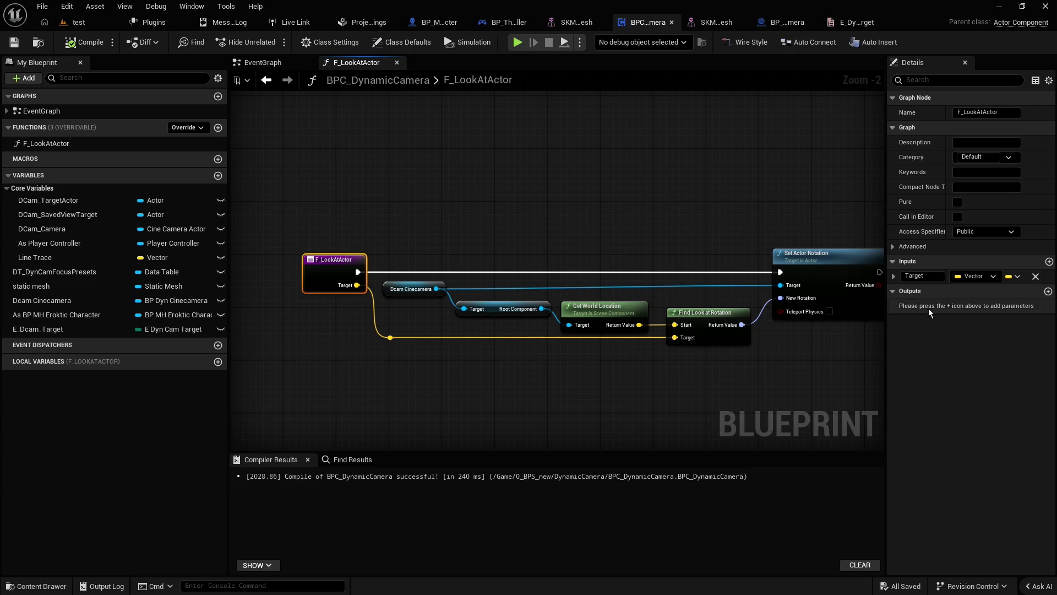
{"action": "left_click", "coordinate": [1048, 291]}
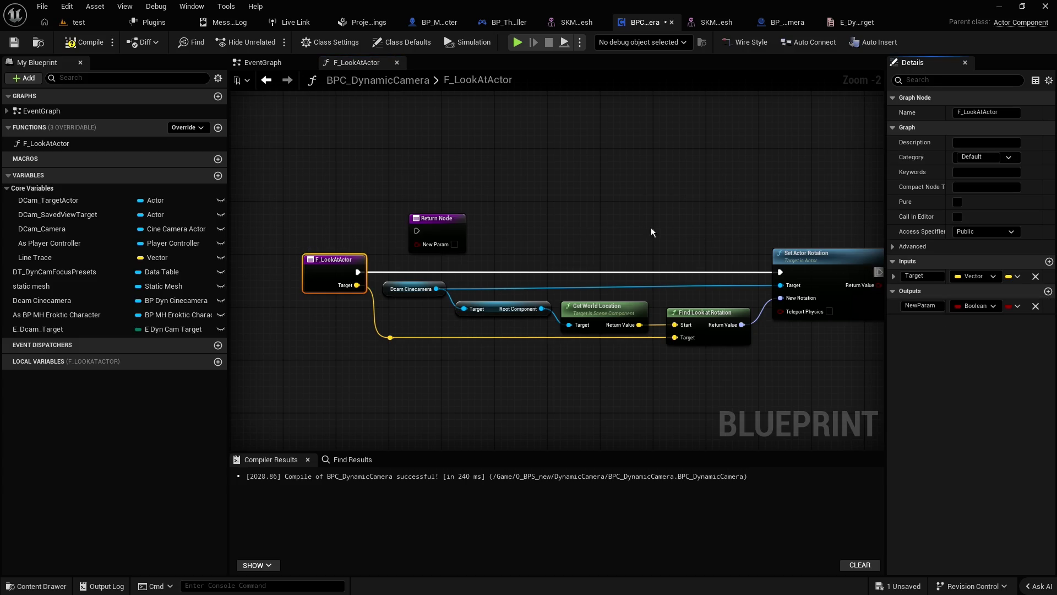
{"action": "left_click", "coordinate": [974, 307]}
{"action": "type", "text": "exec"}
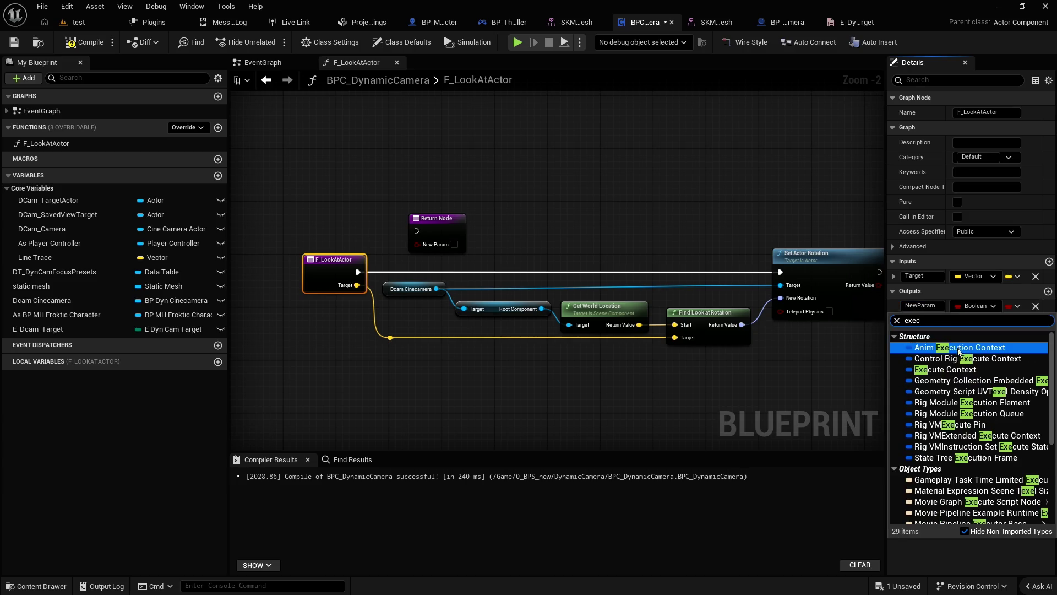
{"action": "scroll", "coordinate": [930, 343], "scroll_direction": "up", "scroll_amount": 2}
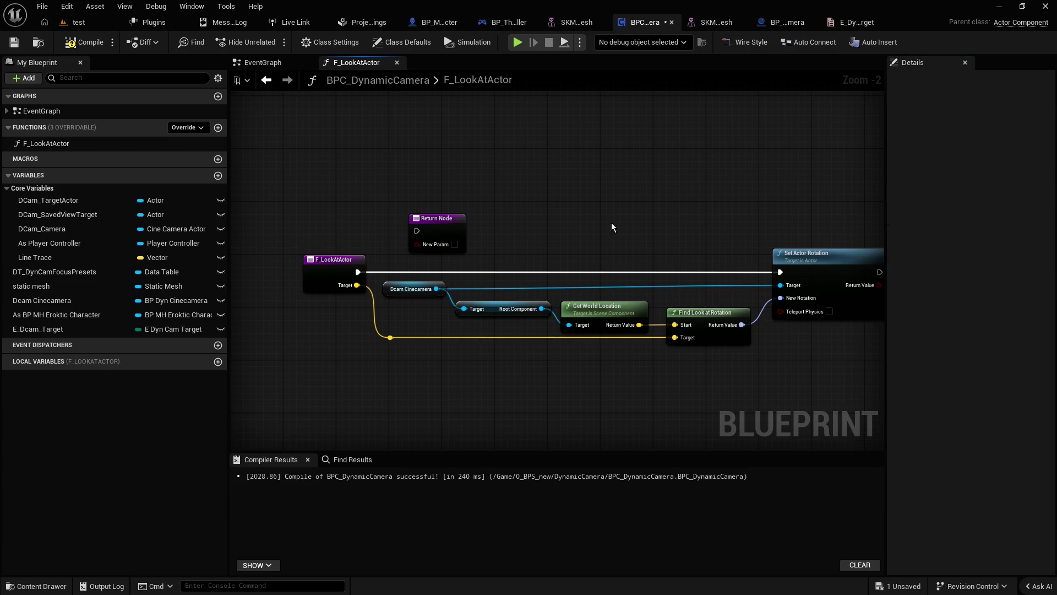
{"action": "left_click", "coordinate": [352, 219]}
{"action": "mouse_move", "coordinate": [318, 202]}
{"action": "left_mouse_down"}
{"action": "mouse_move", "coordinate": [887, 212]}
{"action": "mouse_move", "coordinate": [788, 256]}
{"action": "mouse_move", "coordinate": [769, 246]}
{"action": "left_mouse_up"}
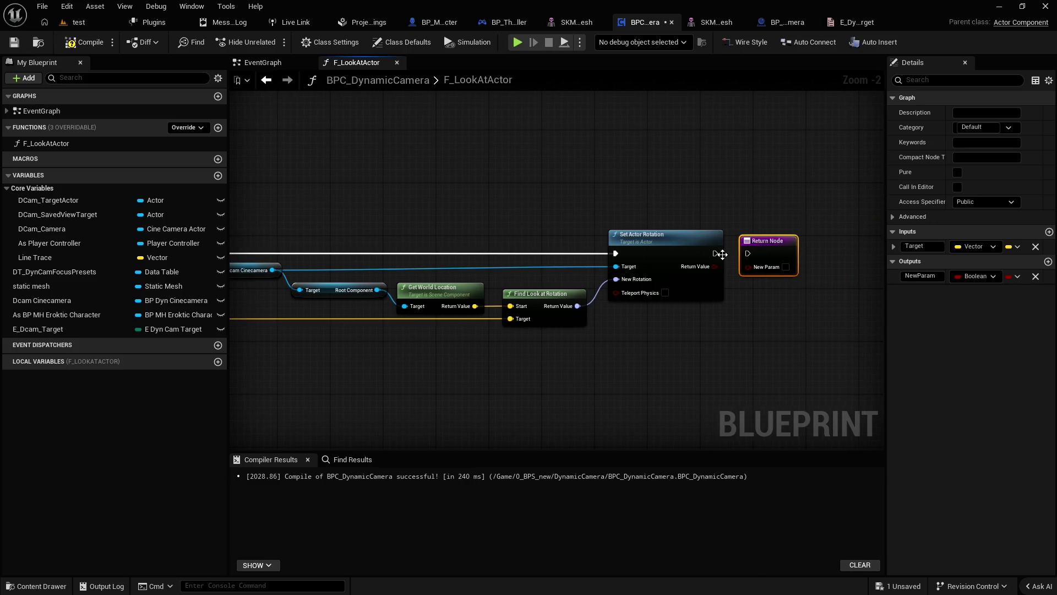
{"action": "left_click", "coordinate": [776, 246]}
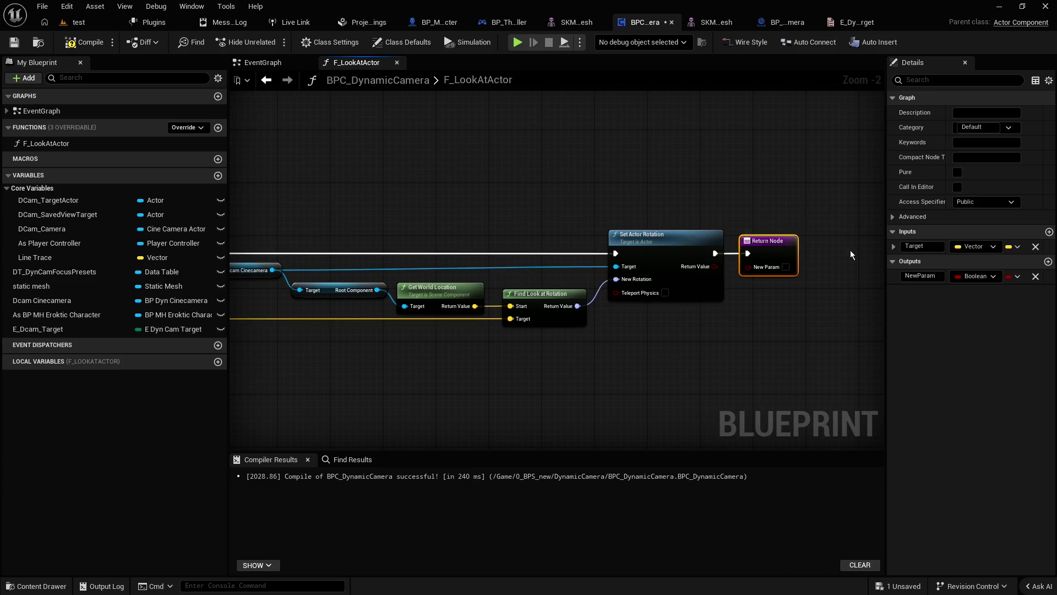
{"action": "left_click", "coordinate": [1036, 276]}
Step: Compile, play-test the level, and follow the error link to the offending node
{"action": "left_click", "coordinate": [84, 42]}
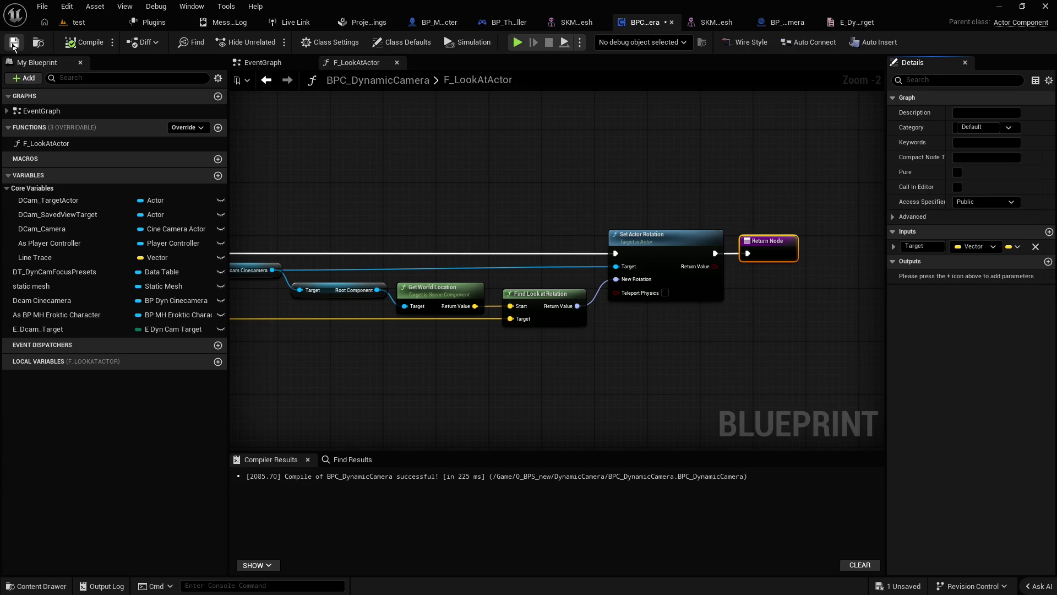
{"action": "left_click", "coordinate": [79, 22]}
{"action": "left_click", "coordinate": [406, 44]}
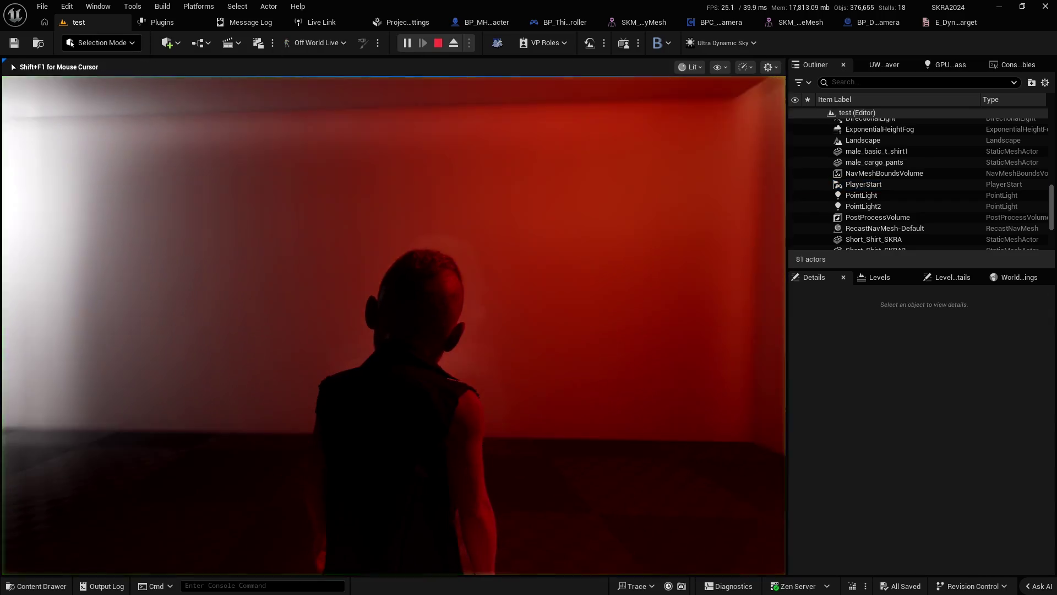
{"action": "key", "text": "Escape"}
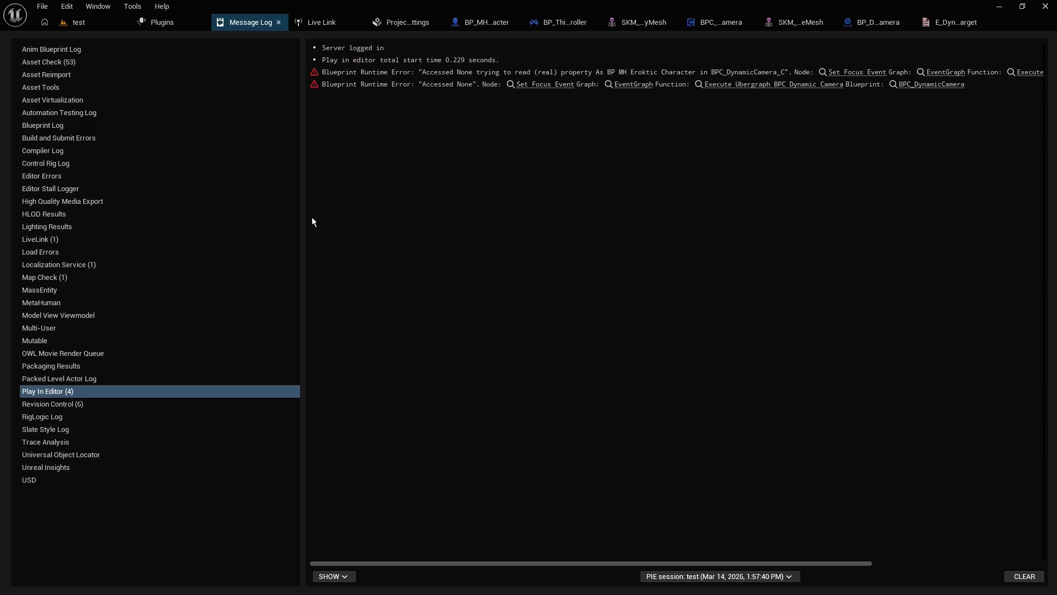
{"action": "left_click", "coordinate": [860, 72]}
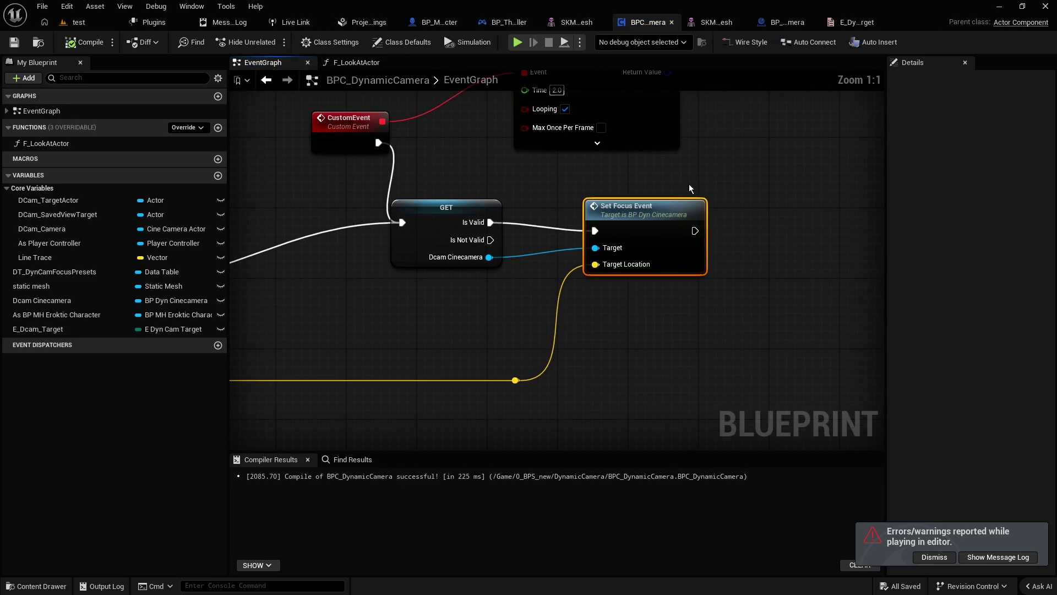
Step: Expand the socket-fed F Look at Actor call into its inline Find Look at Rotation and Set Actor Rotation nodes
{"action": "scroll", "coordinate": [568, 188], "scroll_direction": "down", "scroll_amount": 3}
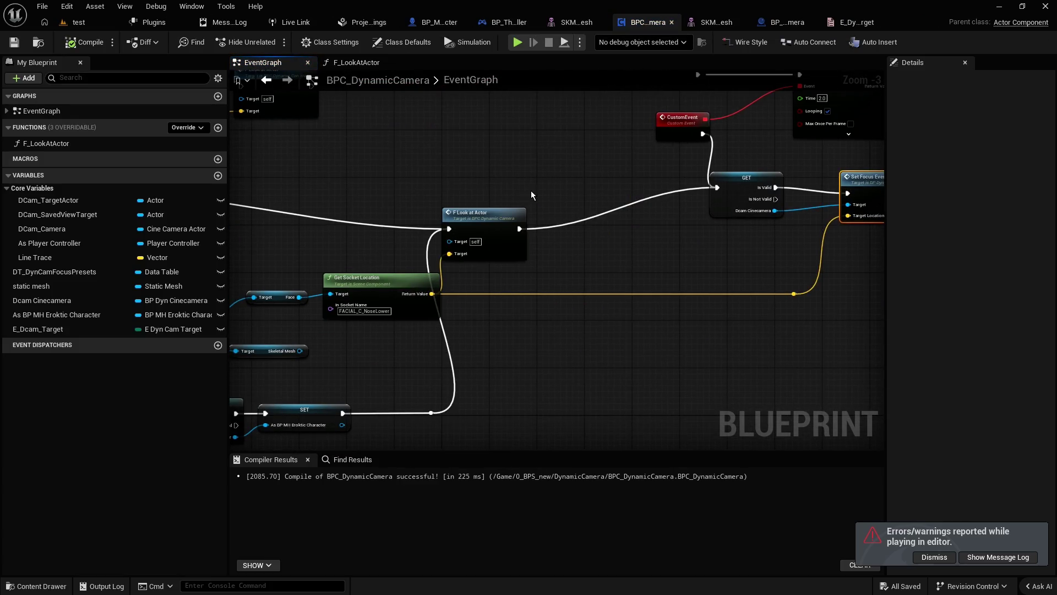
{"action": "left_click", "coordinate": [542, 213]}
{"action": "mouse_move", "coordinate": [541, 210]}
{"action": "left_mouse_down"}
{"action": "mouse_move", "coordinate": [536, 161]}
{"action": "mouse_move", "coordinate": [692, 163]}
{"action": "mouse_move", "coordinate": [647, 248]}
{"action": "left_mouse_up"}
{"action": "scroll", "coordinate": [647, 249], "scroll_direction": "down", "scroll_amount": 2}
{"action": "left_click_drag", "start_coordinate": [833, 236], "coordinate": [805, 237]}
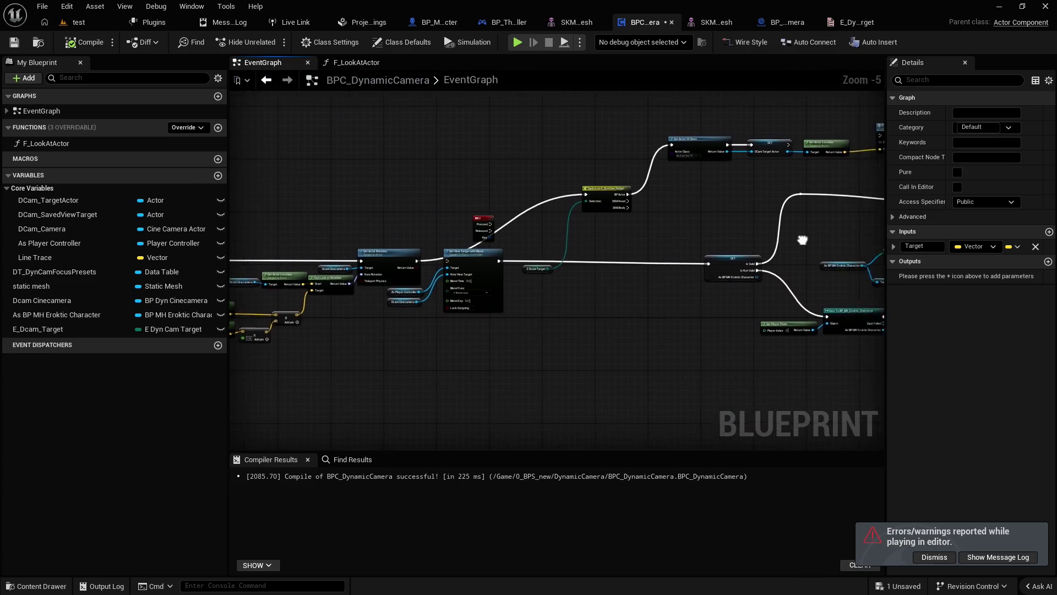
{"action": "left_click_drag", "start_coordinate": [553, 233], "coordinate": [455, 180]}
{"action": "scroll", "coordinate": [642, 197], "scroll_direction": "up", "scroll_amount": 2}
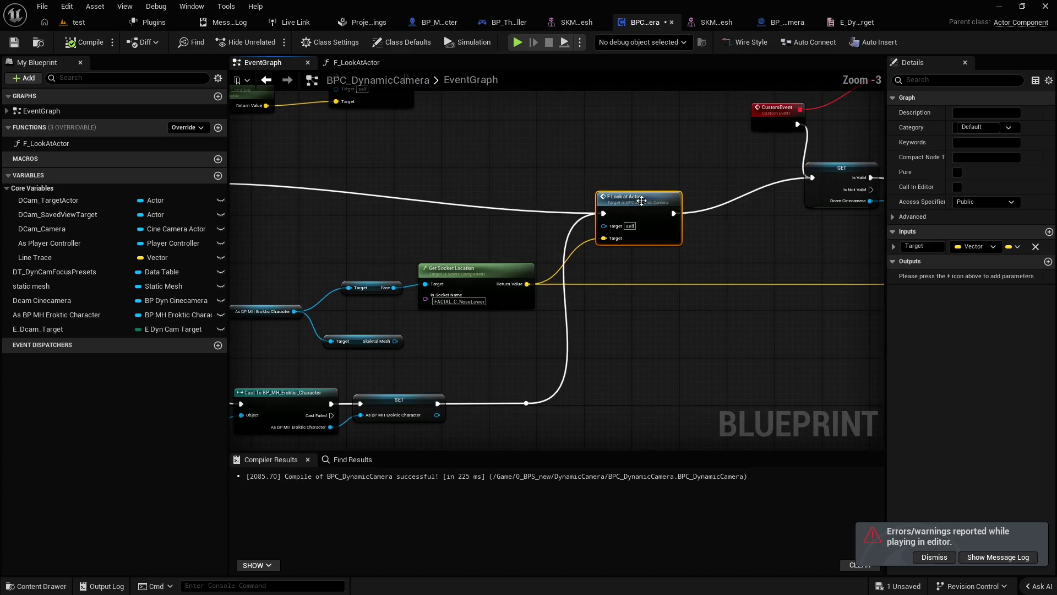
{"action": "right_click", "coordinate": [644, 197]}
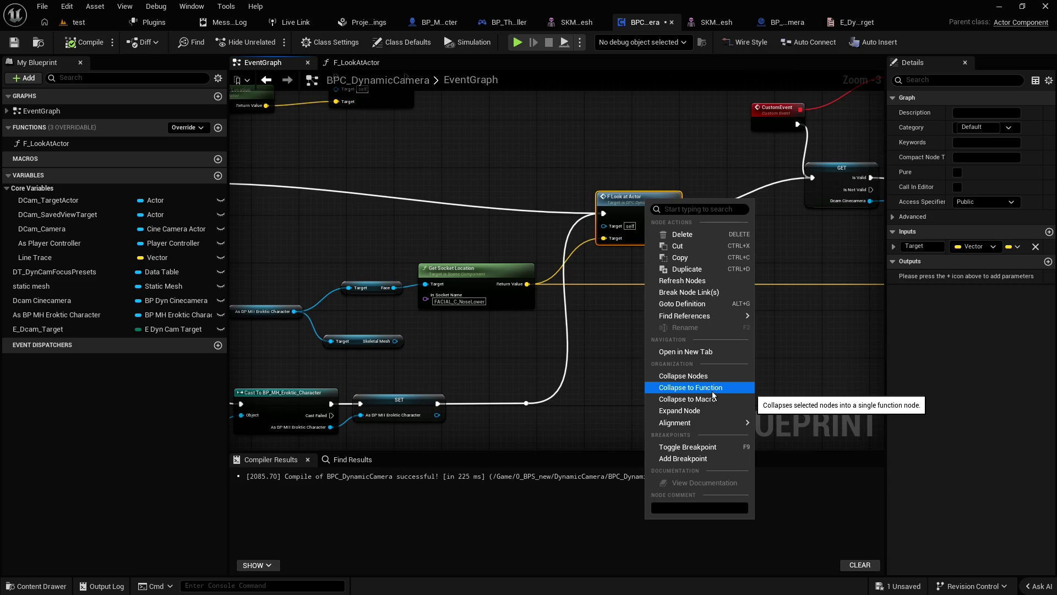
{"action": "left_click", "coordinate": [699, 411]}
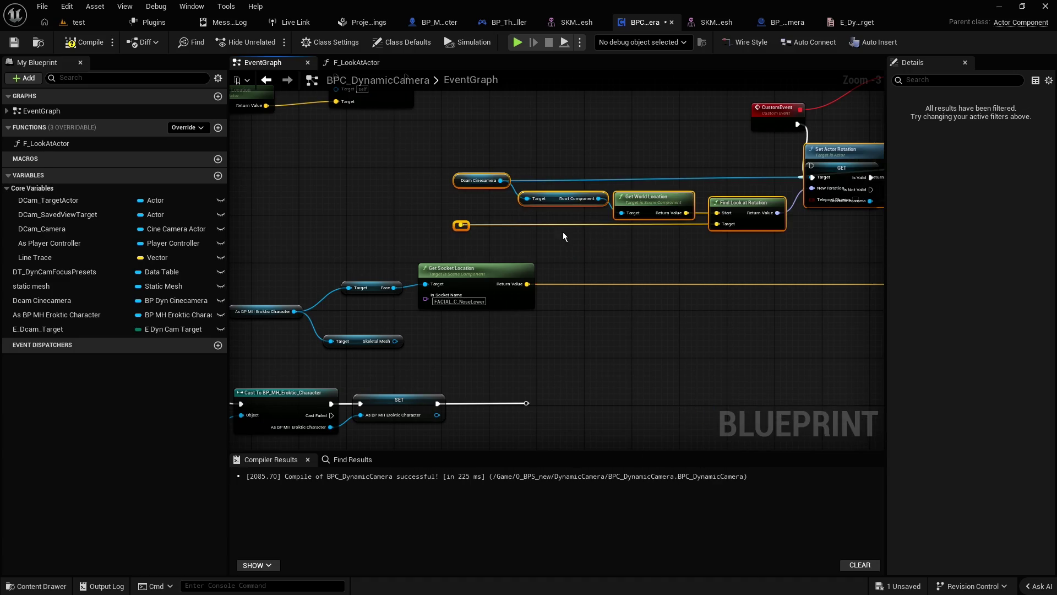
{"action": "left_click", "coordinate": [409, 228]}
Step: Feed Get Socket Location into the look-at target and route the knot's execution into Set Actor Rotation
{"action": "scroll", "coordinate": [517, 256], "scroll_direction": "down", "scroll_amount": 1}
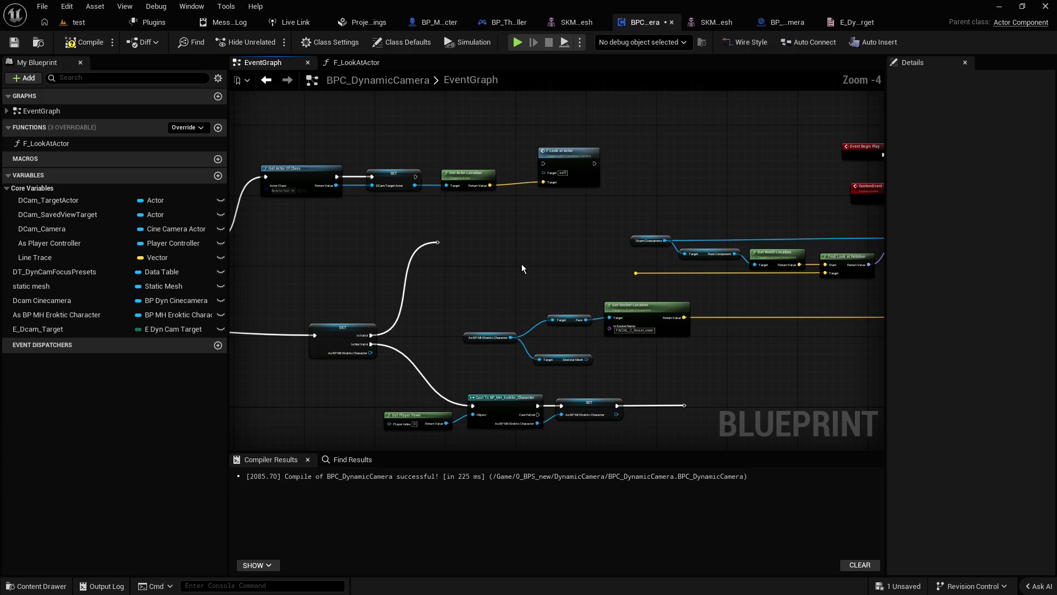
{"action": "left_click_drag", "start_coordinate": [596, 292], "coordinate": [450, 262]}
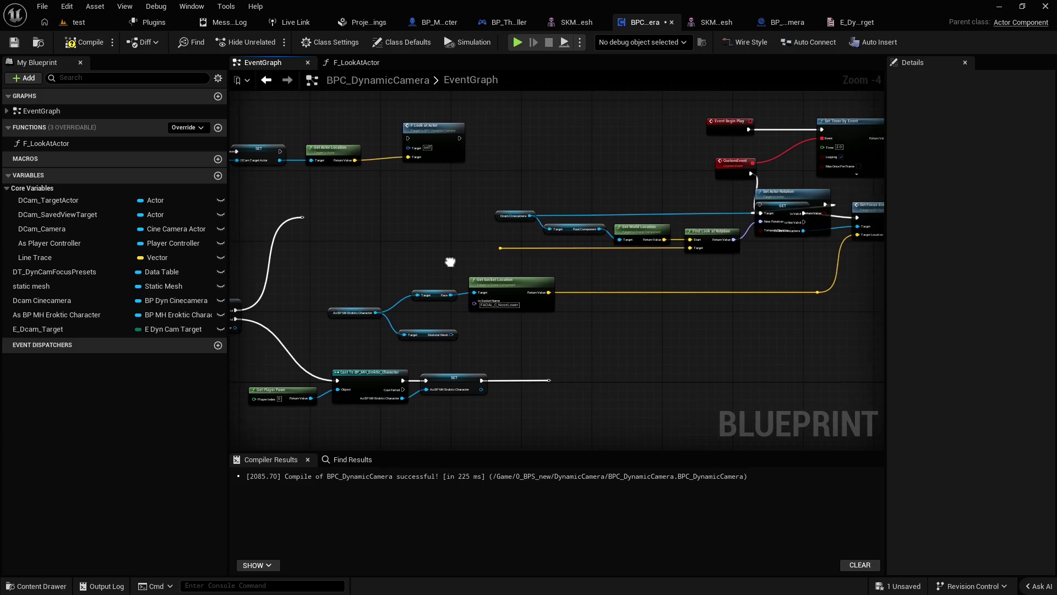
{"action": "scroll", "coordinate": [451, 263], "scroll_direction": "up", "scroll_amount": 1}
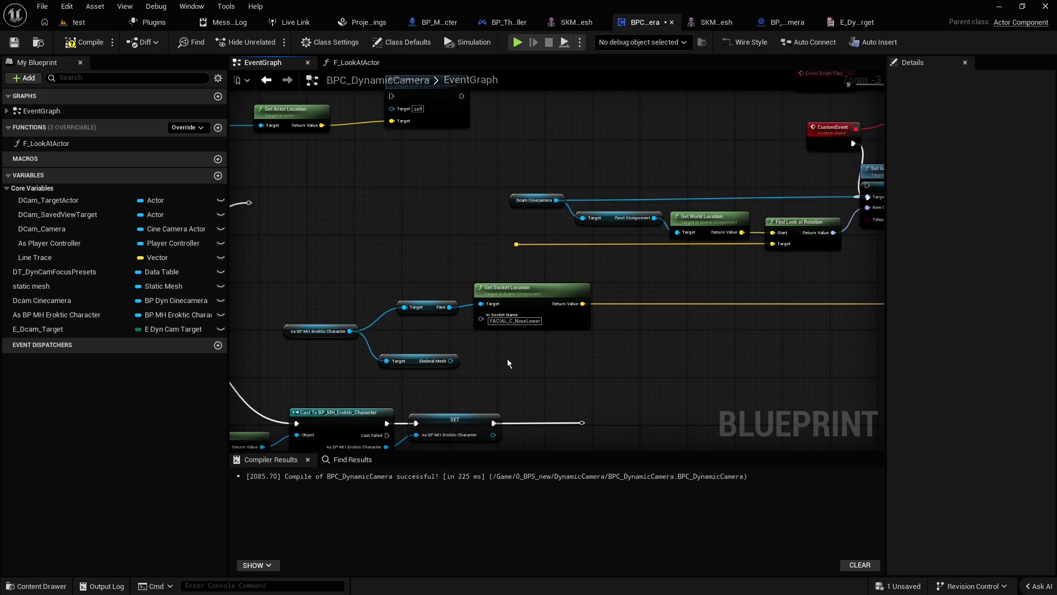
{"action": "left_click_drag", "start_coordinate": [582, 303], "coordinate": [517, 246]}
{"action": "mouse_move", "coordinate": [422, 229]}
{"action": "left_mouse_down"}
{"action": "mouse_move", "coordinate": [867, 266]}
{"action": "mouse_move", "coordinate": [803, 247]}
{"action": "mouse_move", "coordinate": [804, 227]}
{"action": "mouse_move", "coordinate": [761, 219]}
{"action": "mouse_move", "coordinate": [798, 226]}
{"action": "mouse_move", "coordinate": [553, 209]}
{"action": "left_mouse_up"}
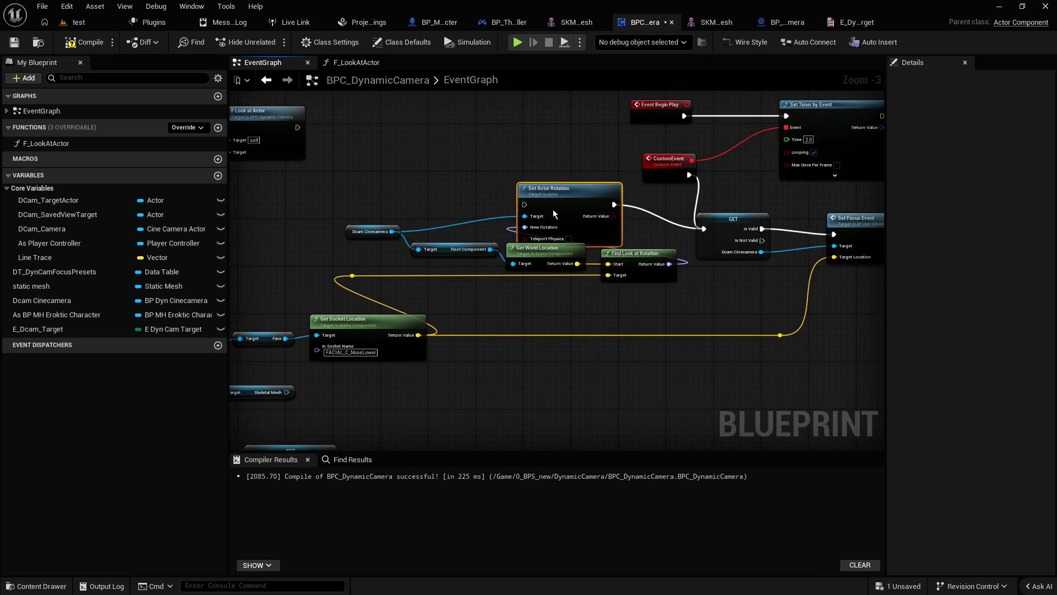
{"action": "left_click_drag", "start_coordinate": [277, 230], "coordinate": [707, 200]}
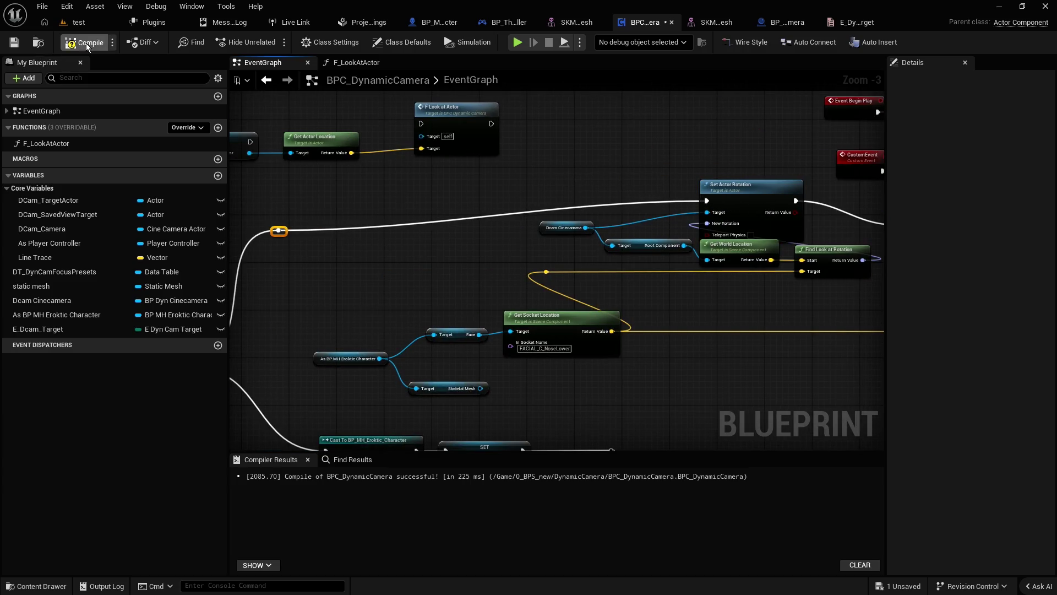
Step: Save the camera blueprint and start a play-in-editor test in the test level
{"action": "left_click", "coordinate": [14, 43]}
{"action": "left_click", "coordinate": [79, 22]}
{"action": "left_click", "coordinate": [408, 43]}
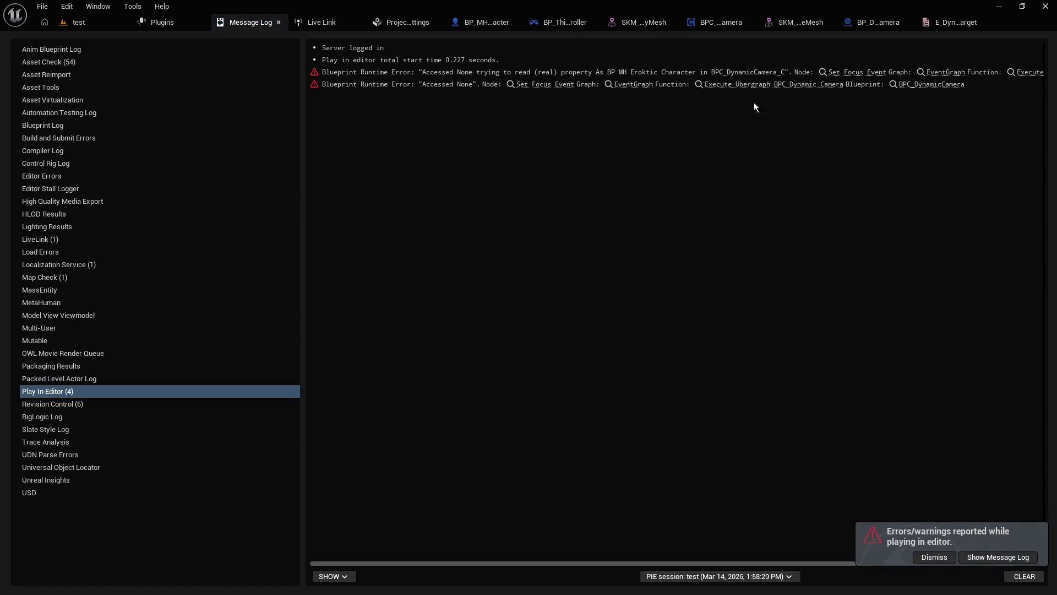
Step: Follow the error to Set Focus Event and locate the Switch, GET, Cast and rotation nodes
{"action": "left_click", "coordinate": [857, 72]}
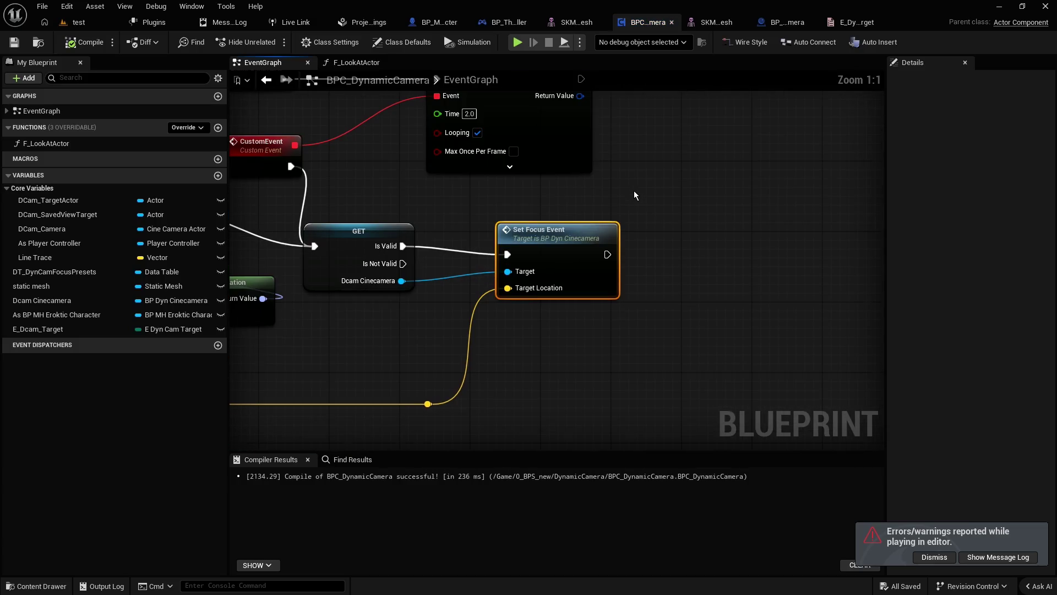
{"action": "scroll", "coordinate": [538, 222], "scroll_direction": "down", "scroll_amount": 3}
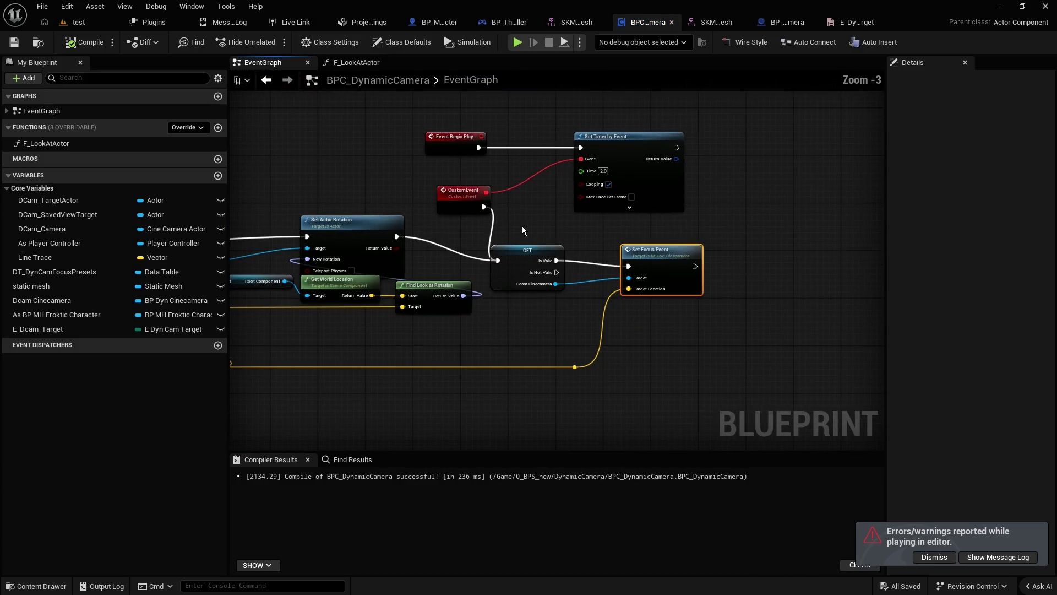
{"action": "mouse_move", "coordinate": [374, 193]}
{"action": "left_mouse_down"}
{"action": "mouse_move", "coordinate": [611, 180]}
{"action": "mouse_move", "coordinate": [531, 170]}
{"action": "mouse_move", "coordinate": [552, 183]}
{"action": "left_mouse_up"}
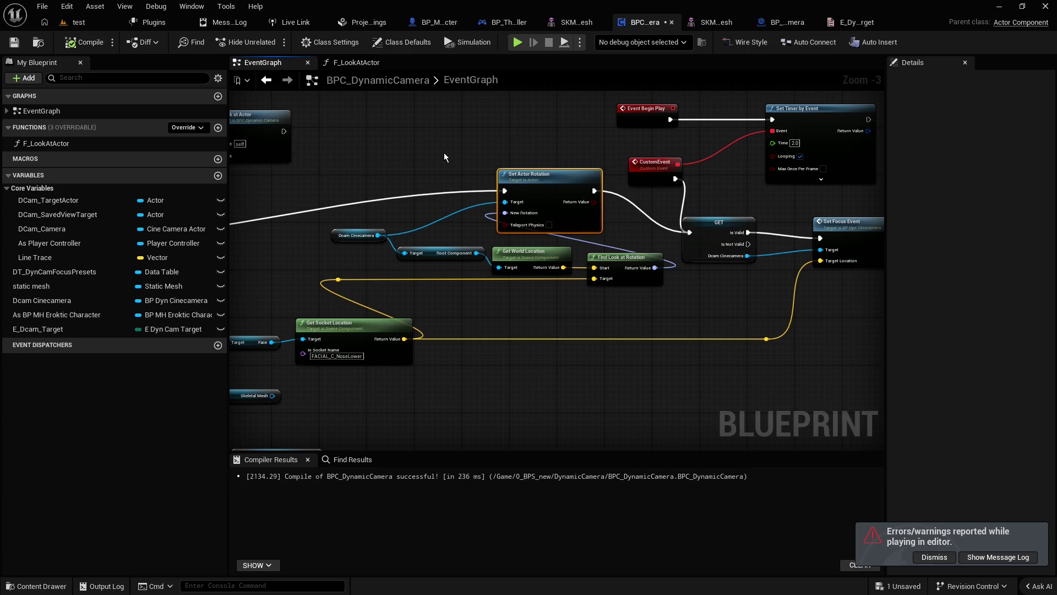
{"action": "left_click_drag", "start_coordinate": [444, 153], "coordinate": [702, 154]}
{"action": "mouse_move", "coordinate": [412, 279]}
{"action": "left_mouse_down"}
{"action": "mouse_move", "coordinate": [710, 218]}
{"action": "mouse_move", "coordinate": [819, 208]}
{"action": "left_mouse_up"}
{"action": "scroll", "coordinate": [711, 223], "scroll_direction": "down", "scroll_amount": 1}
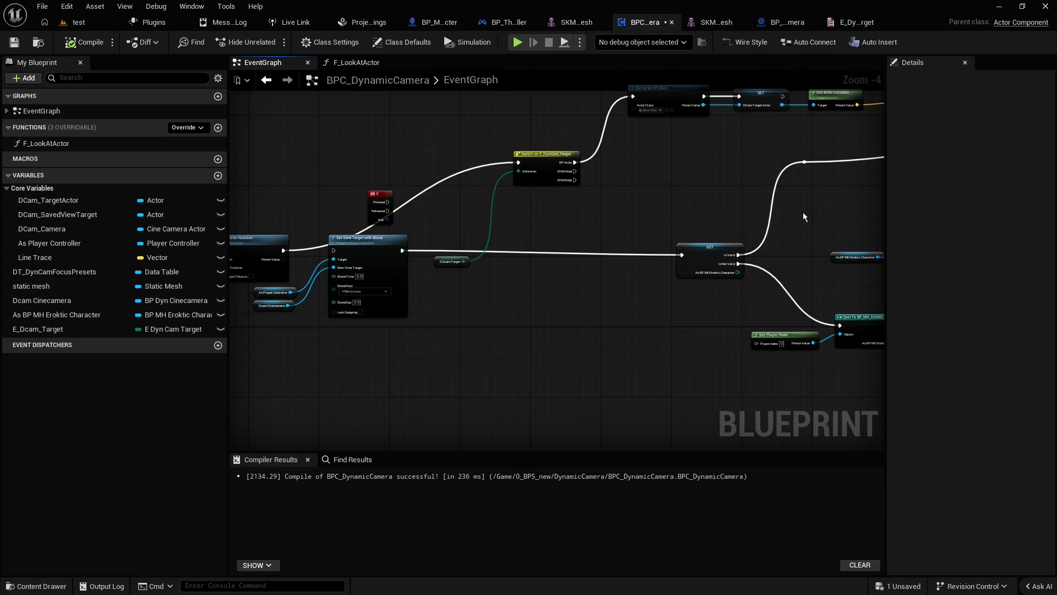
{"action": "left_click_drag", "start_coordinate": [456, 224], "coordinate": [605, 231]}
{"action": "scroll", "coordinate": [465, 264], "scroll_direction": "up", "scroll_amount": 2}
Step: Connect Set Actor Rotation's execution to Set View Target and select the look-at rotation group
{"action": "left_click_drag", "start_coordinate": [420, 257], "coordinate": [491, 260]}
{"action": "mouse_move", "coordinate": [569, 208]}
{"action": "left_mouse_down"}
{"action": "mouse_move", "coordinate": [428, 210]}
{"action": "mouse_move", "coordinate": [491, 217]}
{"action": "left_mouse_up"}
{"action": "scroll", "coordinate": [490, 217], "scroll_direction": "down", "scroll_amount": 2}
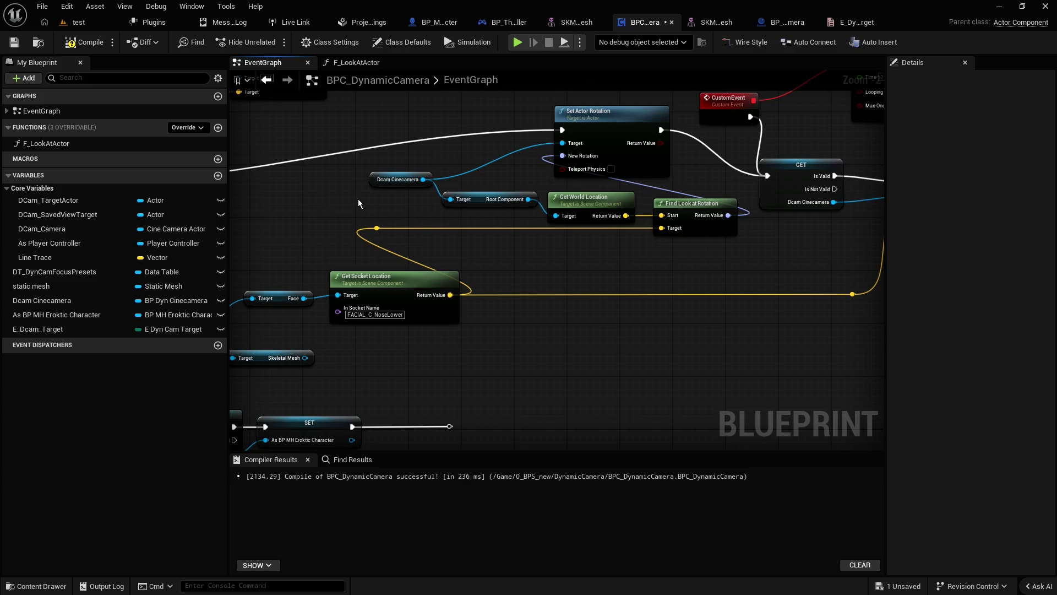
{"action": "left_click_drag", "start_coordinate": [359, 225], "coordinate": [404, 172]}
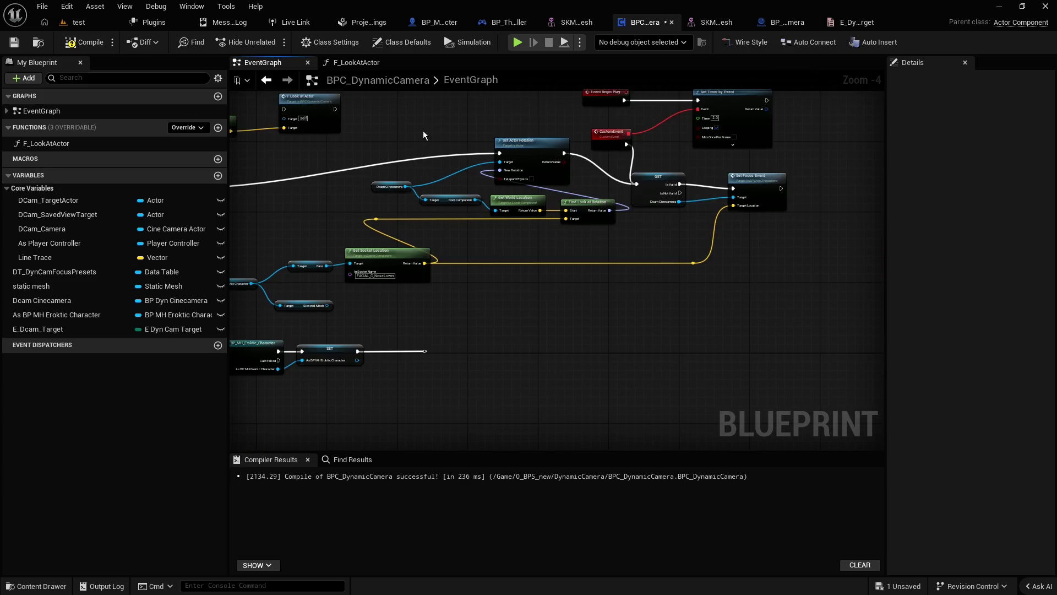
{"action": "mouse_move", "coordinate": [395, 140]}
{"action": "left_mouse_down"}
{"action": "mouse_move", "coordinate": [458, 167]}
{"action": "mouse_move", "coordinate": [484, 203]}
{"action": "mouse_move", "coordinate": [575, 219]}
{"action": "left_mouse_up"}
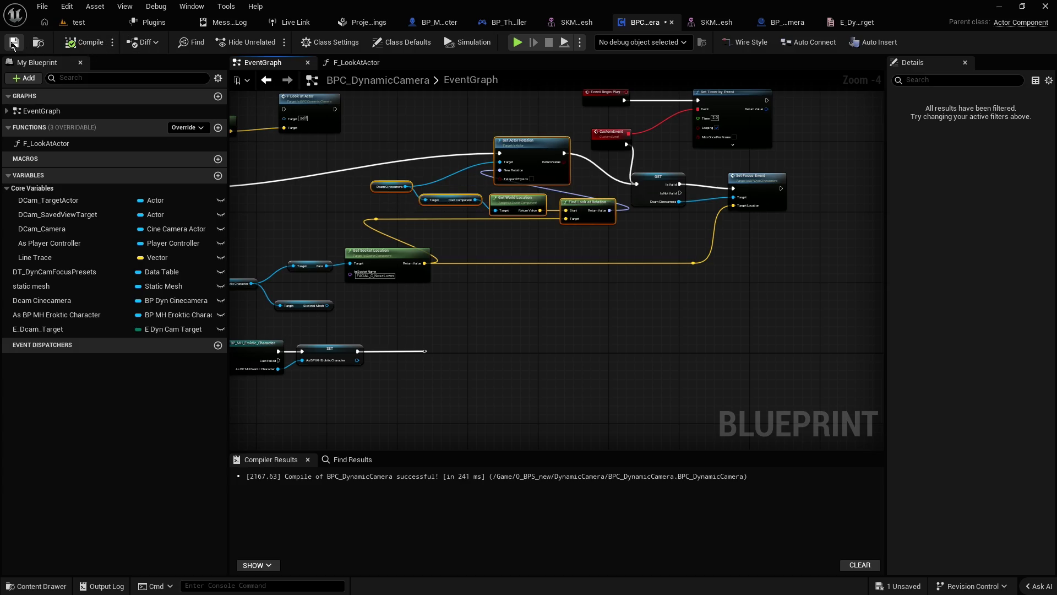
{"action": "left_click", "coordinate": [79, 22]}
Step: Run a quick play test, then delete the old inline look-at nodes in BPC_DynamicCamera
{"action": "left_click", "coordinate": [407, 42]}
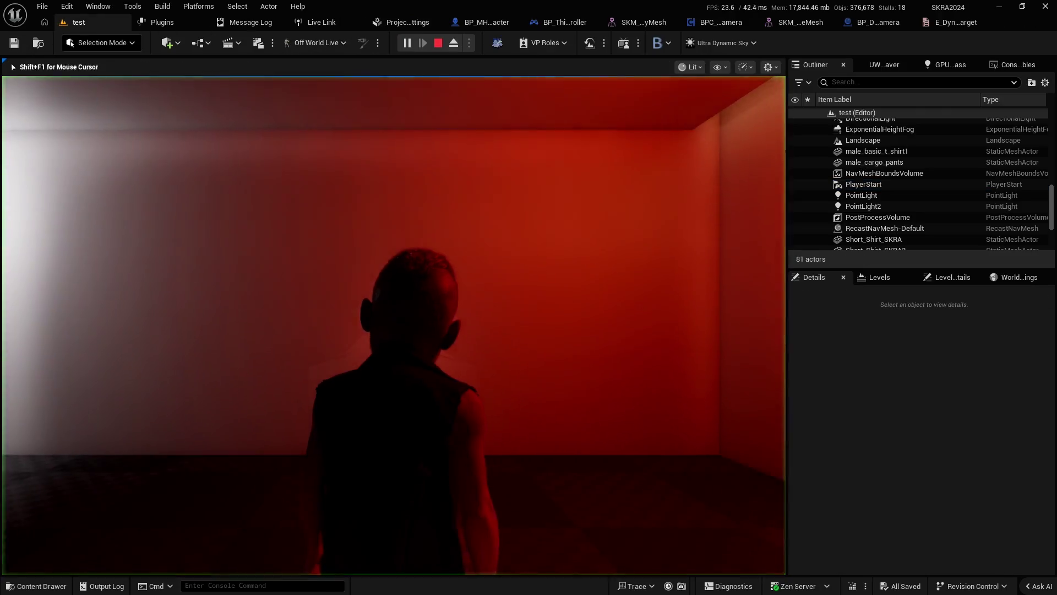
{"action": "key", "text": "Escape"}
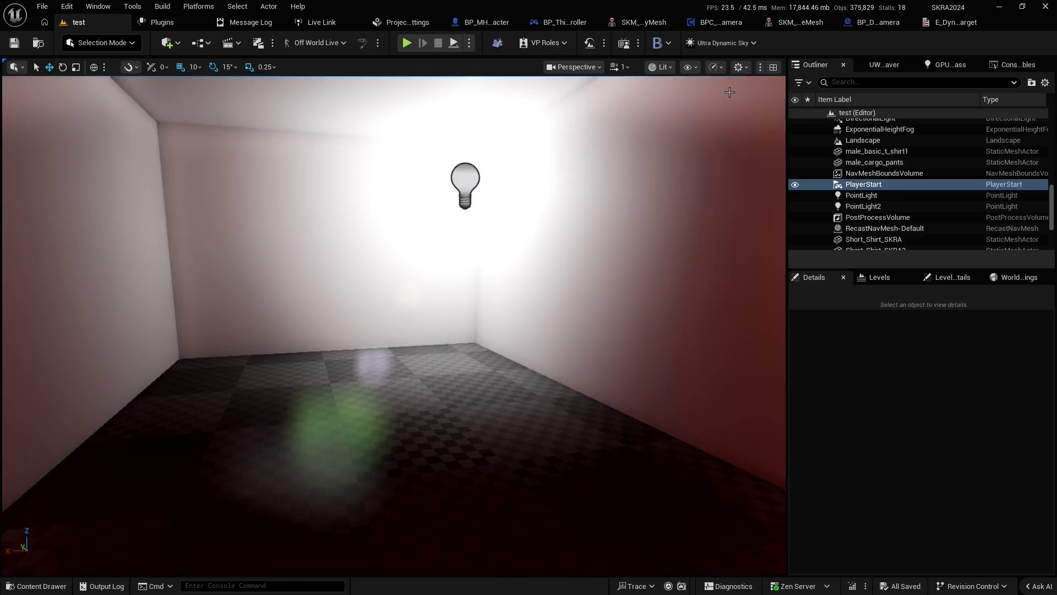
{"action": "left_click", "coordinate": [710, 21]}
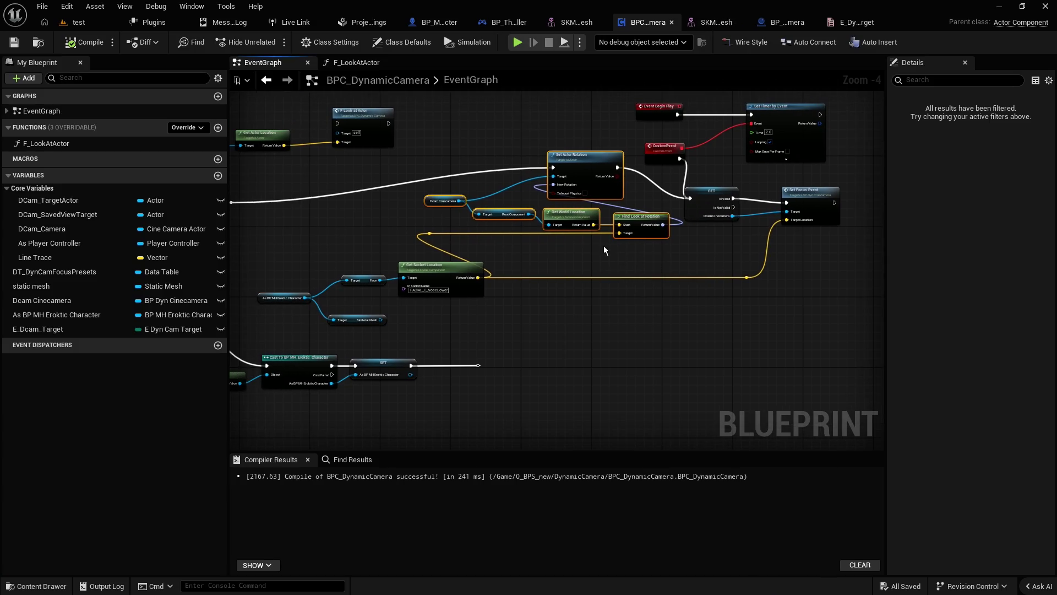
{"action": "left_click", "coordinate": [447, 139]}
{"action": "left_click_drag", "start_coordinate": [435, 127], "coordinate": [634, 231]}
{"action": "key", "text": "Delete"}
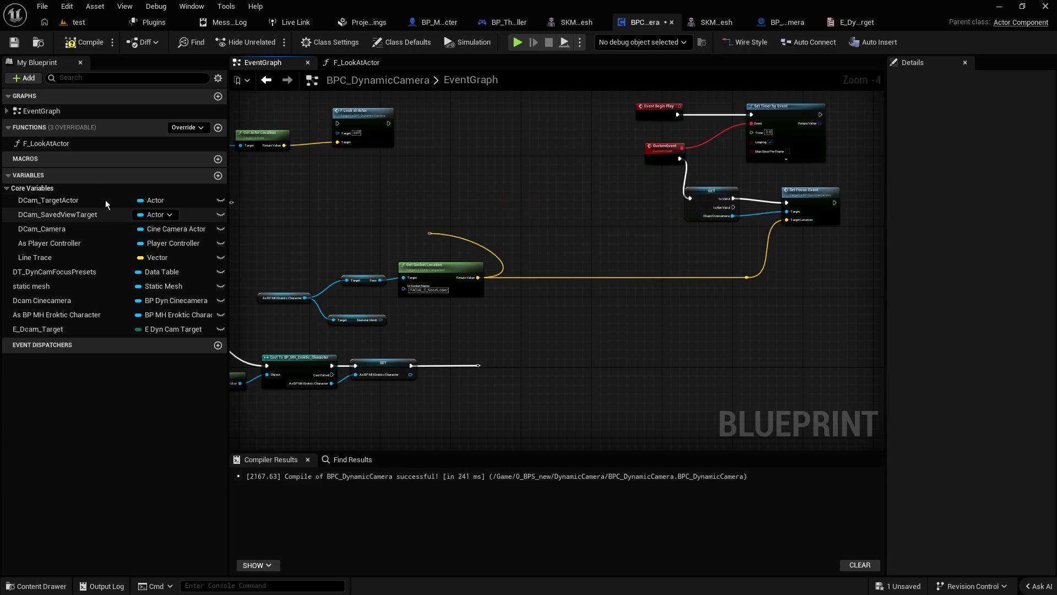
Step: Add an F_LookAtActor call fed by the FACIAL_C_NoseLower socket location, with its exec wired in
{"action": "mouse_move", "coordinate": [50, 144]}
{"action": "left_mouse_down"}
{"action": "mouse_move", "coordinate": [551, 215]}
{"action": "mouse_move", "coordinate": [756, 196]}
{"action": "left_mouse_up"}
{"action": "scroll", "coordinate": [573, 200], "scroll_direction": "up", "scroll_amount": 3}
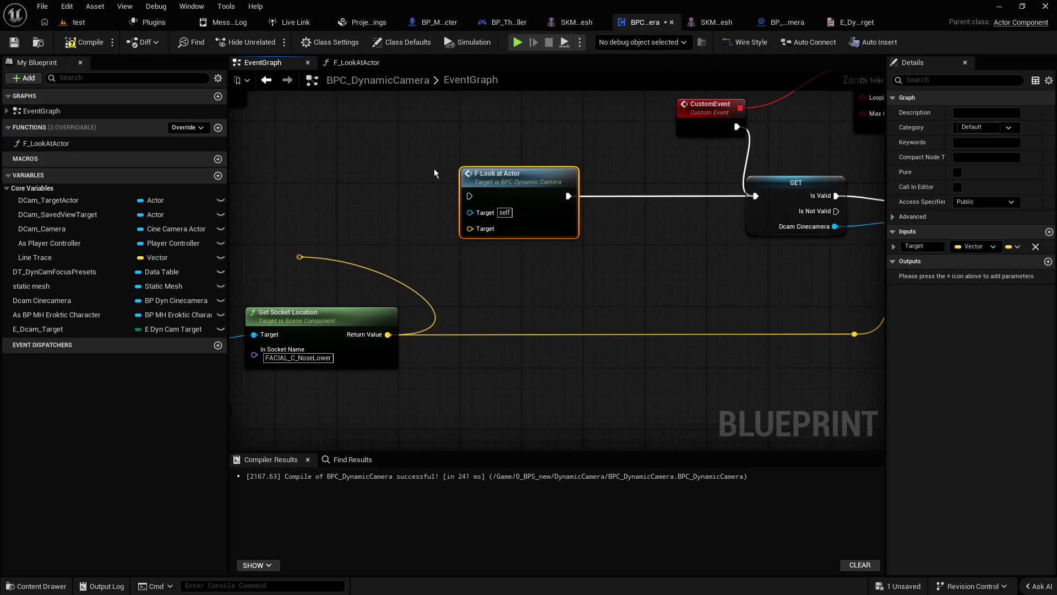
{"action": "scroll", "coordinate": [595, 245], "scroll_direction": "down", "scroll_amount": 2}
{"action": "left_click_drag", "start_coordinate": [554, 272], "coordinate": [675, 250]}
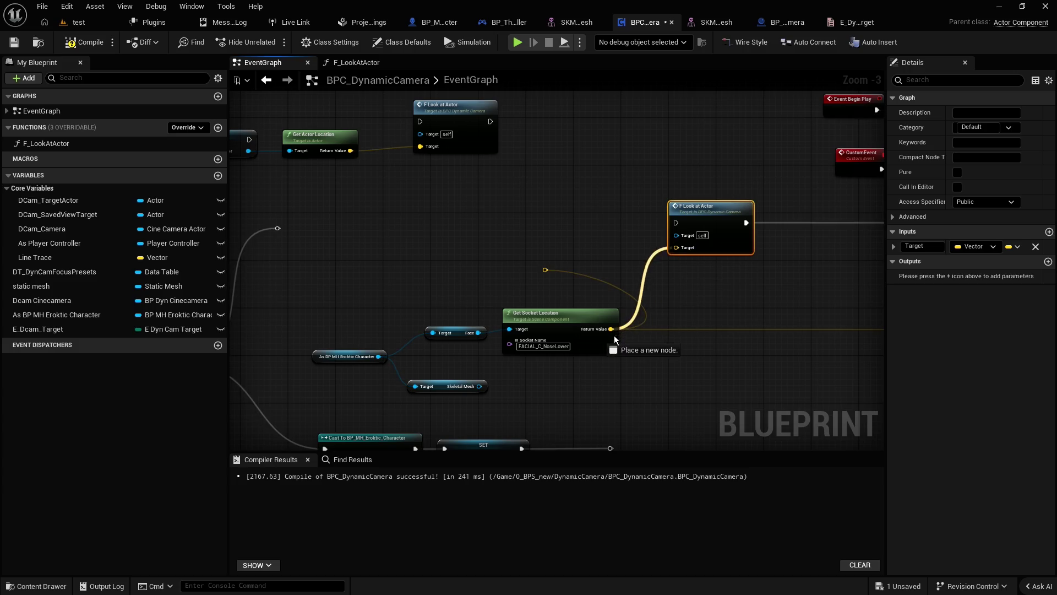
{"action": "left_click", "coordinate": [553, 283]}
{"action": "left_click_drag", "start_coordinate": [554, 284], "coordinate": [603, 259]}
{"action": "left_click_drag", "start_coordinate": [359, 236], "coordinate": [755, 227]}
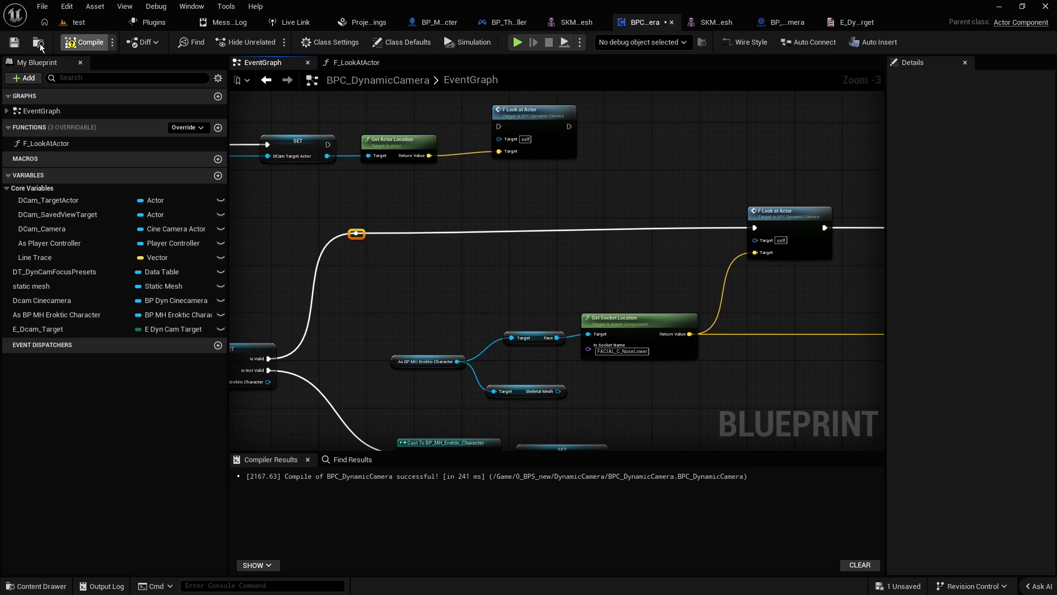
{"action": "left_click", "coordinate": [77, 22]}
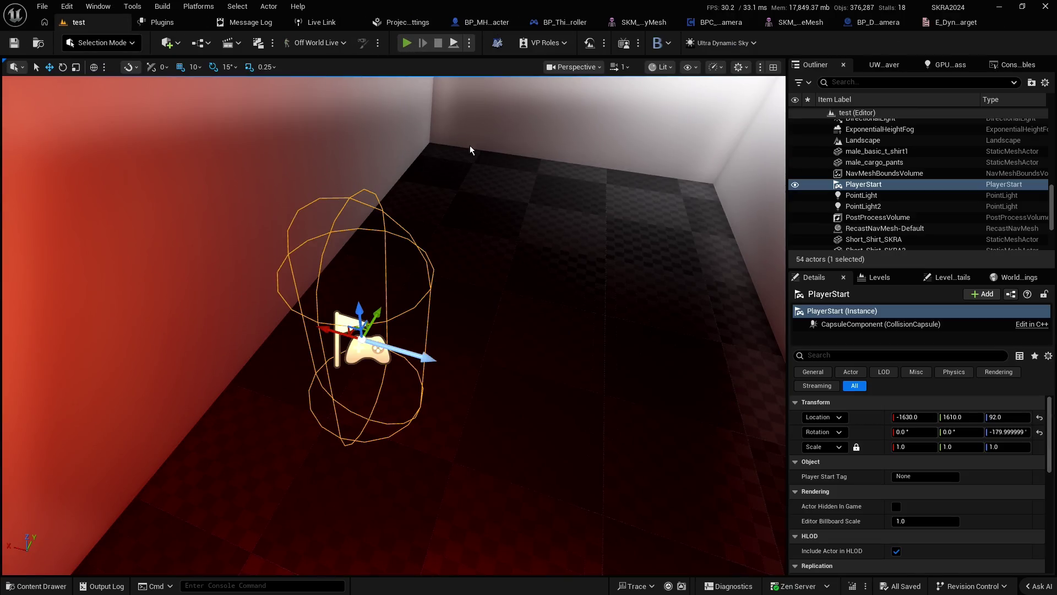
{"action": "key", "text": "alt+p"}
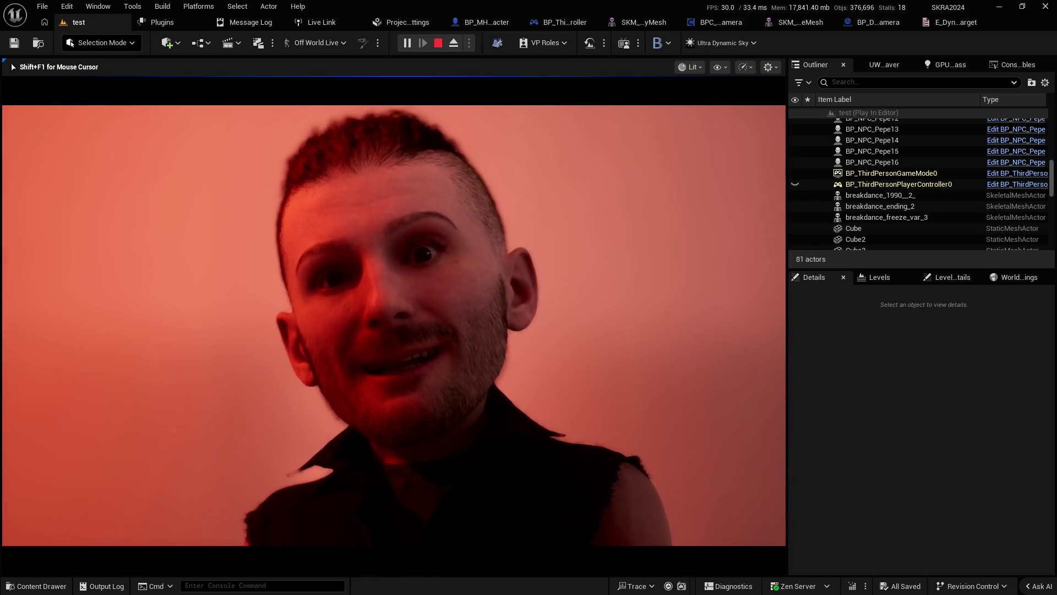
{"action": "key", "text": "Escape"}
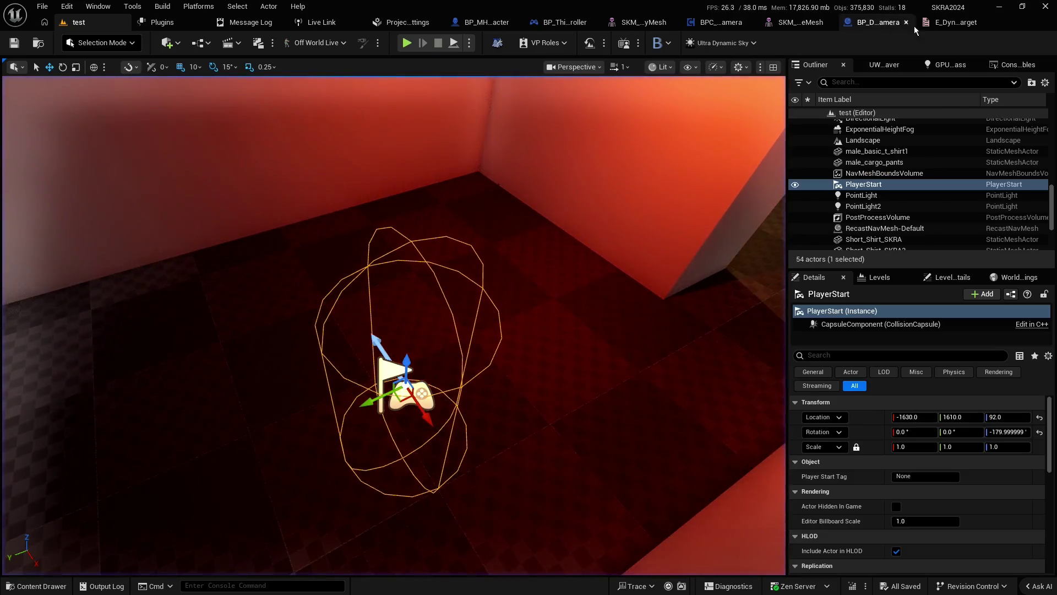
Step: Connect Set View Target with Blend's exec output to the Switch on E_DynCam_Target input
{"action": "left_click", "coordinate": [875, 23]}
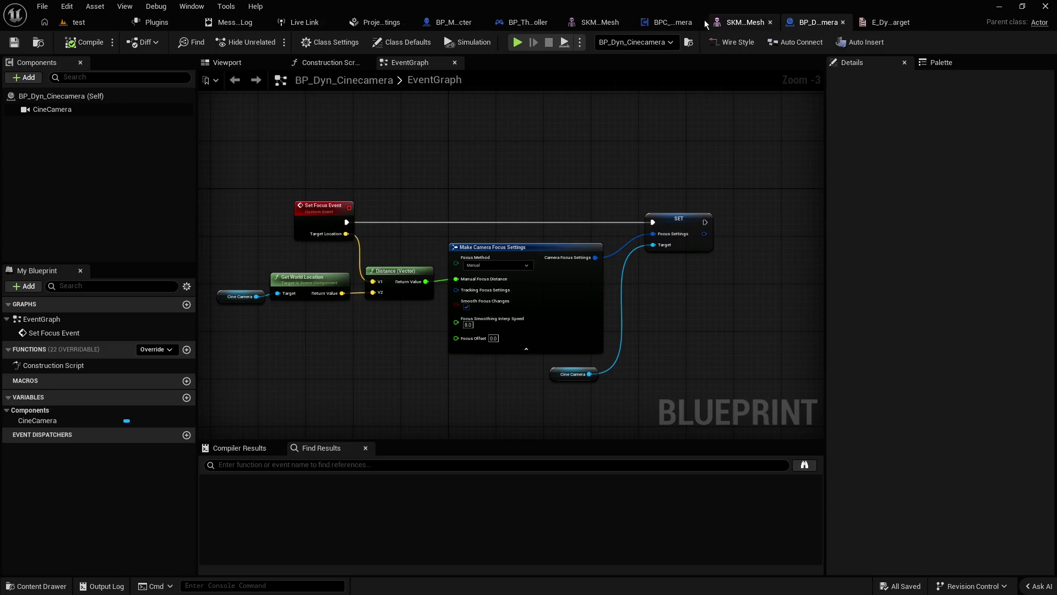
{"action": "left_click", "coordinate": [700, 22]}
{"action": "scroll", "coordinate": [573, 191], "scroll_direction": "down", "scroll_amount": 1}
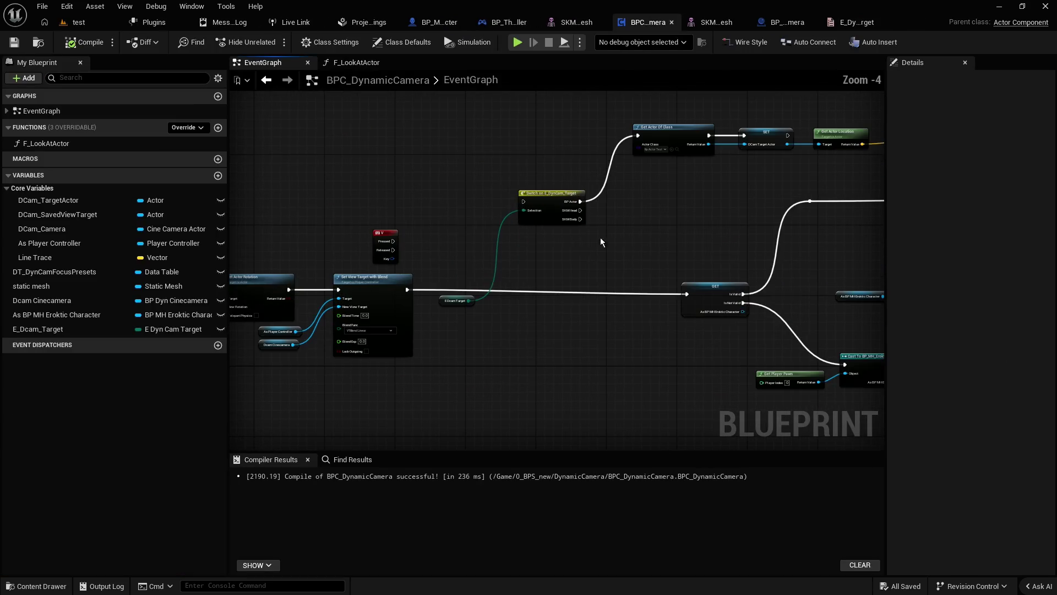
{"action": "mouse_move", "coordinate": [408, 289]}
{"action": "left_mouse_down"}
{"action": "mouse_move", "coordinate": [523, 202]}
{"action": "mouse_move", "coordinate": [537, 242]}
{"action": "mouse_move", "coordinate": [515, 295]}
{"action": "left_mouse_up"}
{"action": "left_click", "coordinate": [471, 280]}
{"action": "scroll", "coordinate": [482, 266], "scroll_direction": "up", "scroll_amount": 2}
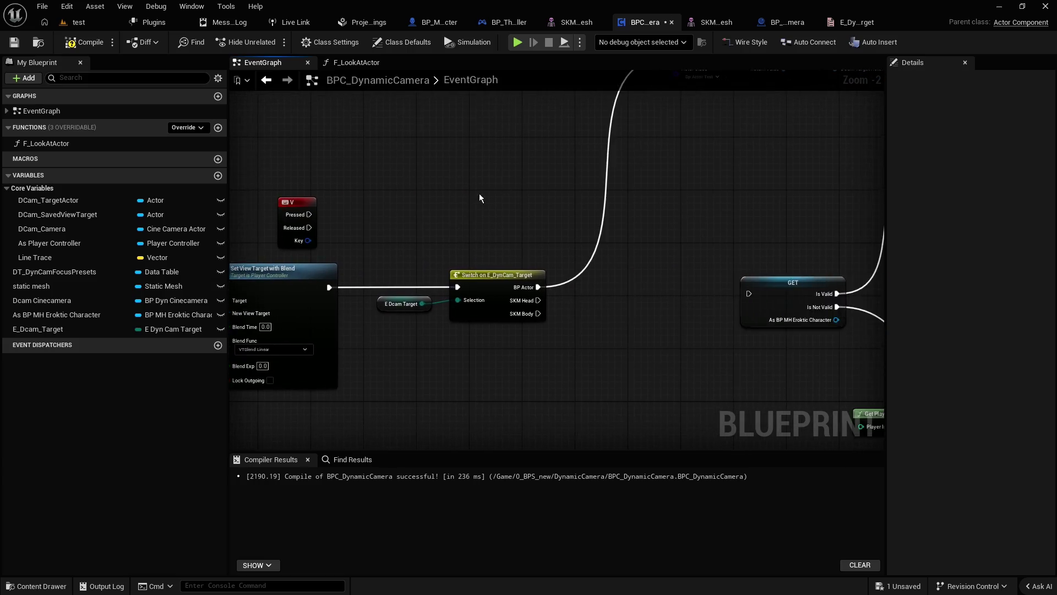
{"action": "right_click", "coordinate": [380, 292]}
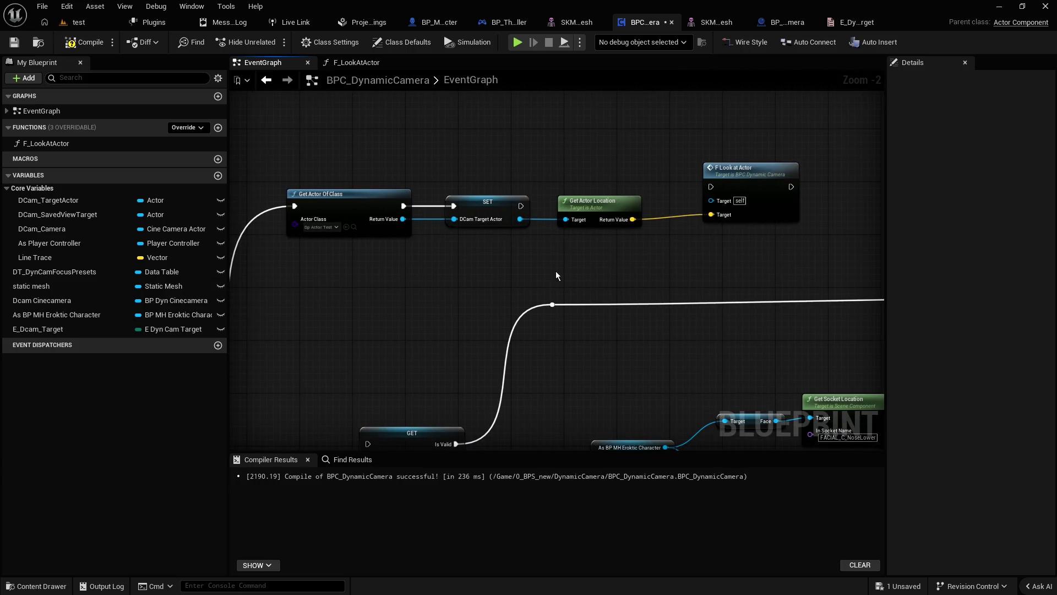
{"action": "scroll", "coordinate": [534, 278], "scroll_direction": "down", "scroll_amount": 2}
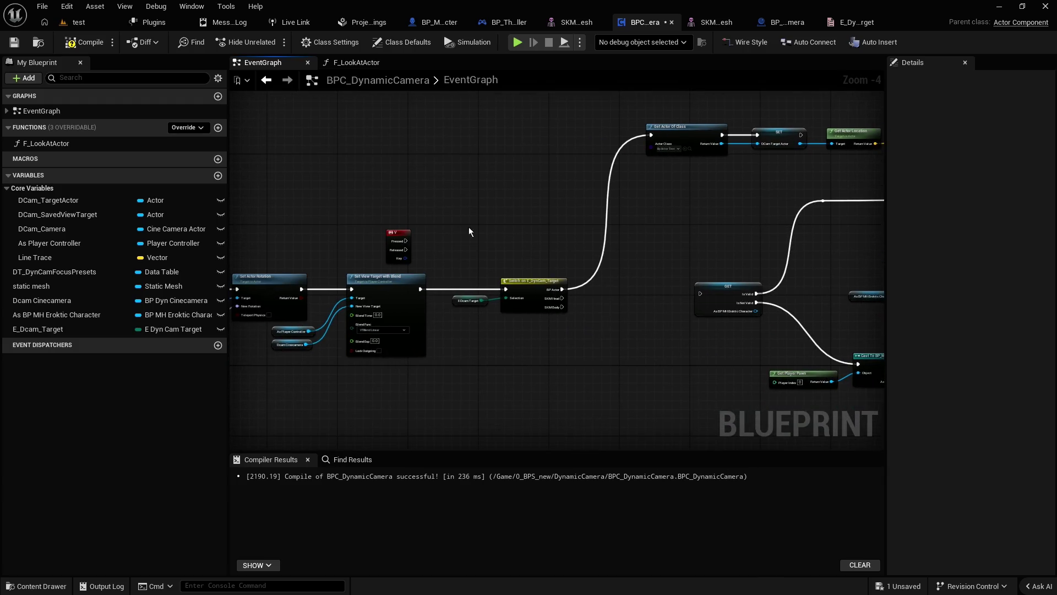
{"action": "scroll", "coordinate": [468, 231], "scroll_direction": "up", "scroll_amount": 2}
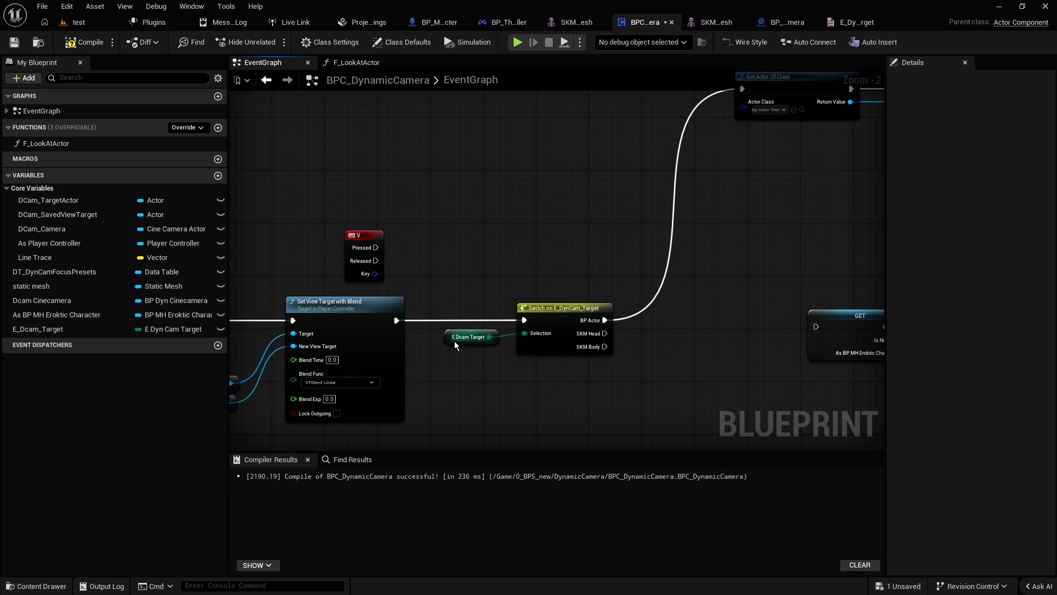
{"action": "left_click_drag", "start_coordinate": [454, 341], "coordinate": [461, 342]}
{"action": "left_click", "coordinate": [483, 290]}
{"action": "left_click_drag", "start_coordinate": [453, 264], "coordinate": [557, 374]}
{"action": "left_click", "coordinate": [596, 397]}
{"action": "mouse_move", "coordinate": [452, 263]}
{"action": "left_mouse_down"}
{"action": "mouse_move", "coordinate": [559, 384]}
{"action": "mouse_move", "coordinate": [591, 399]}
{"action": "mouse_move", "coordinate": [457, 260]}
{"action": "mouse_move", "coordinate": [557, 363]}
{"action": "left_mouse_up"}
{"action": "left_click", "coordinate": [592, 398]}
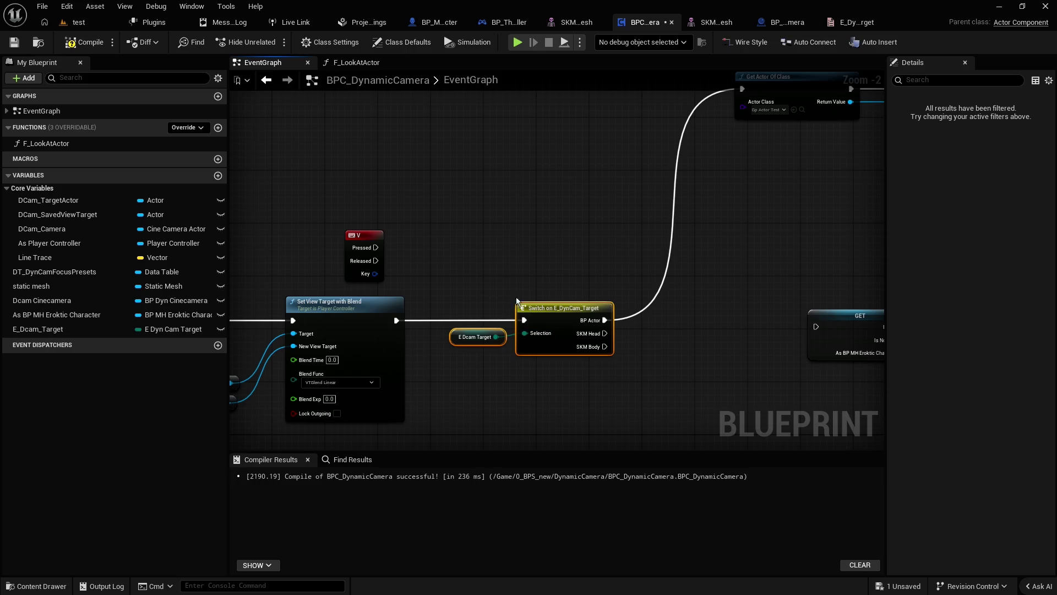
{"action": "left_click", "coordinate": [523, 276]}
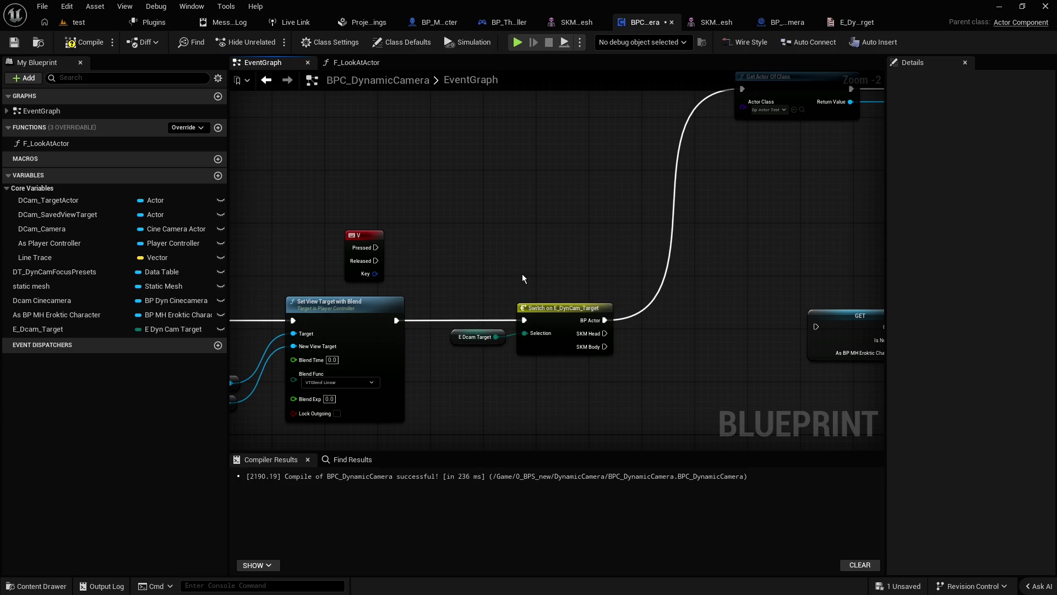
{"action": "scroll", "coordinate": [524, 274], "scroll_direction": "down", "scroll_amount": 3}
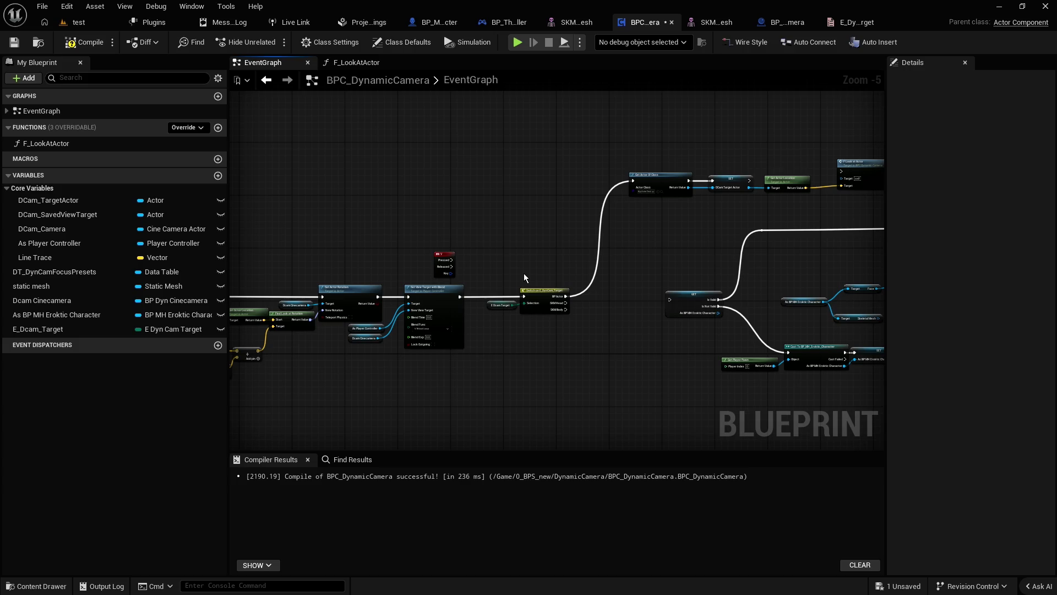
{"action": "scroll", "coordinate": [523, 274], "scroll_direction": "up", "scroll_amount": 4}
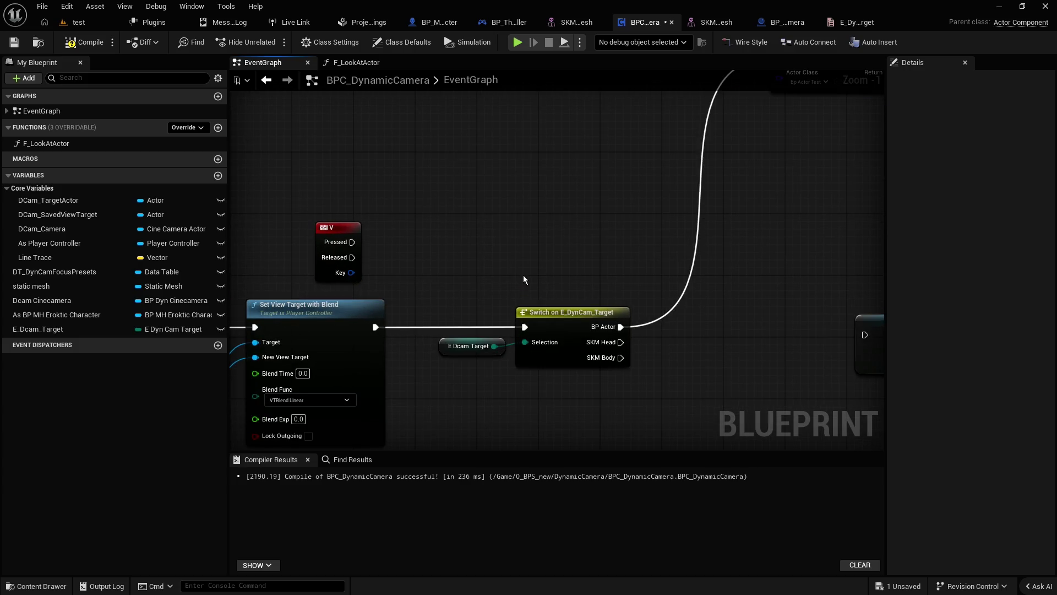
{"action": "mouse_move", "coordinate": [523, 276]}
{"action": "left_mouse_down"}
{"action": "mouse_move", "coordinate": [468, 347]}
{"action": "mouse_move", "coordinate": [444, 345]}
{"action": "left_mouse_up"}
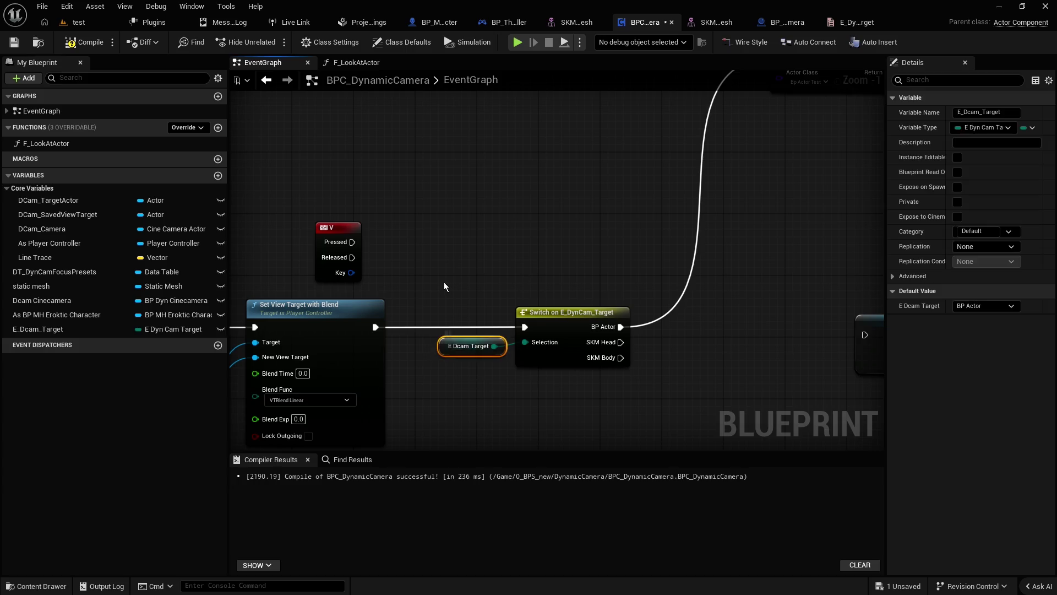
{"action": "mouse_move", "coordinate": [622, 423]}
{"action": "left_mouse_down"}
{"action": "mouse_move", "coordinate": [530, 295]}
{"action": "mouse_move", "coordinate": [455, 259]}
{"action": "mouse_move", "coordinate": [623, 425]}
{"action": "mouse_move", "coordinate": [462, 284]}
{"action": "mouse_move", "coordinate": [567, 377]}
{"action": "left_mouse_up"}
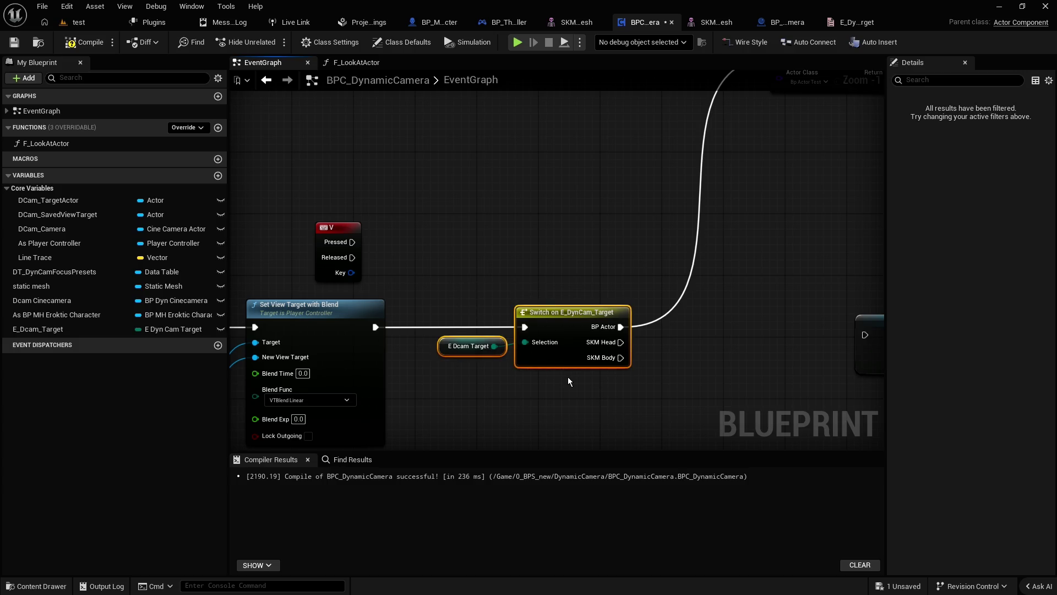
{"action": "left_click", "coordinate": [528, 281]}
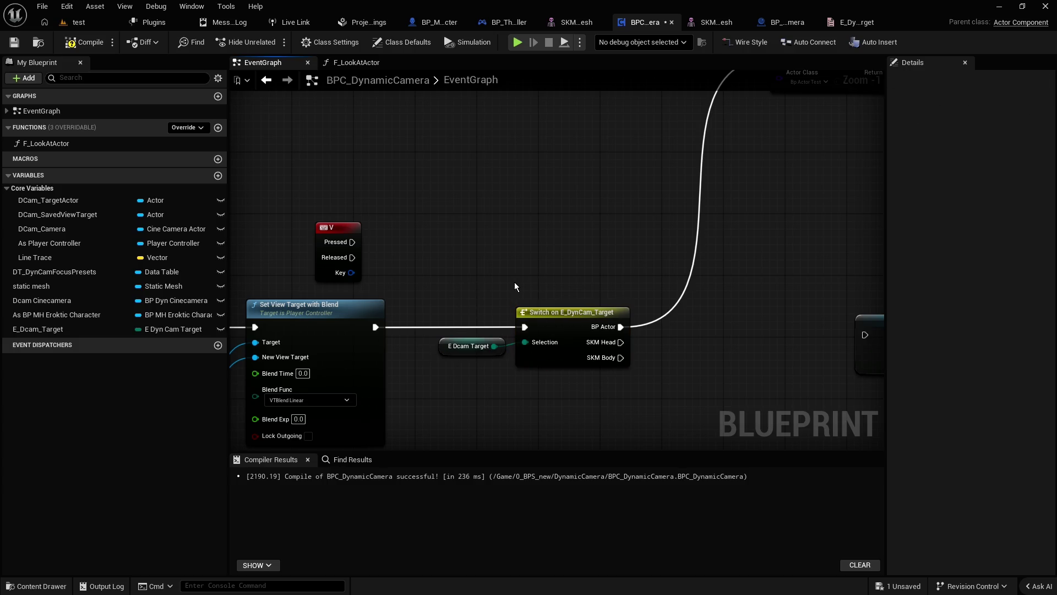
{"action": "left_click", "coordinate": [454, 346]}
{"action": "left_click", "coordinate": [454, 314]}
{"action": "scroll", "coordinate": [472, 272], "scroll_direction": "down", "scroll_amount": 3}
{"action": "left_click", "coordinate": [565, 305]}
{"action": "scroll", "coordinate": [565, 305], "scroll_direction": "up", "scroll_amount": 2}
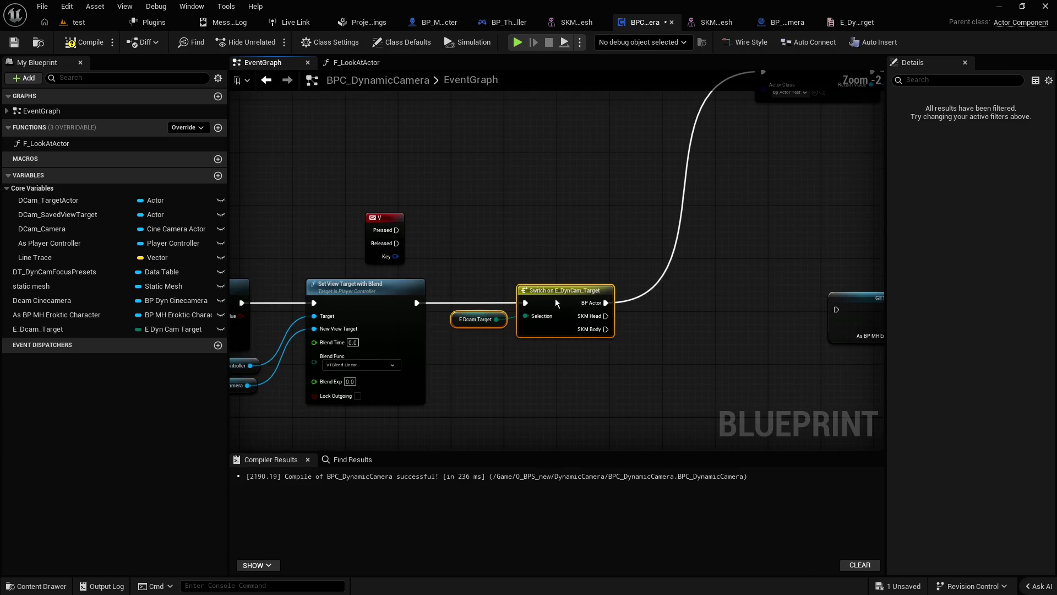
{"action": "left_click", "coordinate": [533, 272]}
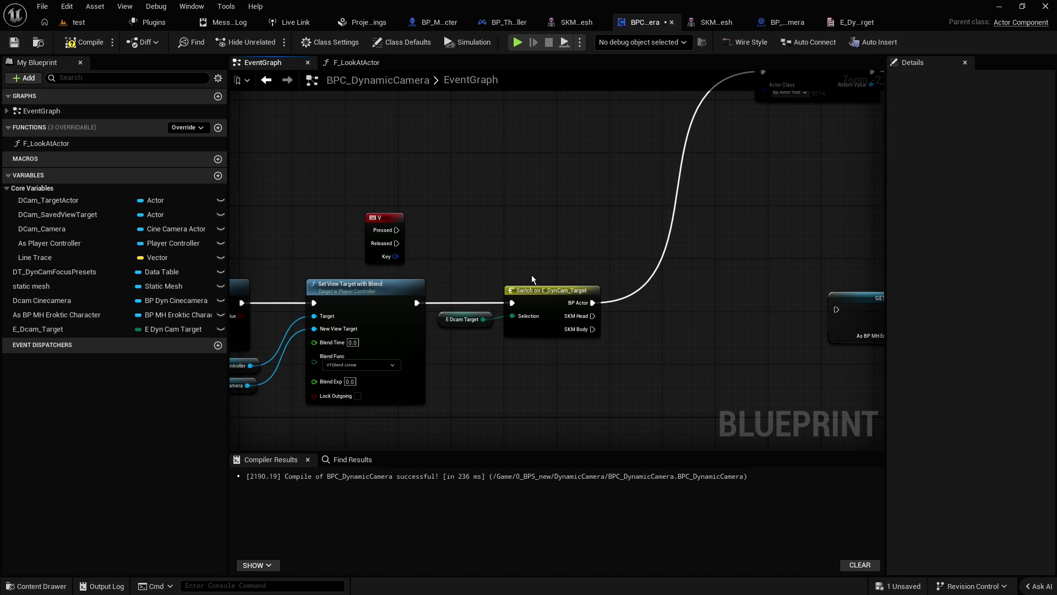
{"action": "mouse_move", "coordinate": [503, 269]}
{"action": "left_mouse_down"}
{"action": "mouse_move", "coordinate": [576, 365]}
{"action": "mouse_move", "coordinate": [462, 269]}
{"action": "mouse_move", "coordinate": [569, 369]}
{"action": "left_mouse_up"}
{"action": "left_click", "coordinate": [471, 256]}
{"action": "mouse_move", "coordinate": [471, 256]}
{"action": "left_mouse_down"}
{"action": "mouse_move", "coordinate": [579, 373]}
{"action": "mouse_move", "coordinate": [472, 283]}
{"action": "mouse_move", "coordinate": [549, 363]}
{"action": "mouse_move", "coordinate": [481, 305]}
{"action": "mouse_move", "coordinate": [465, 276]}
{"action": "mouse_move", "coordinate": [569, 374]}
{"action": "mouse_move", "coordinate": [470, 274]}
{"action": "mouse_move", "coordinate": [558, 356]}
{"action": "left_mouse_up"}
{"action": "left_click", "coordinate": [573, 369]}
{"action": "scroll", "coordinate": [633, 370], "scroll_direction": "down", "scroll_amount": 3}
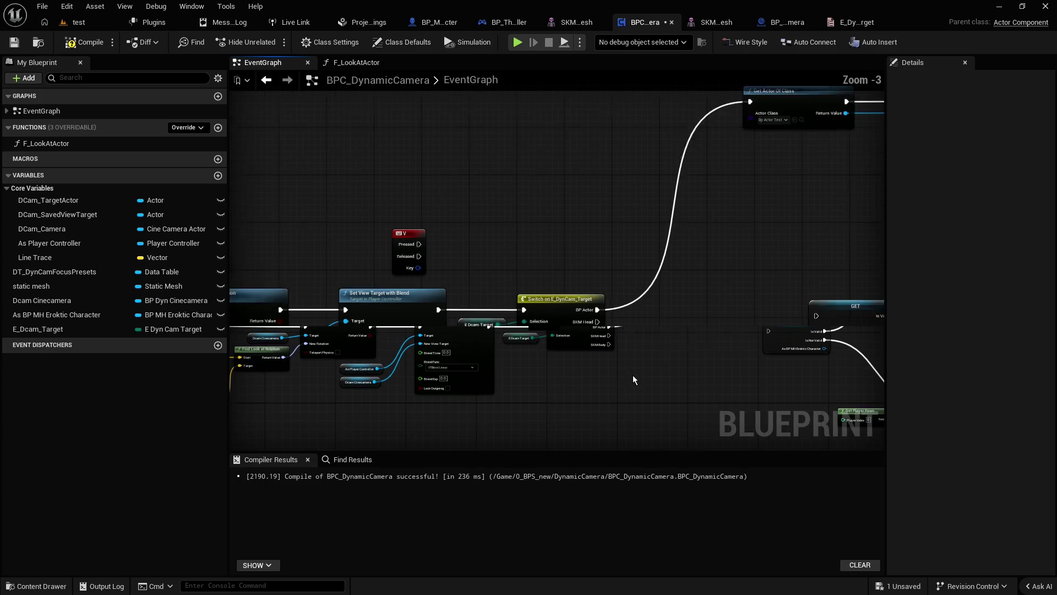
{"action": "scroll", "coordinate": [607, 365], "scroll_direction": "up", "scroll_amount": 4}
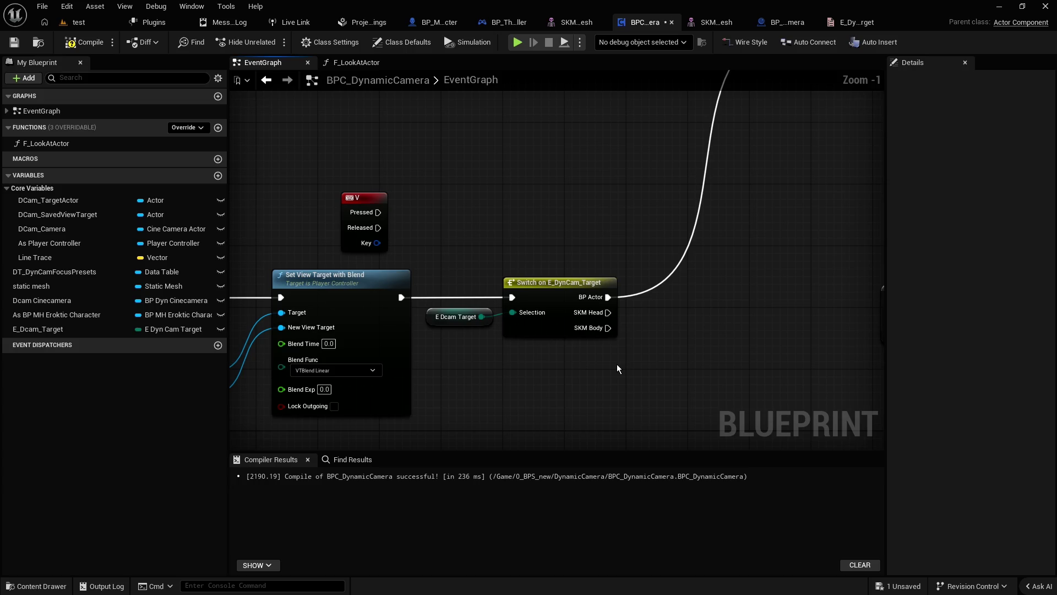
{"action": "mouse_move", "coordinate": [545, 356]}
{"action": "left_mouse_down"}
{"action": "mouse_move", "coordinate": [497, 328]}
{"action": "mouse_move", "coordinate": [501, 353]}
{"action": "left_mouse_up"}
{"action": "left_click", "coordinate": [500, 316]}
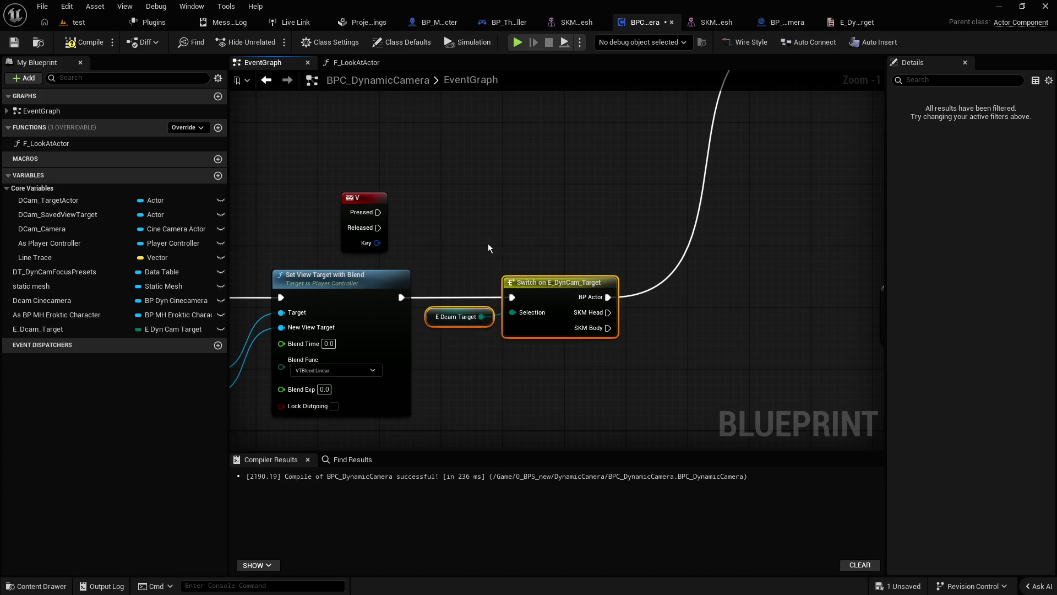
{"action": "left_click_drag", "start_coordinate": [563, 210], "coordinate": [563, 308]}
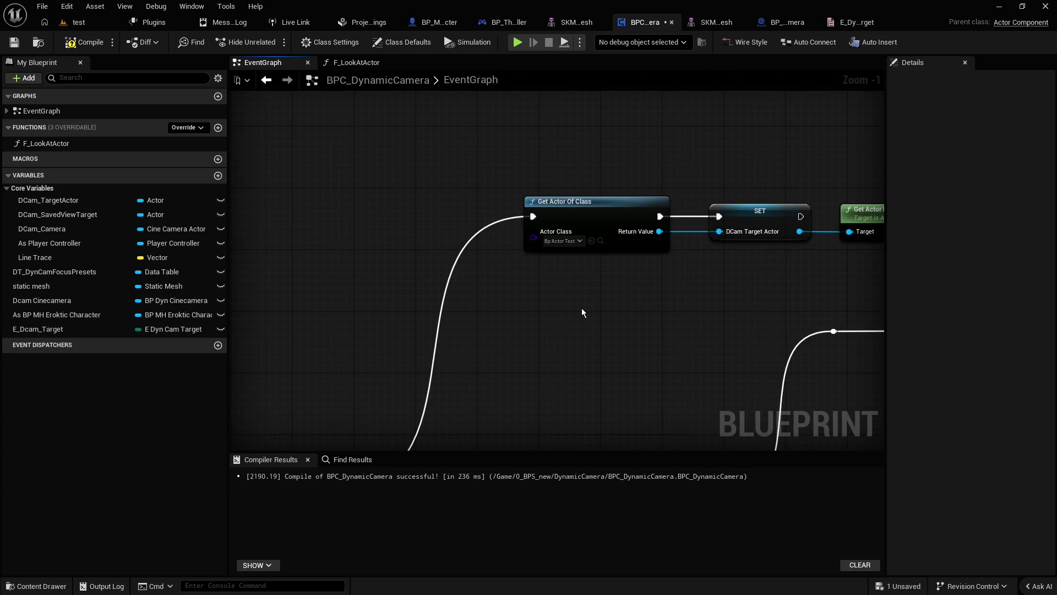
{"action": "left_click_drag", "start_coordinate": [581, 311], "coordinate": [497, 306]}
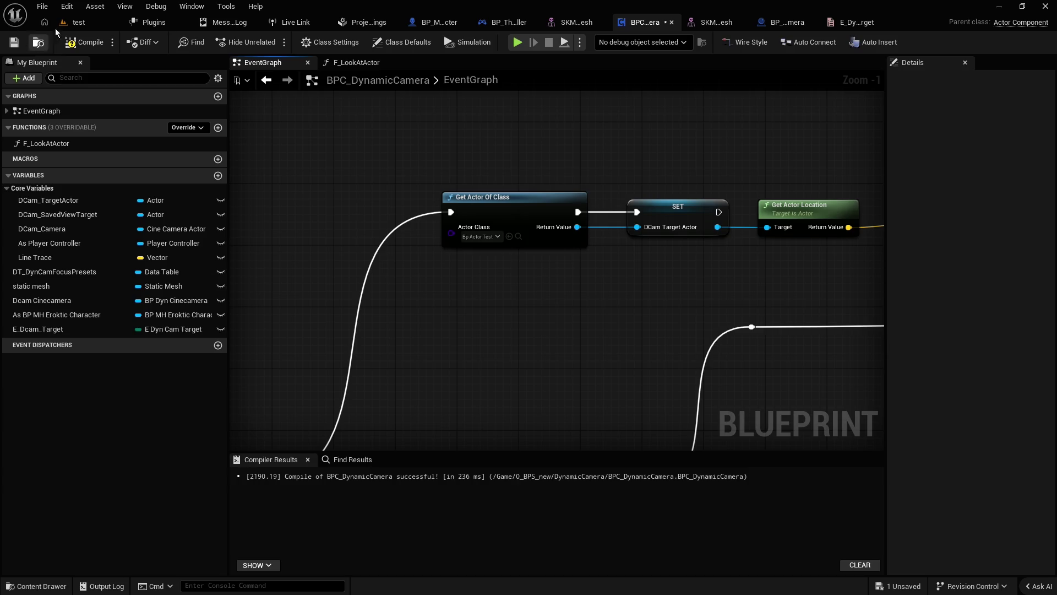
Step: Play-test the enum switch once more, then go back to the BPC_DynamicCamera graph
{"action": "left_click", "coordinate": [96, 22]}
{"action": "left_click", "coordinate": [406, 42]}
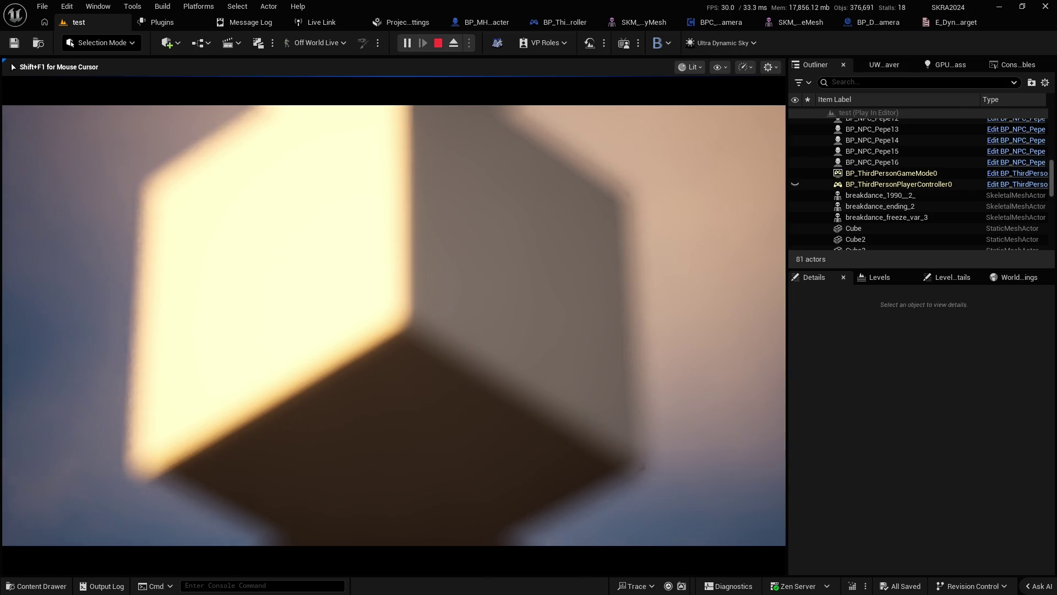
{"action": "key", "text": "Escape"}
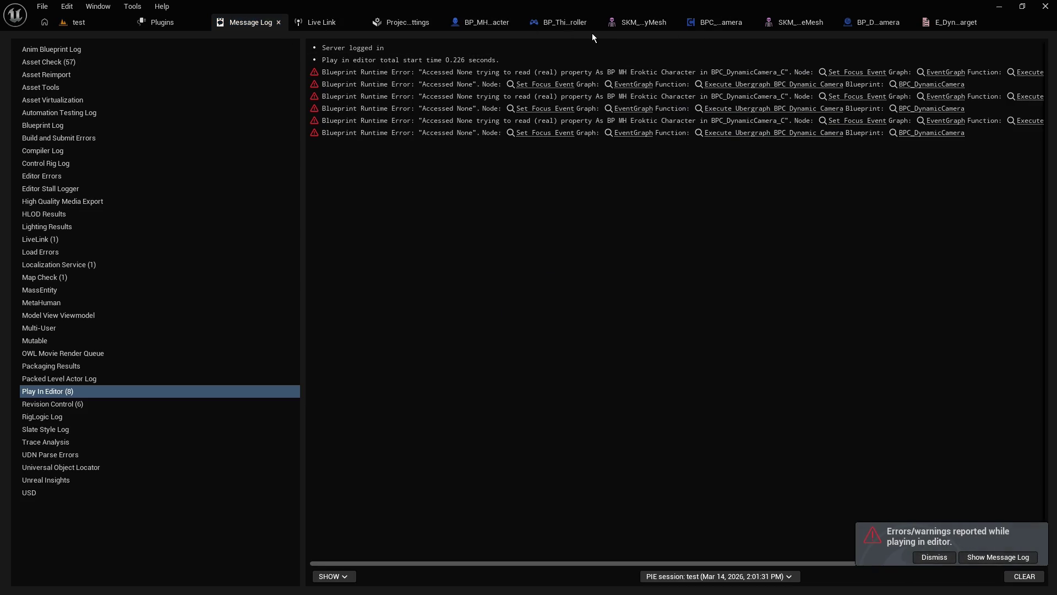
{"action": "left_click", "coordinate": [724, 25]}
{"action": "scroll", "coordinate": [536, 295], "scroll_direction": "down", "scroll_amount": 5}
{"action": "scroll", "coordinate": [488, 276], "scroll_direction": "up", "scroll_amount": 3}
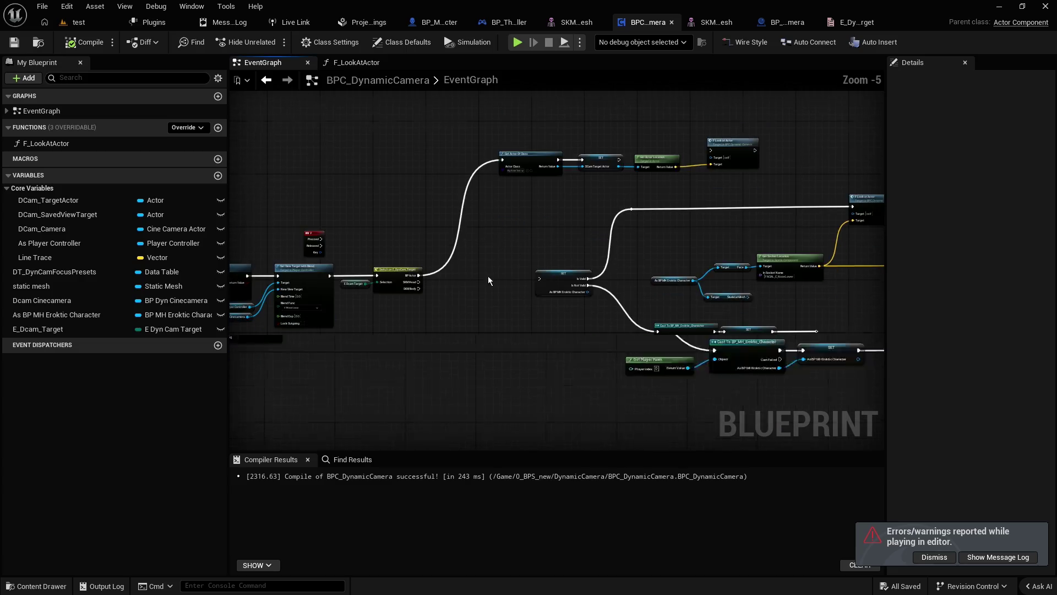
Step: Route the Switch's BP Actor case into the GET branch, then compile and save
{"action": "left_click_drag", "start_coordinate": [362, 276], "coordinate": [580, 281]}
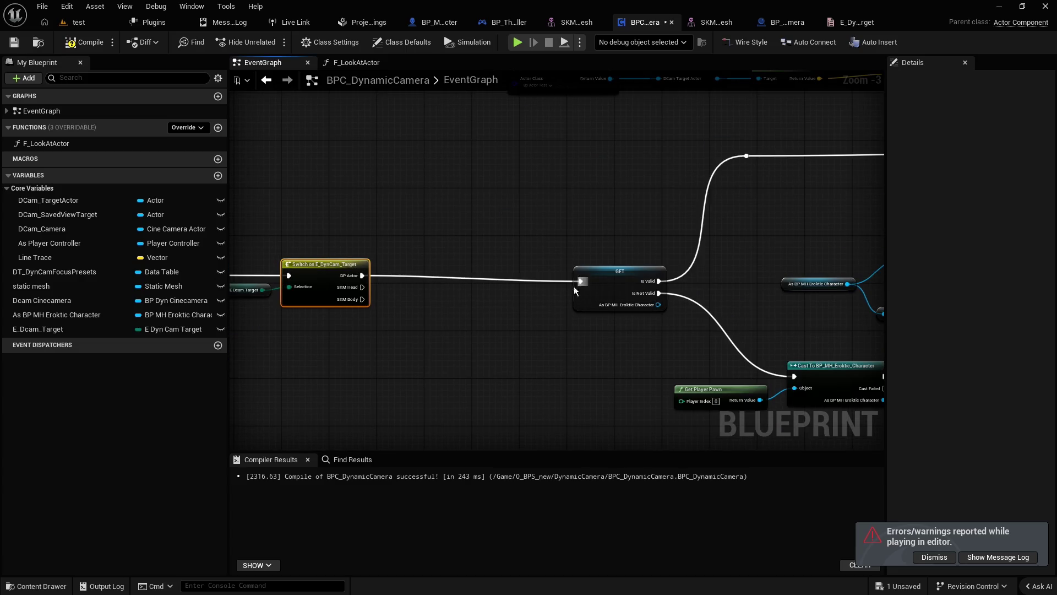
{"action": "left_click", "coordinate": [94, 42]}
{"action": "left_click", "coordinate": [14, 43]}
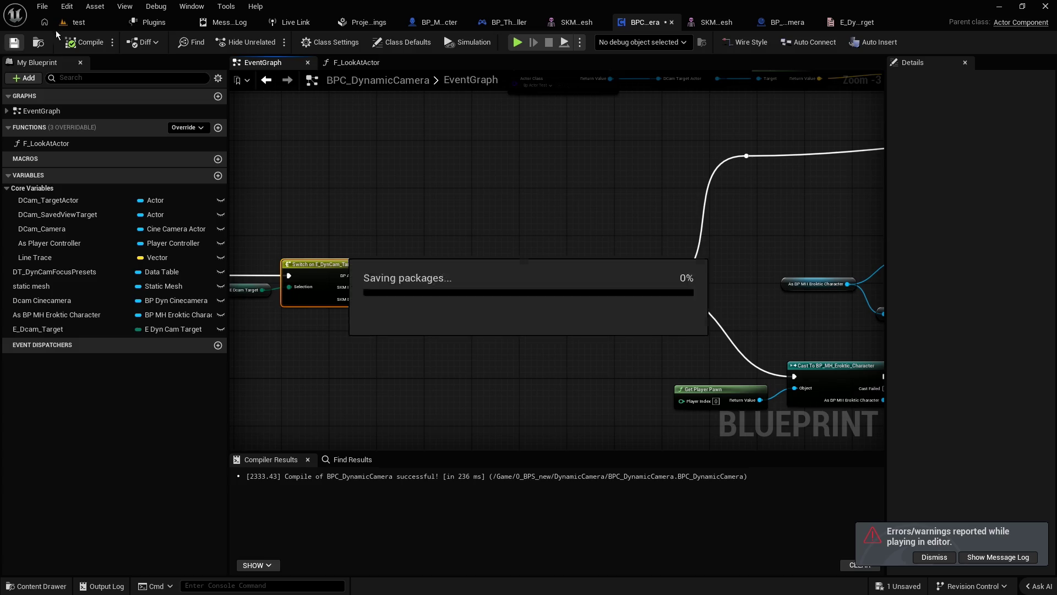
Step: Play-test the test level to see the camera frame the character's face
{"action": "left_click", "coordinate": [79, 22]}
{"action": "left_click", "coordinate": [406, 43]}
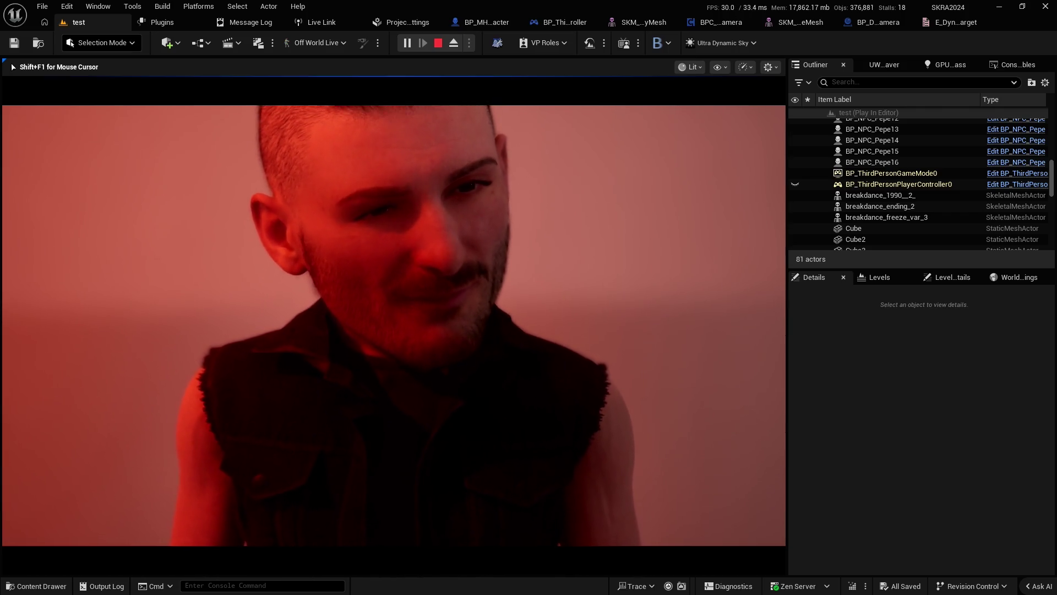
{"action": "key", "text": "Escape"}
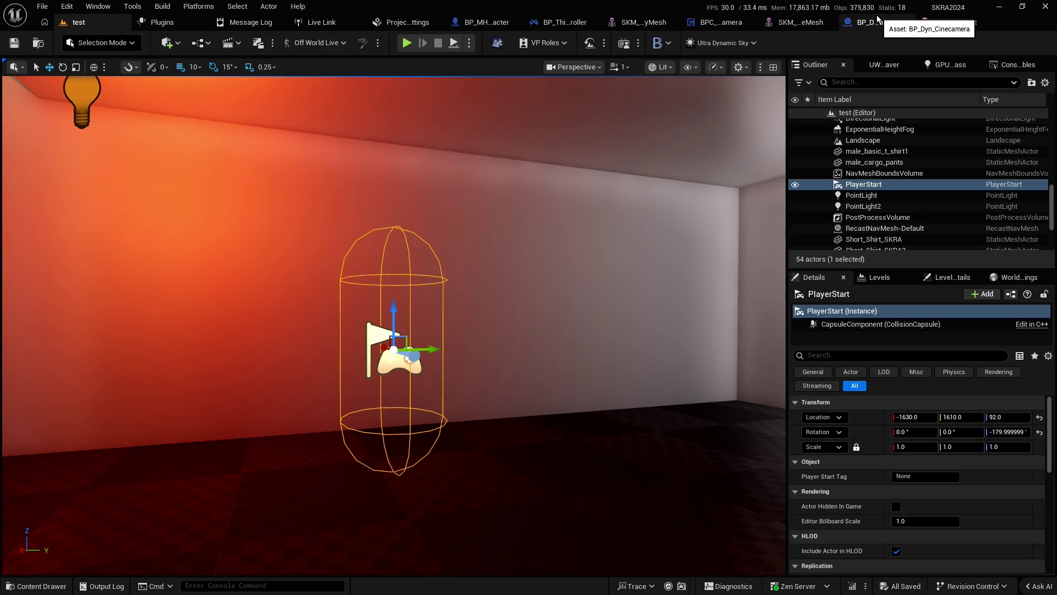
Step: Rewire the Switch's BP Actor exec pin to Get Actor Of Class and check the F Look at Actor nodes
{"action": "left_click", "coordinate": [719, 22]}
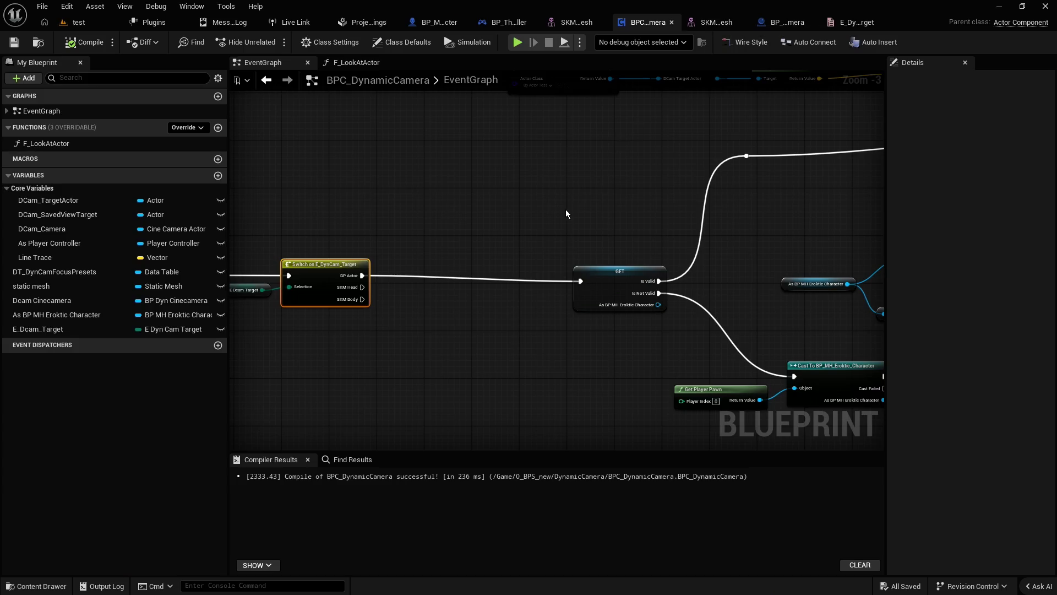
{"action": "scroll", "coordinate": [567, 215], "scroll_direction": "down", "scroll_amount": 2}
{"action": "scroll", "coordinate": [533, 225], "scroll_direction": "up", "scroll_amount": 2}
{"action": "left_click_drag", "start_coordinate": [500, 243], "coordinate": [516, 343]}
{"action": "mouse_move", "coordinate": [431, 369]}
{"action": "left_mouse_down"}
{"action": "mouse_move", "coordinate": [496, 259]}
{"action": "mouse_move", "coordinate": [583, 161]}
{"action": "left_mouse_up"}
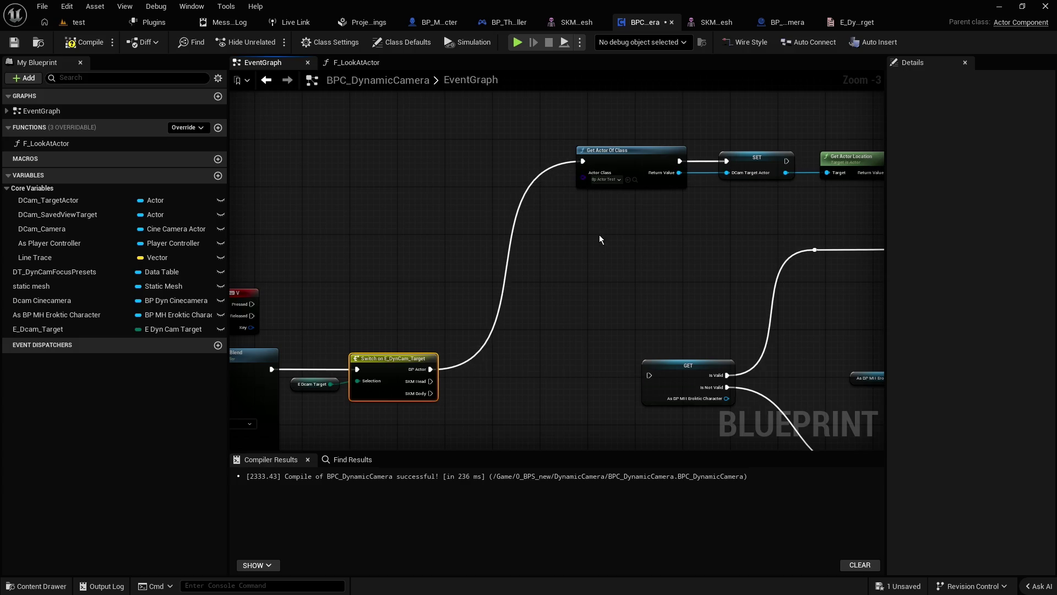
{"action": "left_click", "coordinate": [601, 240]}
{"action": "mouse_move", "coordinate": [612, 270]}
{"action": "left_mouse_down"}
{"action": "mouse_move", "coordinate": [485, 269]}
{"action": "mouse_move", "coordinate": [444, 247]}
{"action": "mouse_move", "coordinate": [298, 214]}
{"action": "mouse_move", "coordinate": [293, 224]}
{"action": "mouse_move", "coordinate": [534, 220]}
{"action": "left_mouse_up"}
{"action": "scroll", "coordinate": [298, 214], "scroll_direction": "down", "scroll_amount": 1}
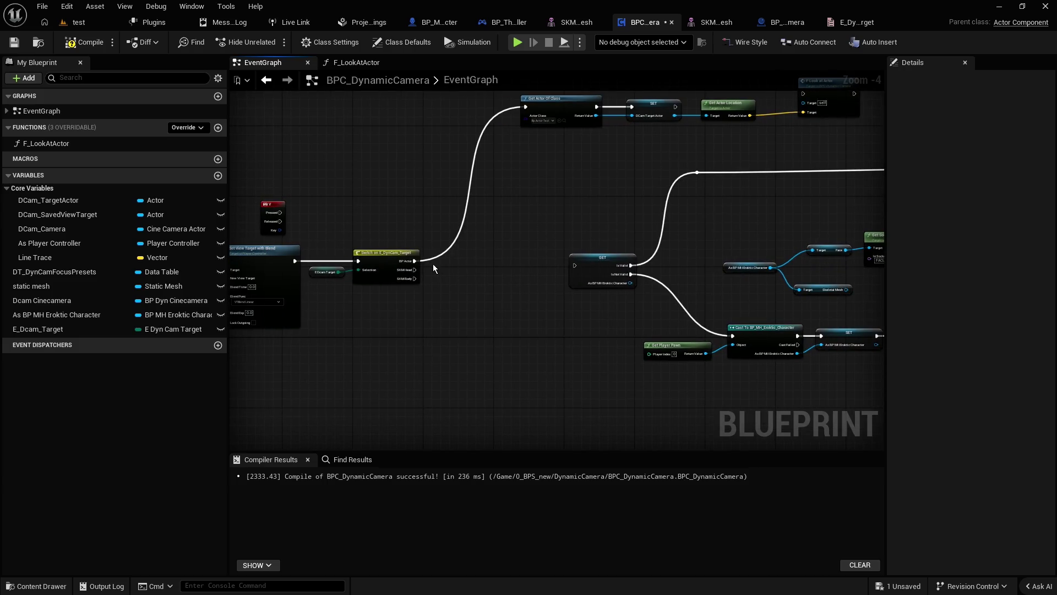
{"action": "scroll", "coordinate": [498, 255], "scroll_direction": "up", "scroll_amount": 2}
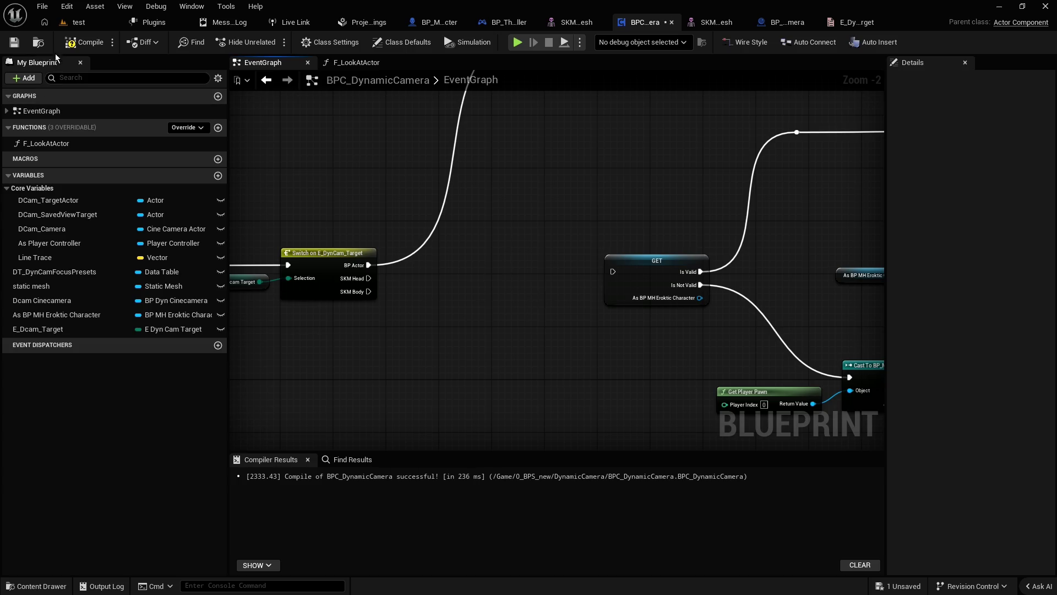
{"action": "left_click", "coordinate": [79, 22]}
Step: Play-test the level with the camera framing the cube, then stop the session
{"action": "left_click", "coordinate": [407, 43]}
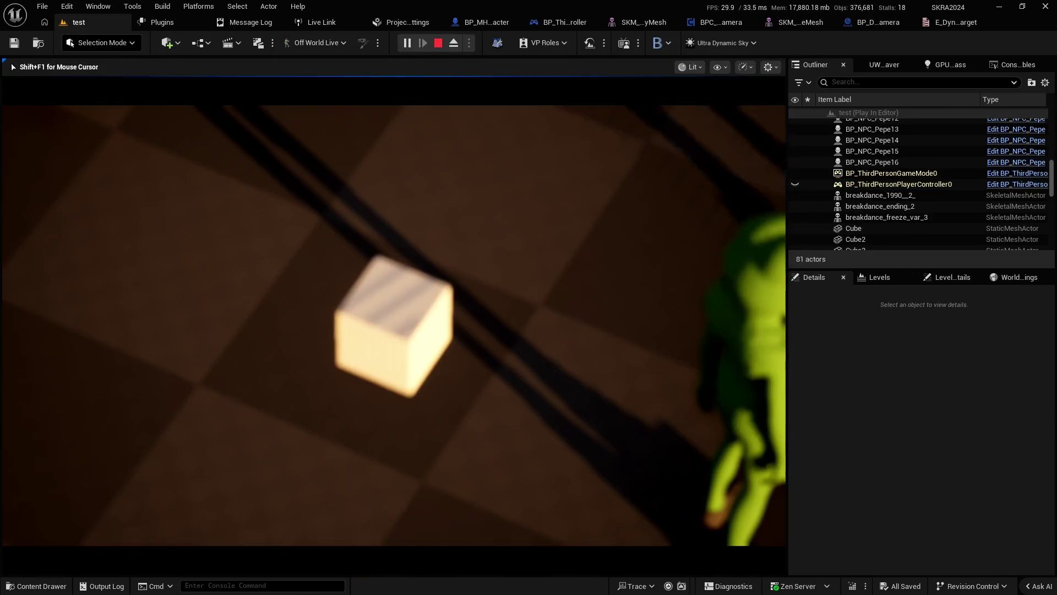
{"action": "key", "text": "Escape"}
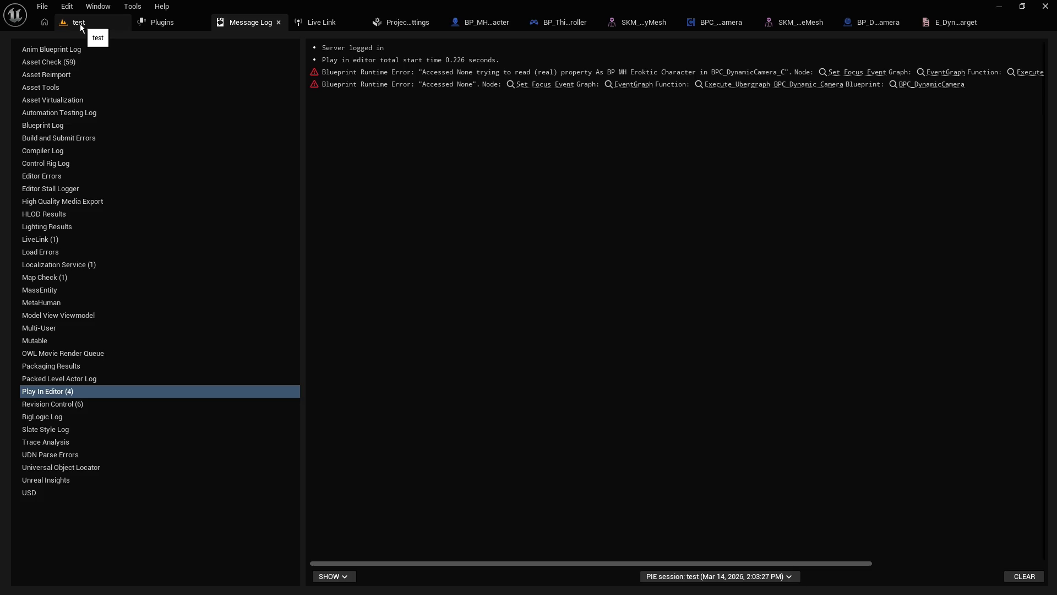
Step: Review the BP_Dyn_Cinecamera and character blueprints, then pan to BPC_DynamicCamera's look-at nodes
{"action": "left_click", "coordinate": [80, 24]}
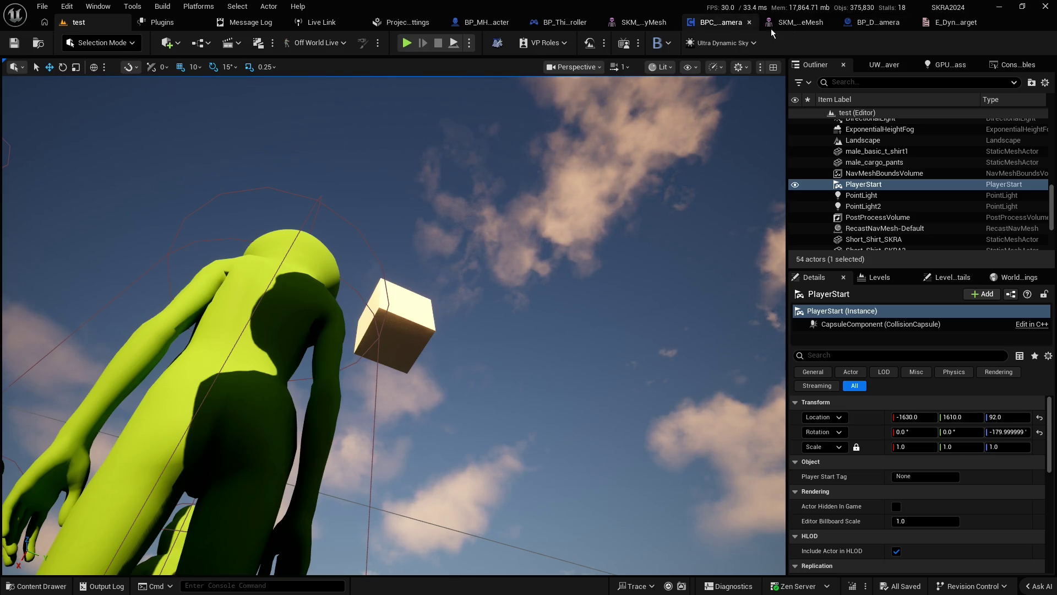
{"action": "left_click", "coordinate": [875, 24]}
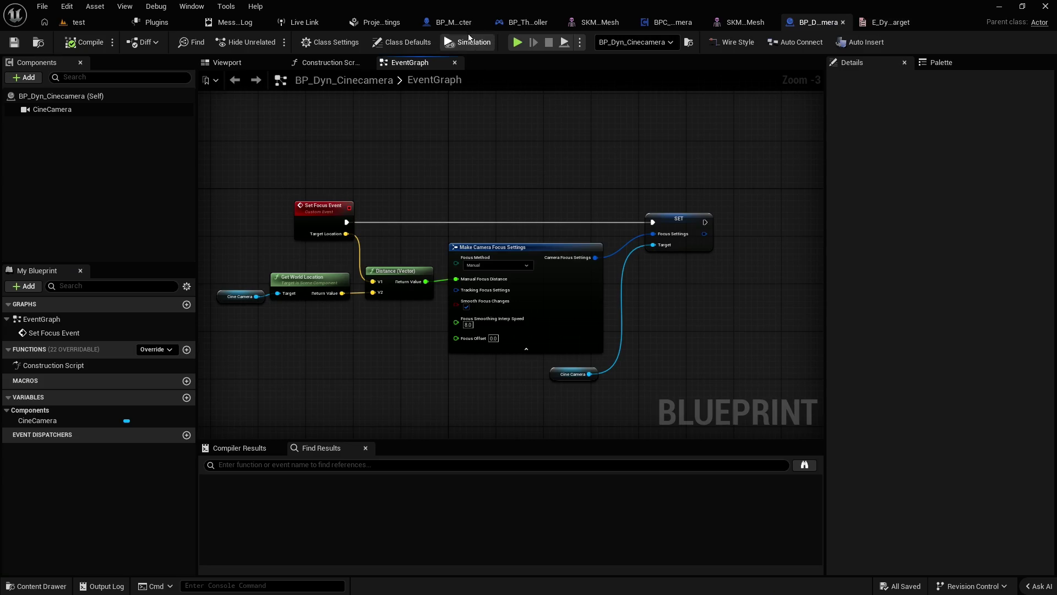
{"action": "left_click", "coordinate": [455, 22]}
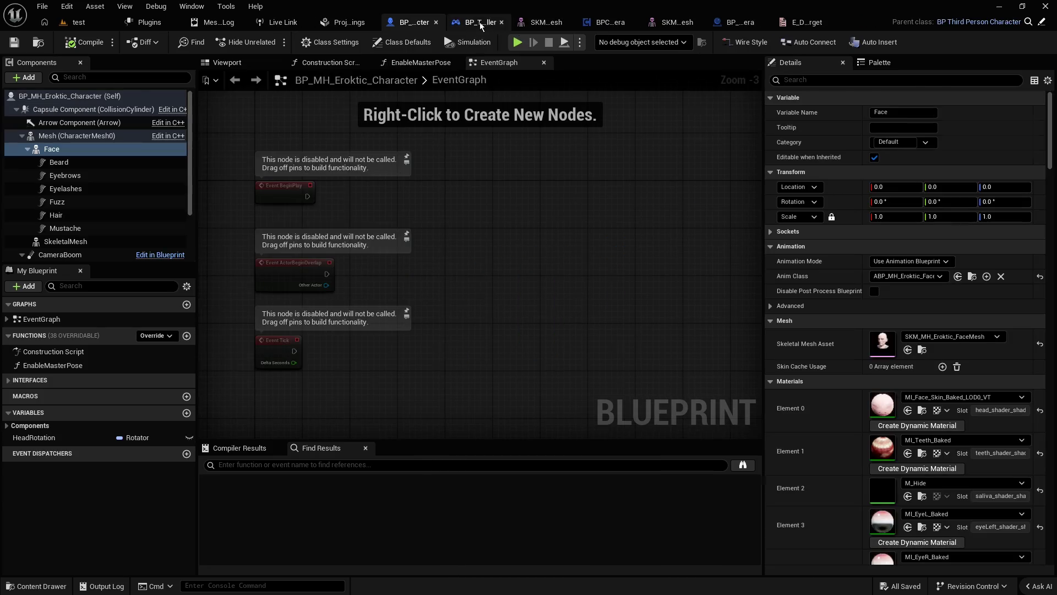
{"action": "left_click", "coordinate": [480, 22]}
{"action": "left_click", "coordinate": [644, 23]}
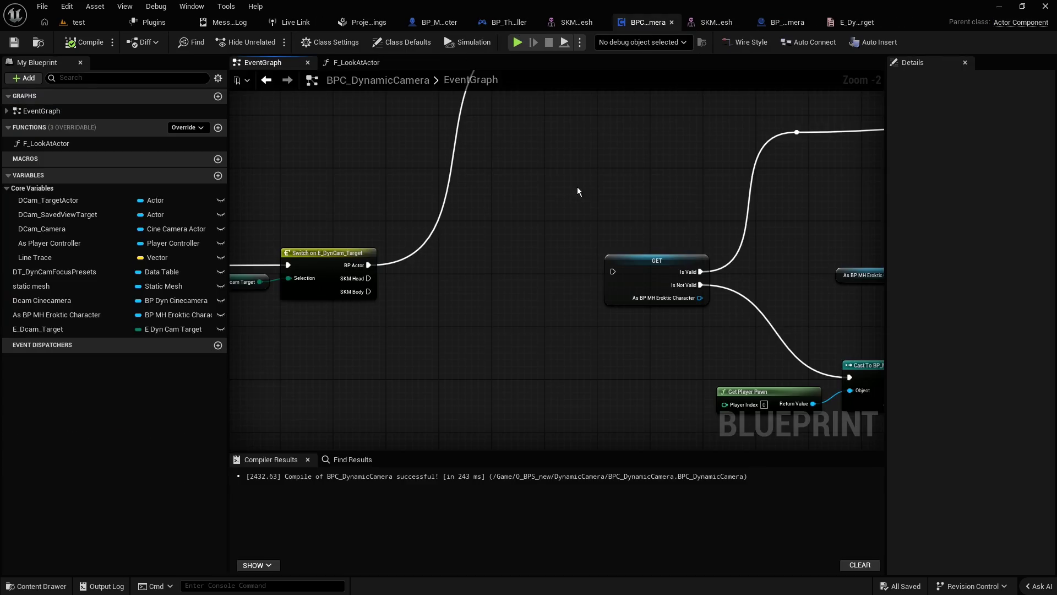
{"action": "scroll", "coordinate": [577, 187], "scroll_direction": "down", "scroll_amount": 2}
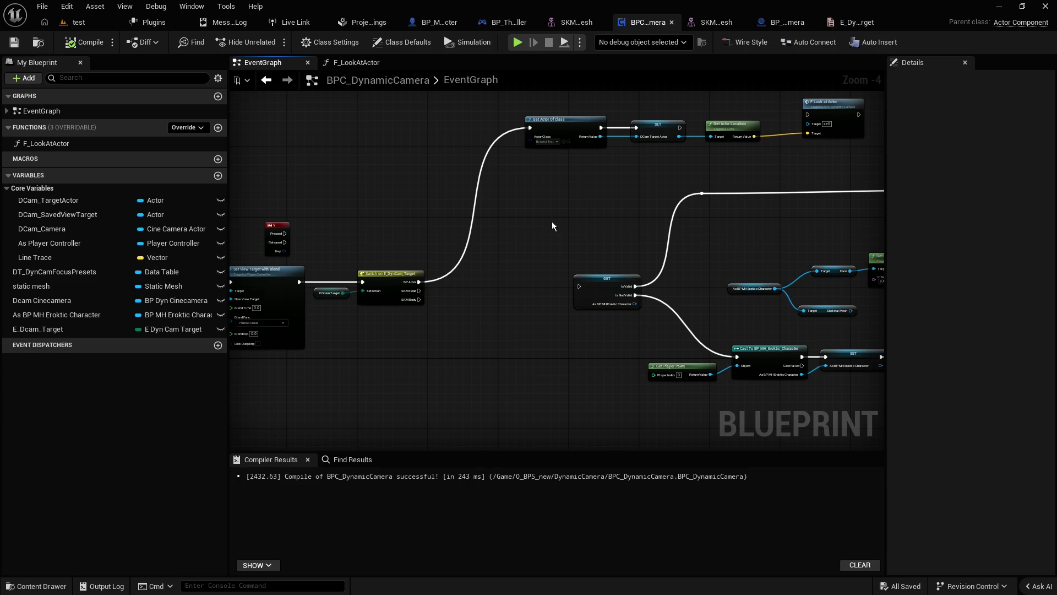
{"action": "mouse_move", "coordinate": [539, 222]}
{"action": "left_mouse_down"}
{"action": "mouse_move", "coordinate": [434, 236]}
{"action": "mouse_move", "coordinate": [525, 255]}
{"action": "left_mouse_up"}
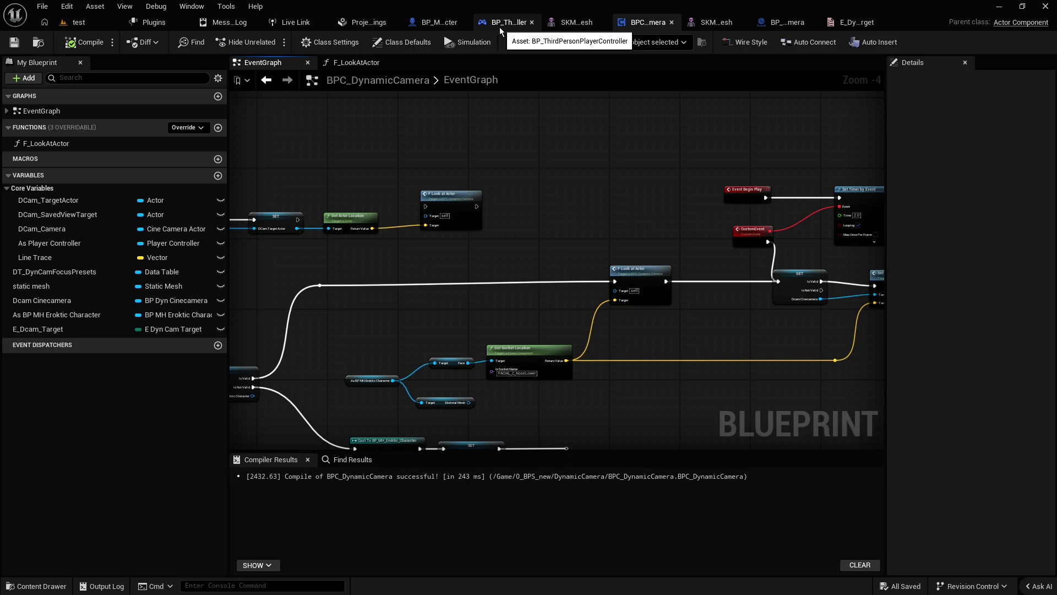
{"action": "left_click", "coordinate": [439, 22]}
{"action": "left_click", "coordinate": [675, 22]}
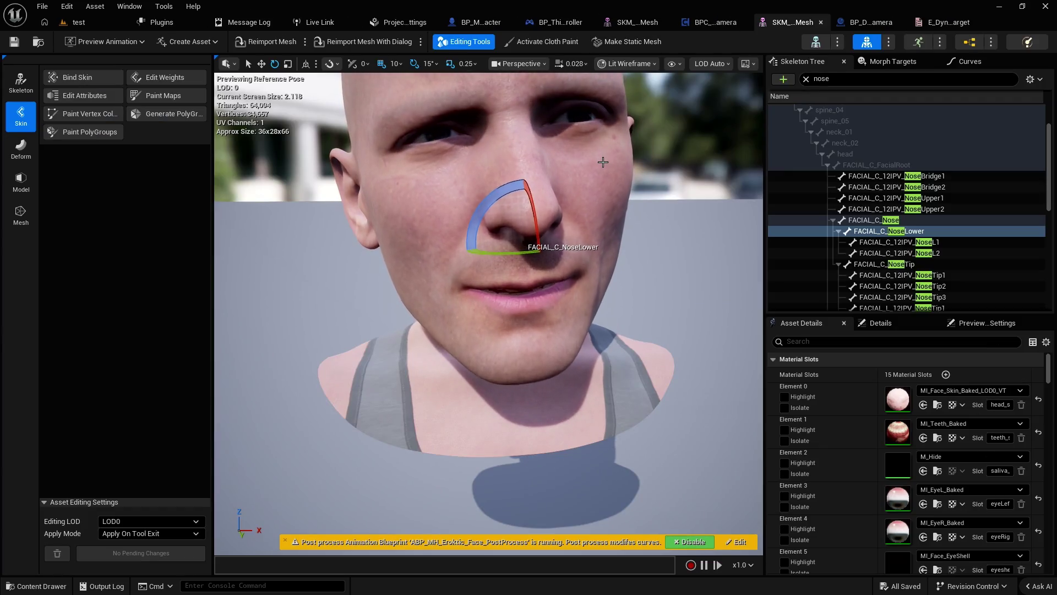
{"action": "scroll", "coordinate": [603, 162], "scroll_direction": "up", "scroll_amount": 3}
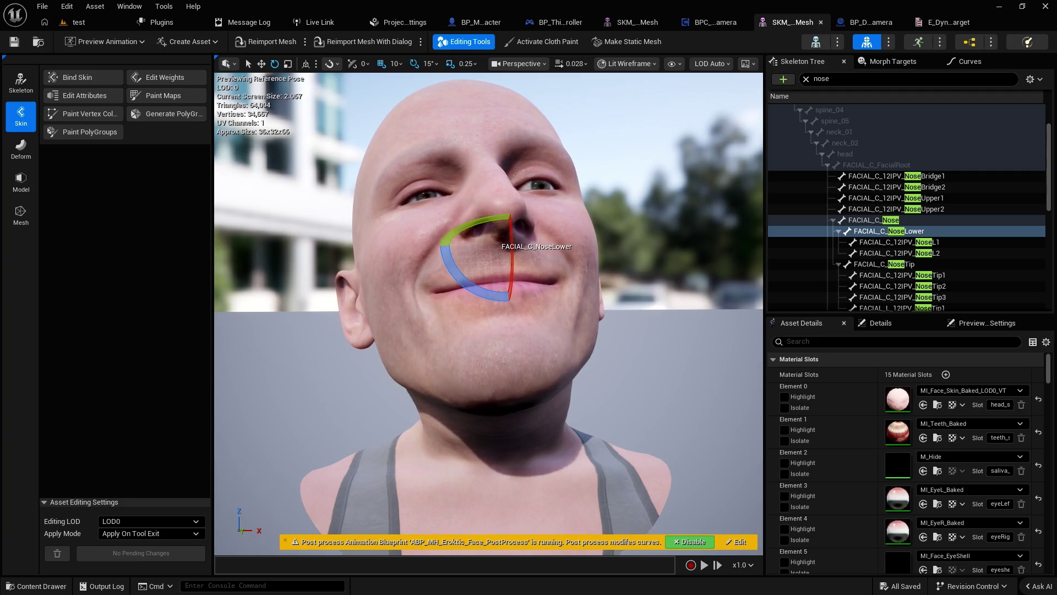
{"action": "key", "text": "space"}
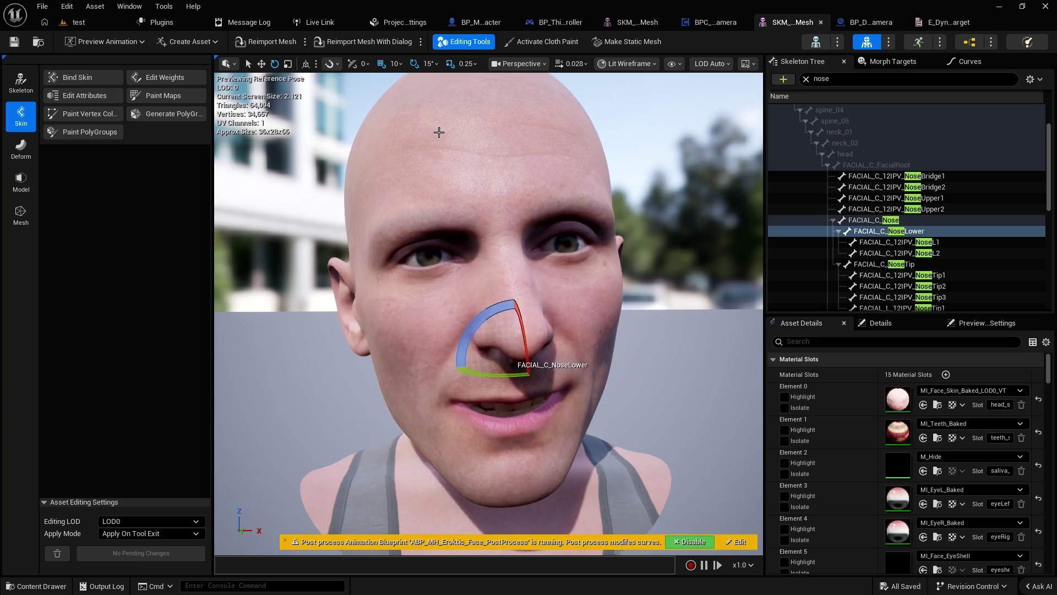
{"action": "left_click", "coordinate": [87, 27]}
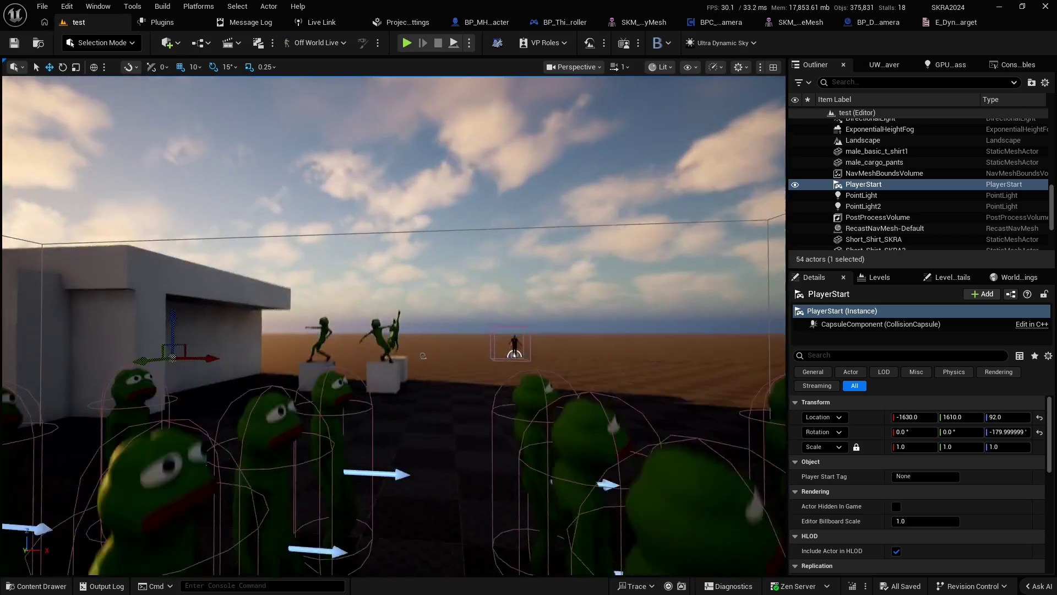
{"action": "left_click", "coordinate": [869, 22]}
{"action": "left_click", "coordinate": [676, 23]}
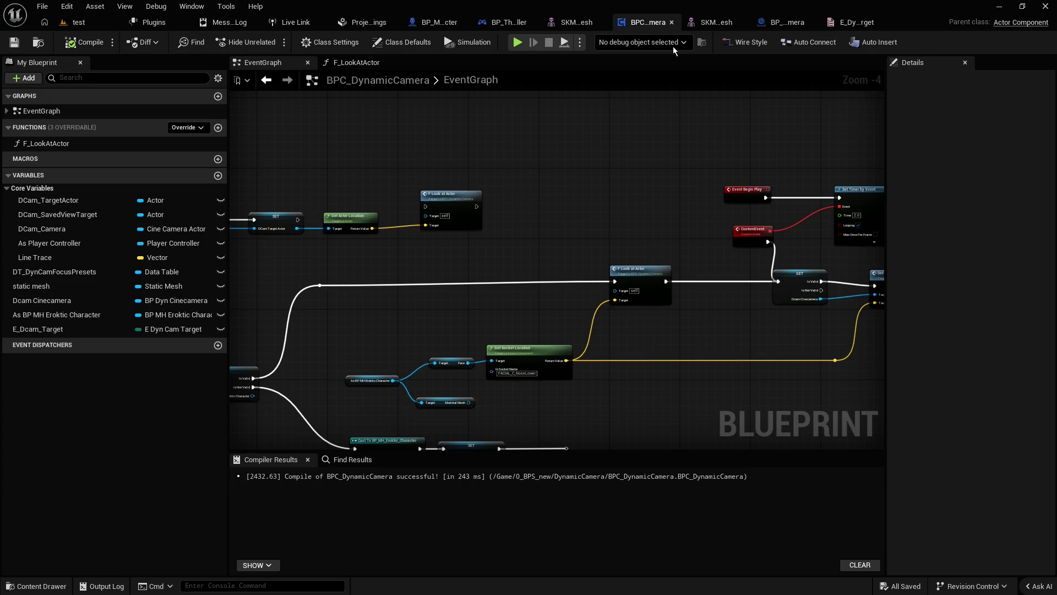
Step: Shift the upper F Look at Actor node slightly left within the actor-target row
{"action": "left_click_drag", "start_coordinate": [553, 152], "coordinate": [698, 153]}
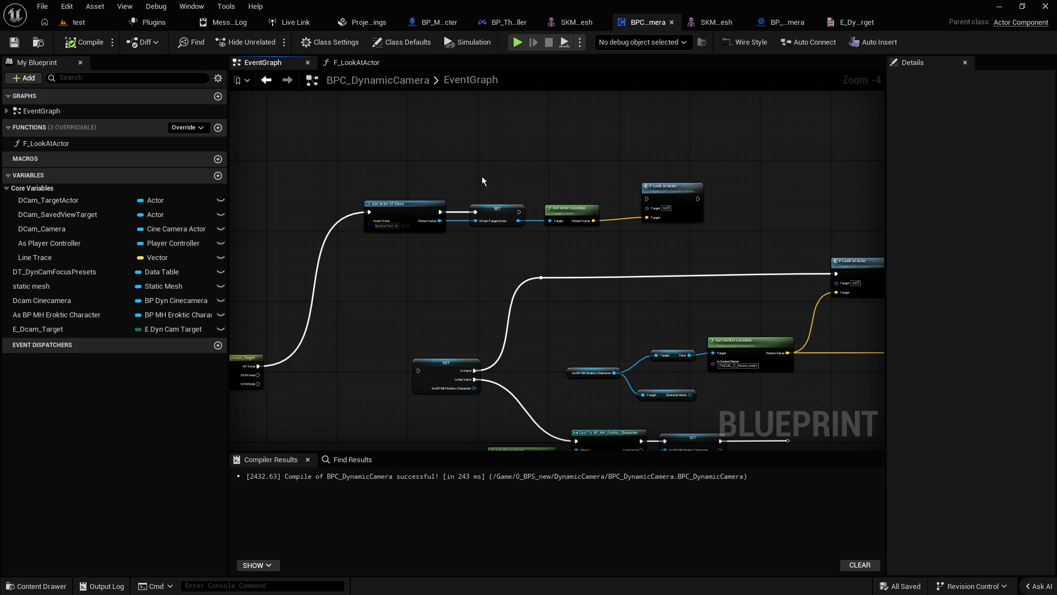
{"action": "left_click_drag", "start_coordinate": [483, 181], "coordinate": [720, 220]}
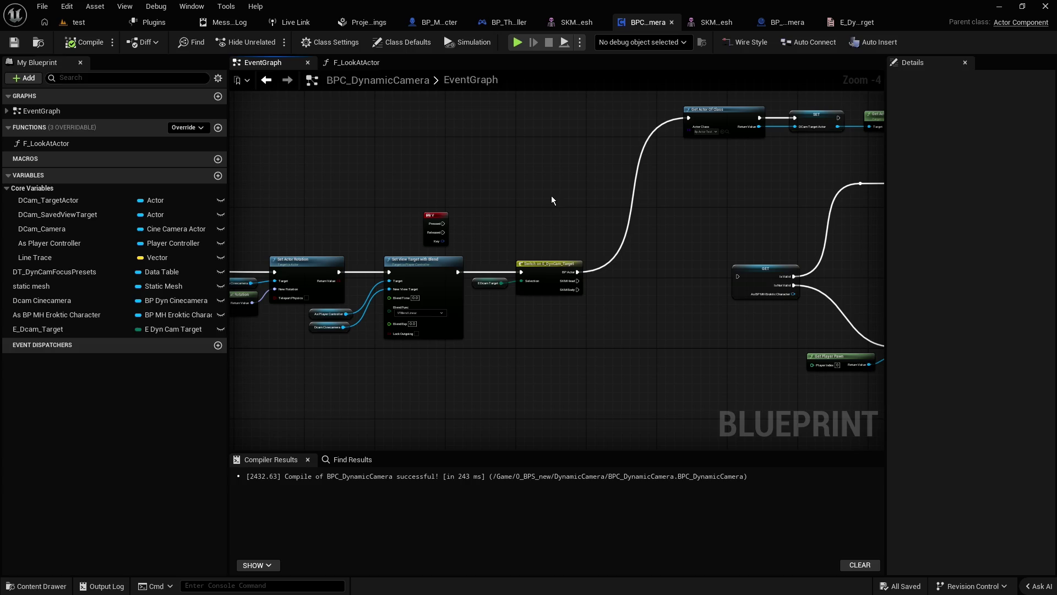
{"action": "mouse_move", "coordinate": [679, 227]}
{"action": "left_mouse_down"}
{"action": "mouse_move", "coordinate": [606, 225]}
{"action": "mouse_move", "coordinate": [420, 179]}
{"action": "mouse_move", "coordinate": [459, 177]}
{"action": "mouse_move", "coordinate": [541, 207]}
{"action": "left_mouse_up"}
{"action": "left_click", "coordinate": [645, 117]}
{"action": "left_click_drag", "start_coordinate": [723, 140], "coordinate": [695, 144]}
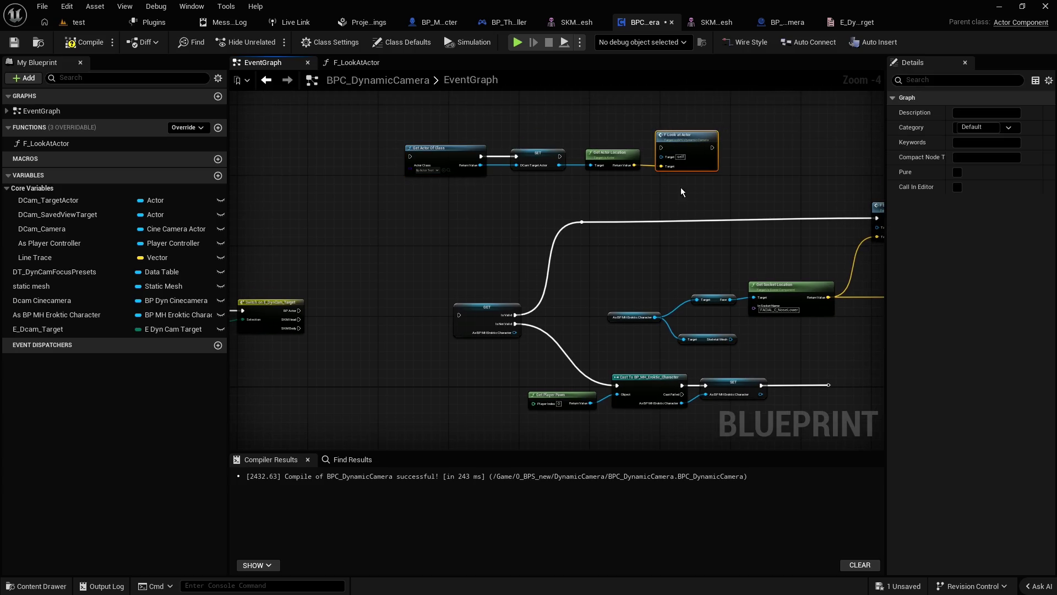
{"action": "left_click_drag", "start_coordinate": [680, 188], "coordinate": [389, 138]}
{"action": "left_click", "coordinate": [424, 263]}
{"action": "left_click_drag", "start_coordinate": [424, 263], "coordinate": [463, 262]}
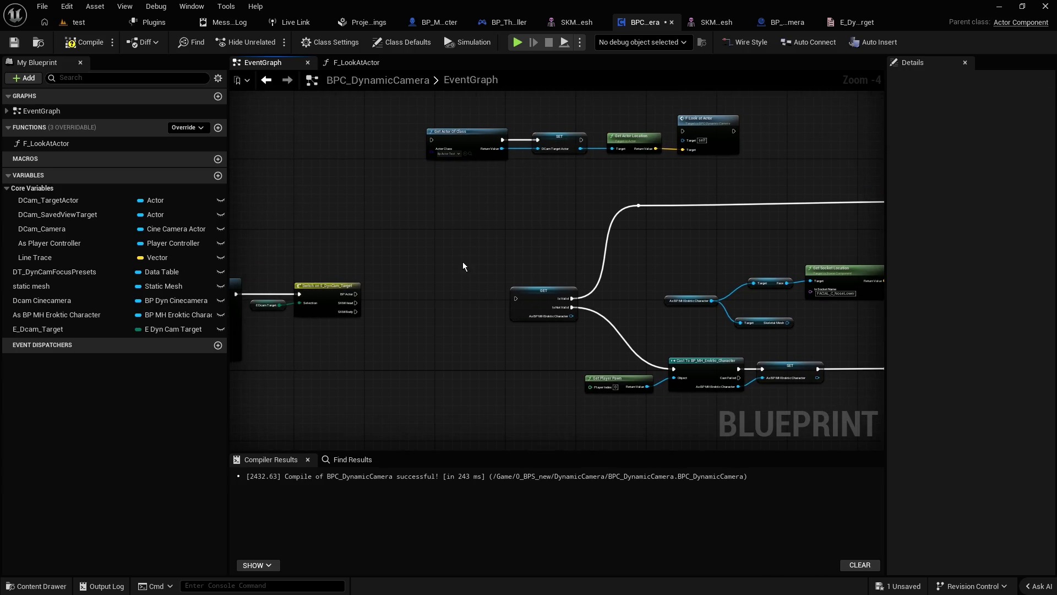
Step: Pan across the graph to review the Switch, Event Begin Play, custom event and cast nodes
{"action": "scroll", "coordinate": [473, 269], "scroll_direction": "up", "scroll_amount": 1}
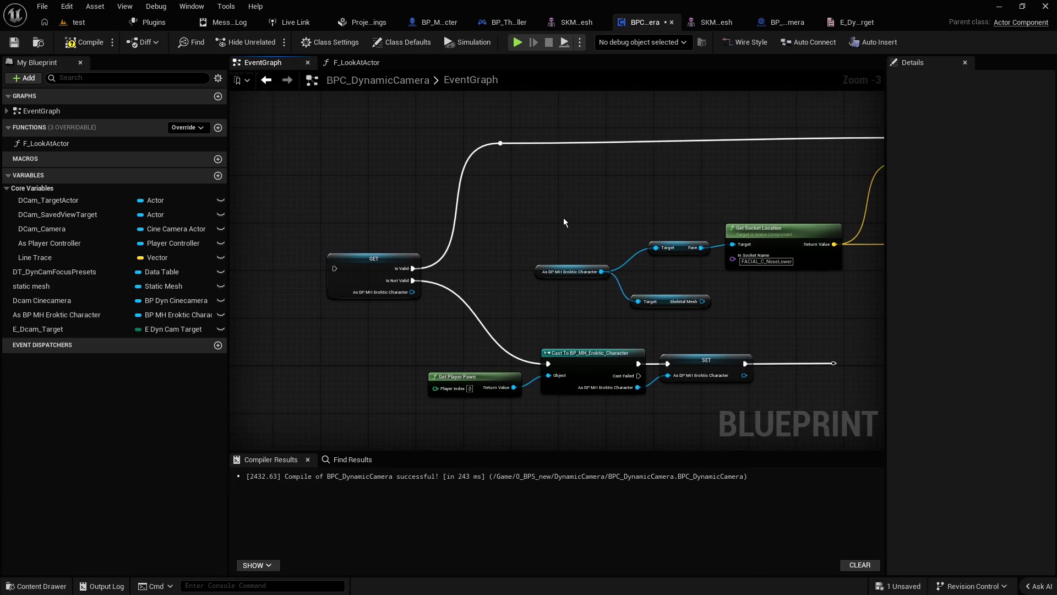
{"action": "left_click_drag", "start_coordinate": [569, 208], "coordinate": [425, 228]}
{"action": "scroll", "coordinate": [434, 225], "scroll_direction": "down", "scroll_amount": 2}
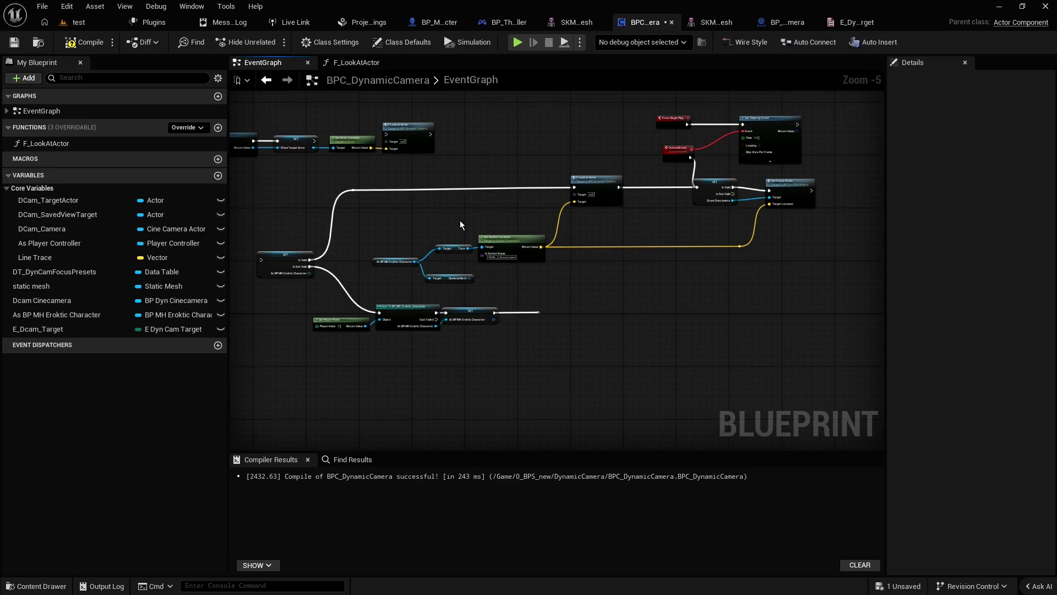
{"action": "scroll", "coordinate": [462, 221], "scroll_direction": "up", "scroll_amount": 2}
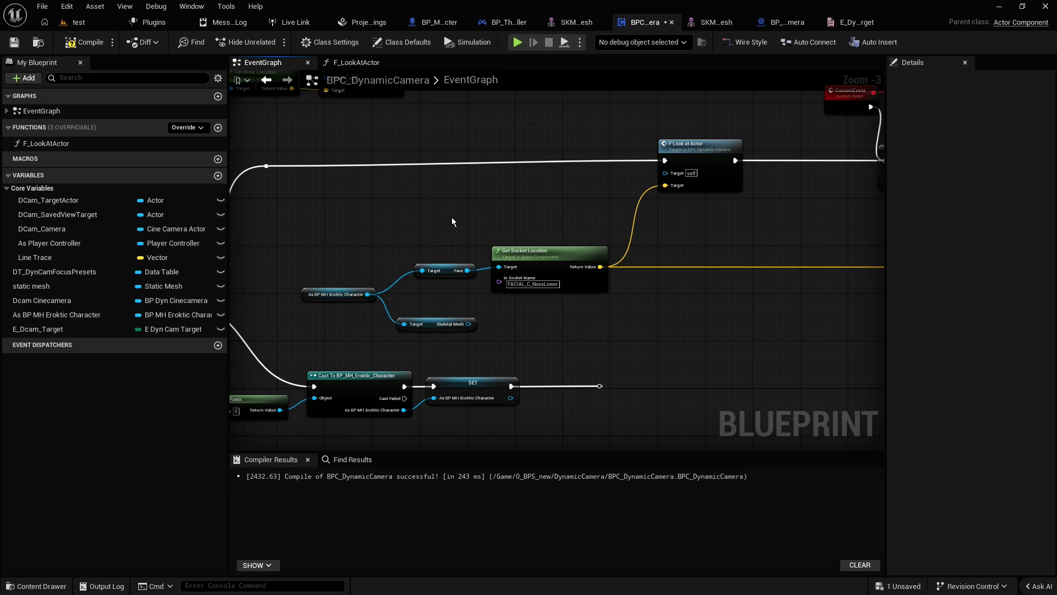
{"action": "mouse_move", "coordinate": [452, 221]}
{"action": "left_mouse_down"}
{"action": "mouse_move", "coordinate": [569, 224]}
{"action": "mouse_move", "coordinate": [580, 272]}
{"action": "mouse_move", "coordinate": [748, 224]}
{"action": "mouse_move", "coordinate": [484, 198]}
{"action": "mouse_move", "coordinate": [329, 201]}
{"action": "left_mouse_up"}
{"action": "mouse_move", "coordinate": [563, 215]}
{"action": "left_mouse_down"}
{"action": "mouse_move", "coordinate": [535, 205]}
{"action": "mouse_move", "coordinate": [328, 234]}
{"action": "mouse_move", "coordinate": [339, 256]}
{"action": "left_mouse_up"}
{"action": "mouse_move", "coordinate": [462, 260]}
{"action": "left_mouse_down"}
{"action": "mouse_move", "coordinate": [496, 347]}
{"action": "mouse_move", "coordinate": [664, 300]}
{"action": "left_mouse_up"}
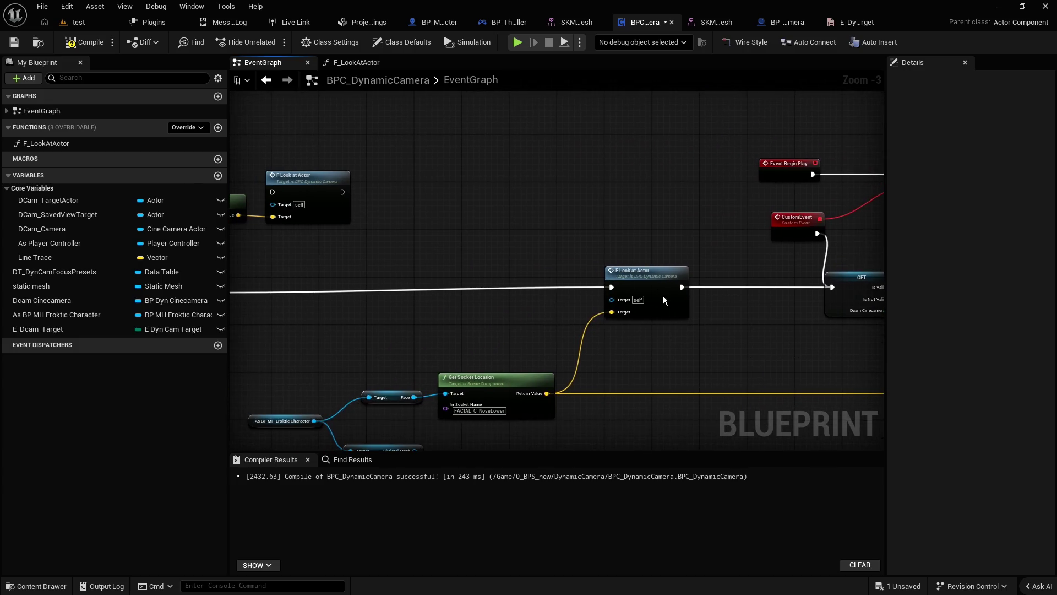
{"action": "scroll", "coordinate": [496, 238], "scroll_direction": "down", "scroll_amount": 1}
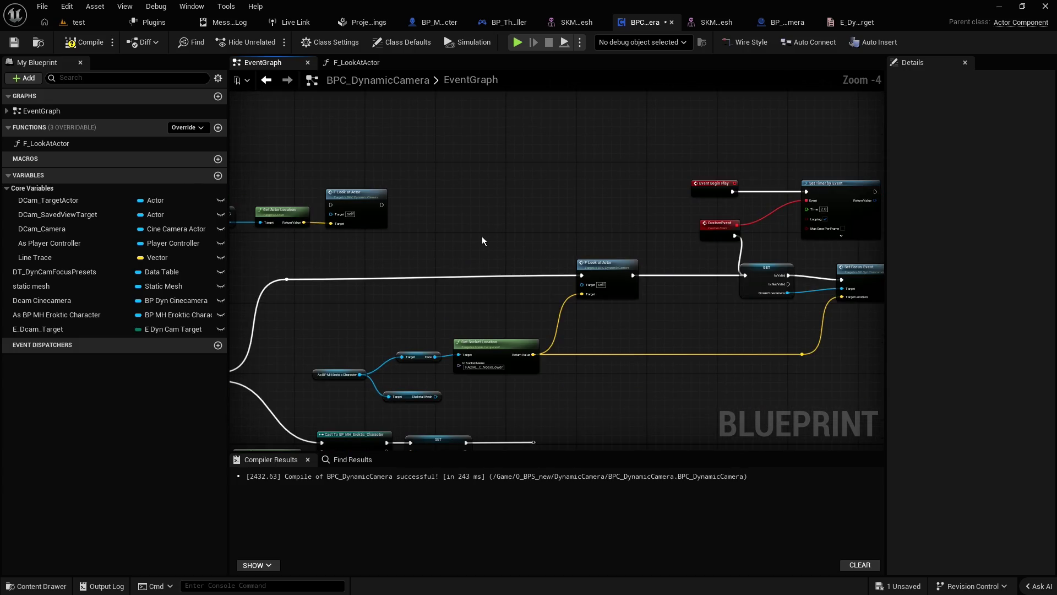
Step: Nudge the GET and Set Focus Event nodes slightly upward together
{"action": "left_click_drag", "start_coordinate": [480, 244], "coordinate": [514, 267]}
{"action": "scroll", "coordinate": [554, 295], "scroll_direction": "up", "scroll_amount": 2}
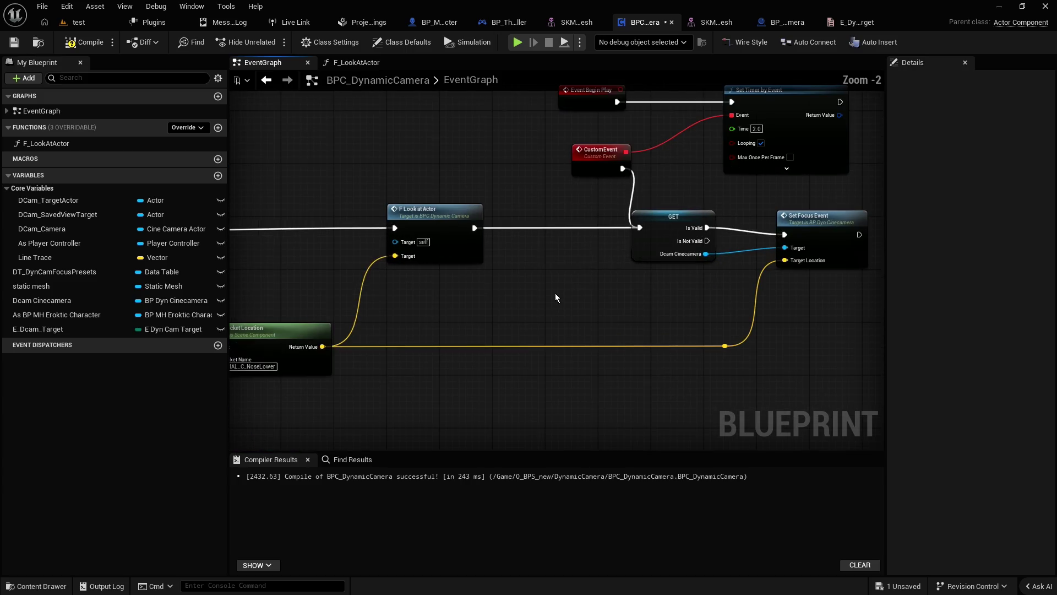
{"action": "left_click", "coordinate": [681, 229]}
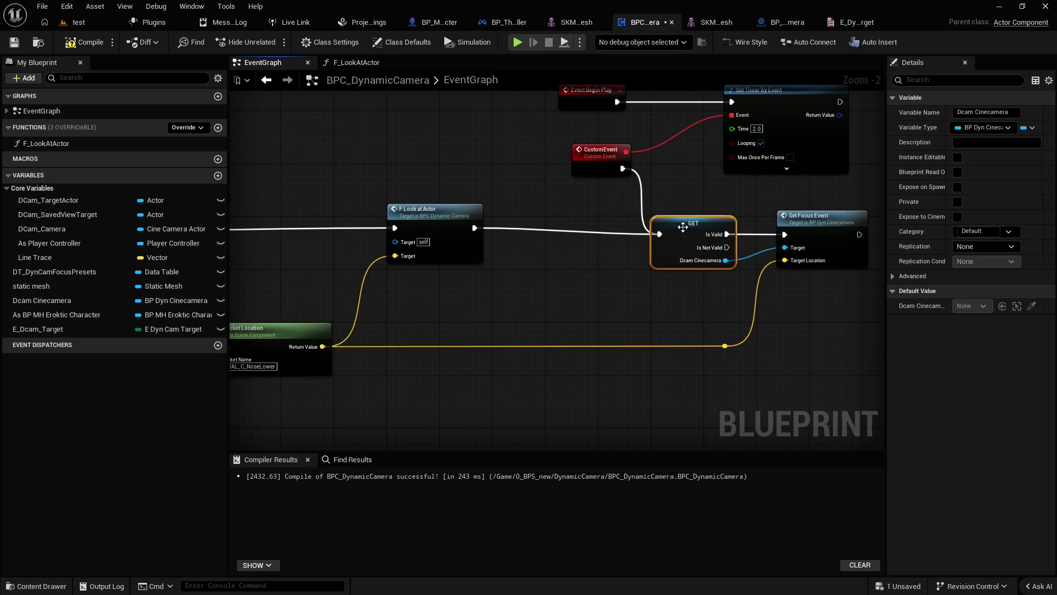
{"action": "left_click", "coordinate": [820, 253], "text": "ctrl"}
{"action": "left_click_drag", "start_coordinate": [699, 227], "coordinate": [695, 221]}
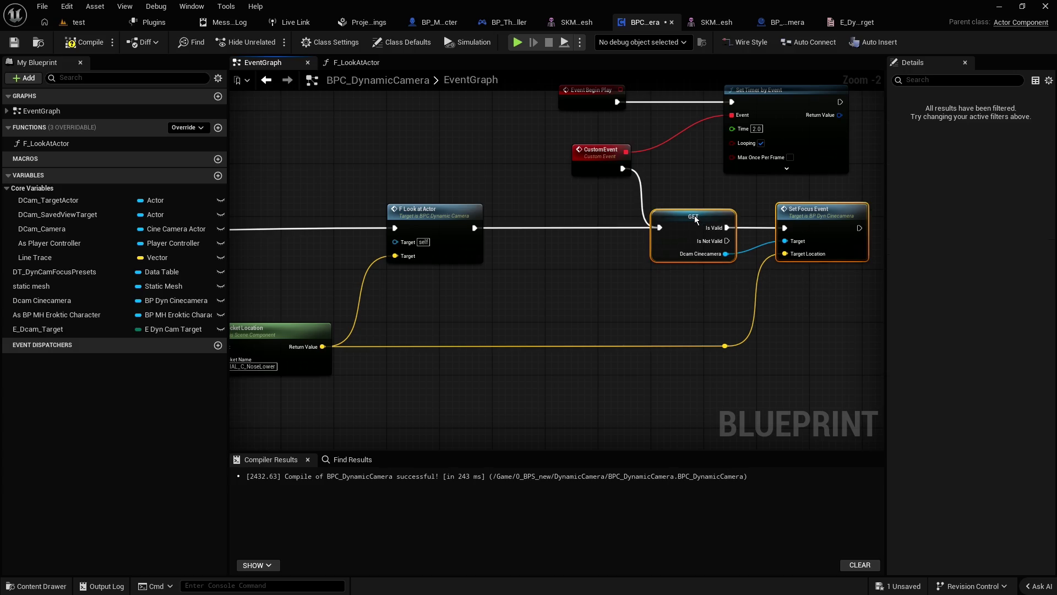
{"action": "left_click", "coordinate": [709, 280]}
Step: Move the CustomEvent node down beside GET, then pan back to the Switch
{"action": "mouse_move", "coordinate": [598, 166]}
{"action": "left_mouse_down"}
{"action": "mouse_move", "coordinate": [599, 206]}
{"action": "mouse_move", "coordinate": [609, 212]}
{"action": "mouse_move", "coordinate": [613, 200]}
{"action": "left_mouse_up"}
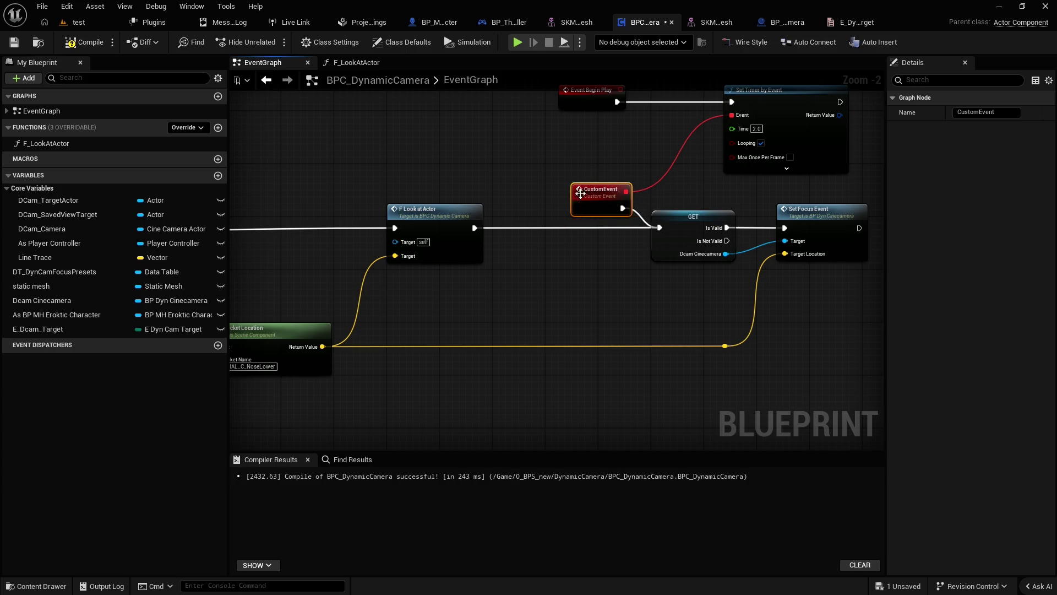
{"action": "left_click", "coordinate": [516, 184]}
{"action": "mouse_move", "coordinate": [517, 184]}
{"action": "left_mouse_down"}
{"action": "mouse_move", "coordinate": [619, 253]}
{"action": "mouse_move", "coordinate": [716, 257]}
{"action": "mouse_move", "coordinate": [739, 239]}
{"action": "left_mouse_up"}
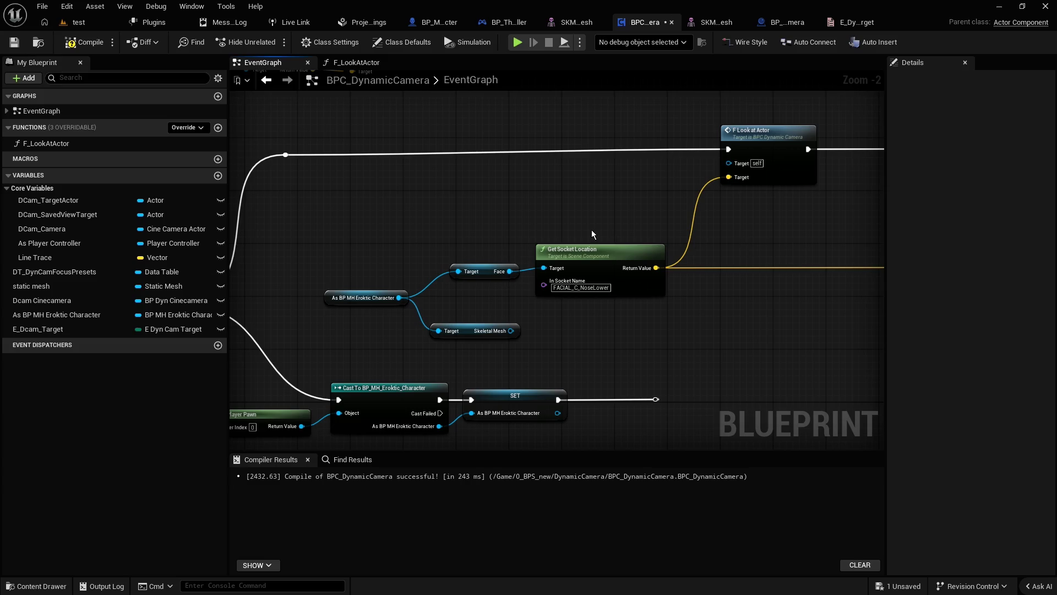
{"action": "mouse_move", "coordinate": [447, 217]}
{"action": "left_mouse_down"}
{"action": "mouse_move", "coordinate": [696, 200]}
{"action": "mouse_move", "coordinate": [720, 177]}
{"action": "mouse_move", "coordinate": [444, 193]}
{"action": "left_mouse_up"}
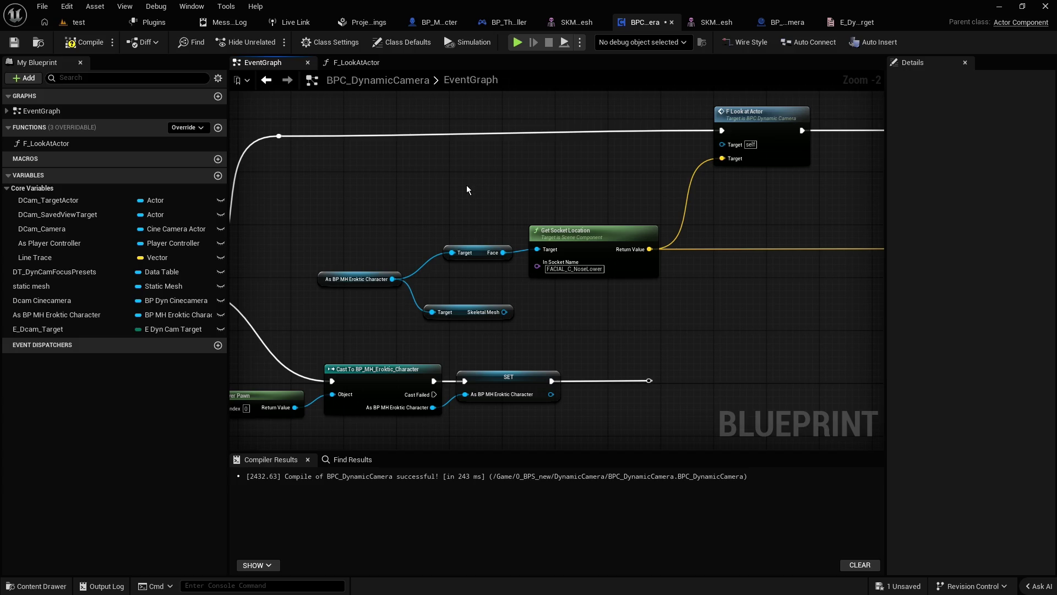
{"action": "left_click_drag", "start_coordinate": [429, 189], "coordinate": [585, 191]}
{"action": "scroll", "coordinate": [585, 192], "scroll_direction": "down", "scroll_amount": 1}
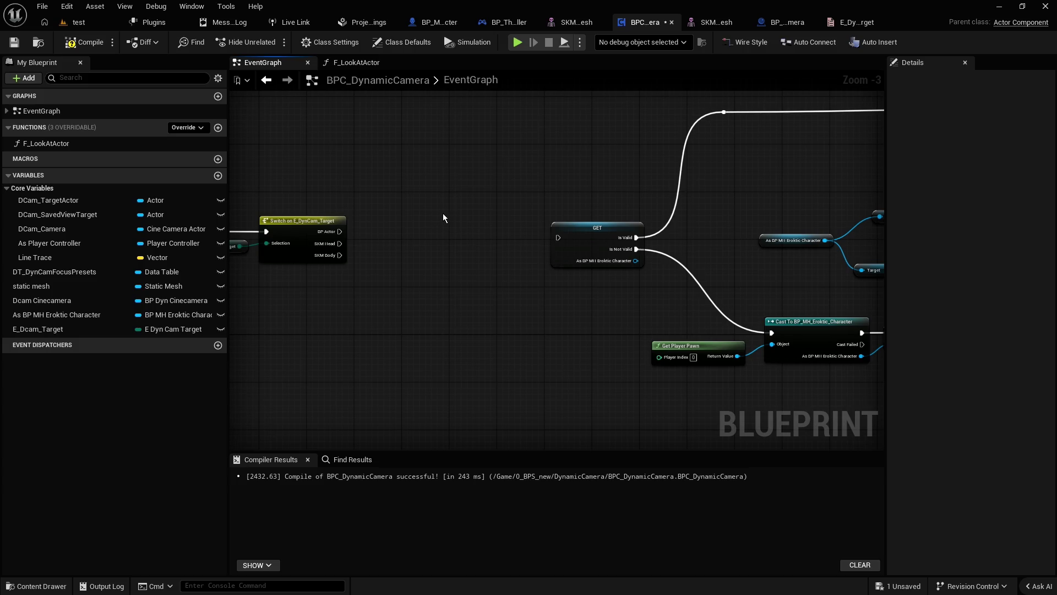
Step: Wire the Switch on E_DynCam_Target's SKM Head case into the GET node's exec input
{"action": "left_click_drag", "start_coordinate": [443, 213], "coordinate": [622, 218]}
{"action": "scroll", "coordinate": [604, 215], "scroll_direction": "up", "scroll_amount": 1}
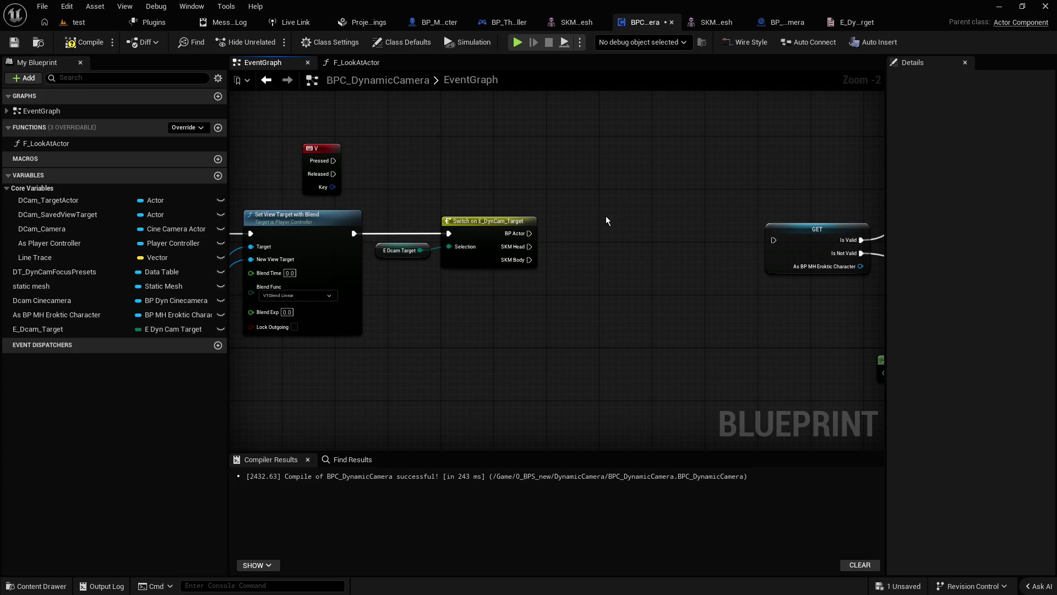
{"action": "left_click_drag", "start_coordinate": [576, 192], "coordinate": [390, 292]}
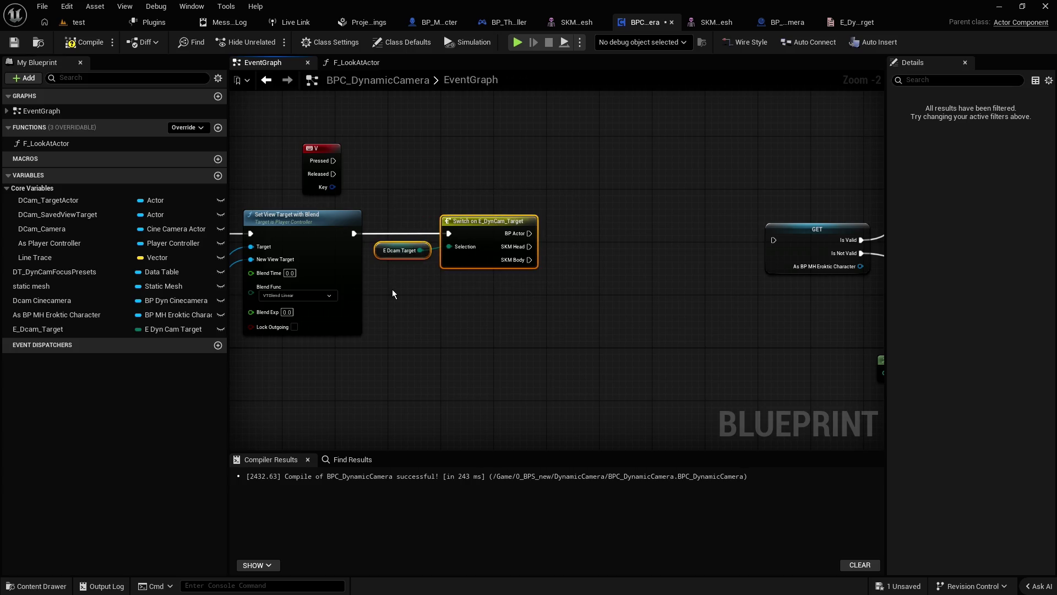
{"action": "left_click", "coordinate": [606, 260]}
{"action": "mouse_move", "coordinate": [606, 262]}
{"action": "left_mouse_down"}
{"action": "mouse_move", "coordinate": [567, 217]}
{"action": "mouse_move", "coordinate": [339, 215]}
{"action": "left_mouse_up"}
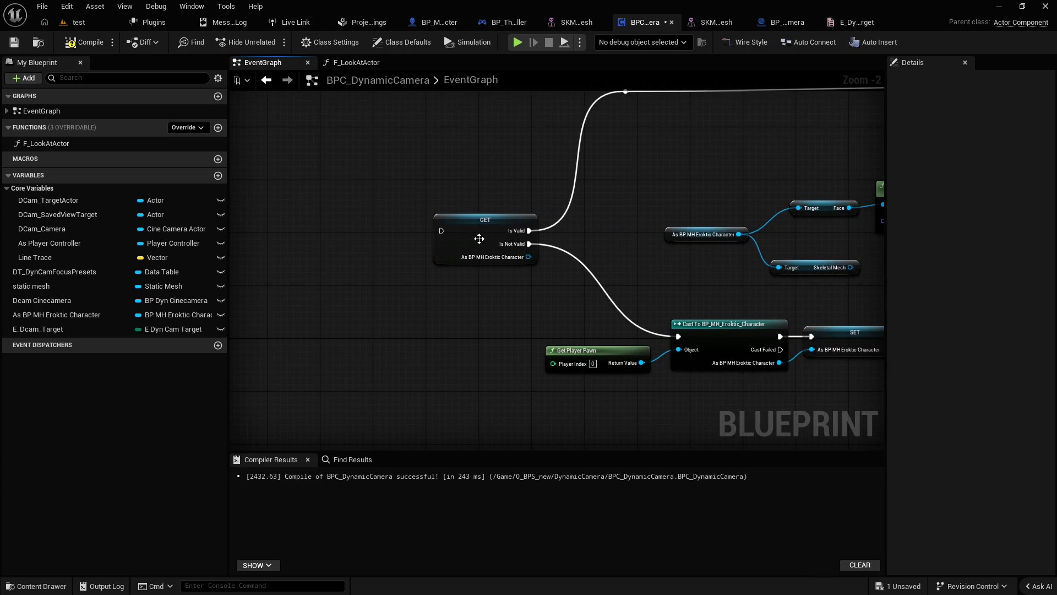
{"action": "left_click_drag", "start_coordinate": [463, 239], "coordinate": [569, 228]}
{"action": "left_click_drag", "start_coordinate": [419, 242], "coordinate": [663, 236]}
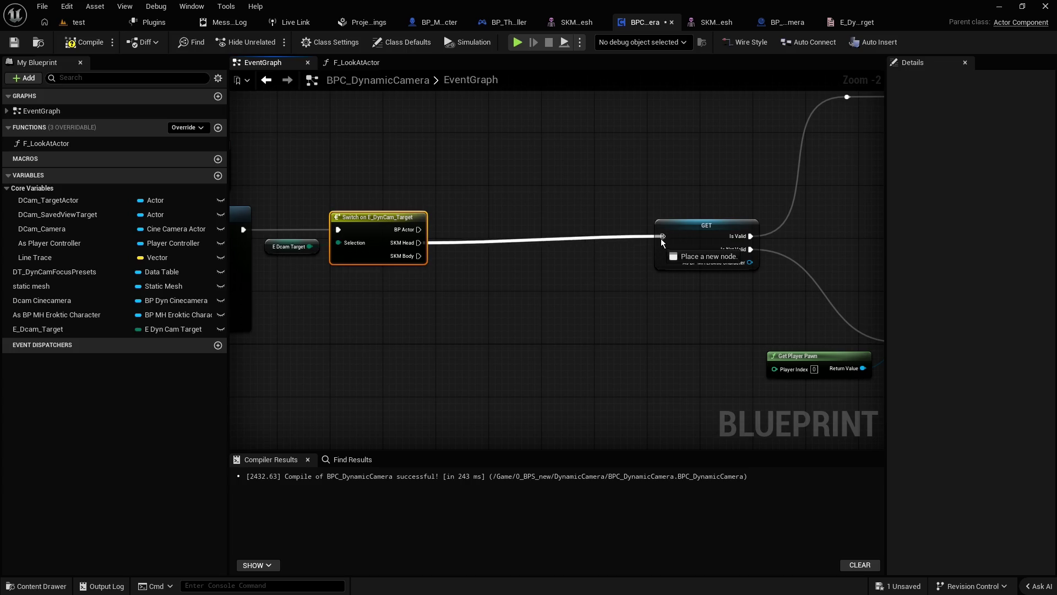
Step: Pull a wire from the face socket name input, then dismiss the node list unused
{"action": "left_click_drag", "start_coordinate": [844, 224], "coordinate": [387, 244]}
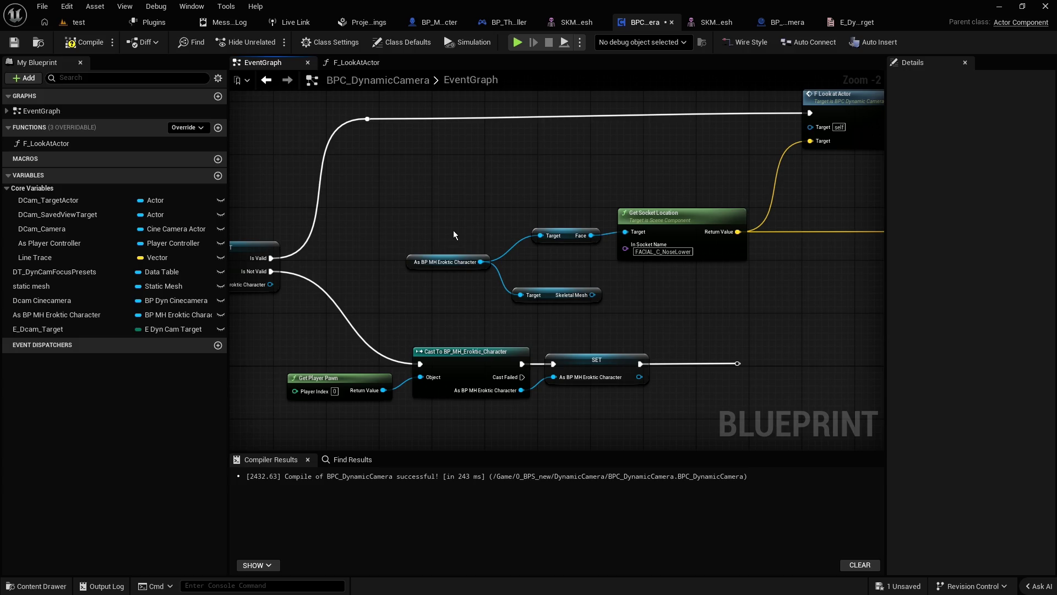
{"action": "left_click_drag", "start_coordinate": [625, 248], "coordinate": [532, 263]}
{"action": "left_click", "coordinate": [632, 249]}
{"action": "left_click", "coordinate": [556, 295]}
{"action": "left_click", "coordinate": [570, 235]}
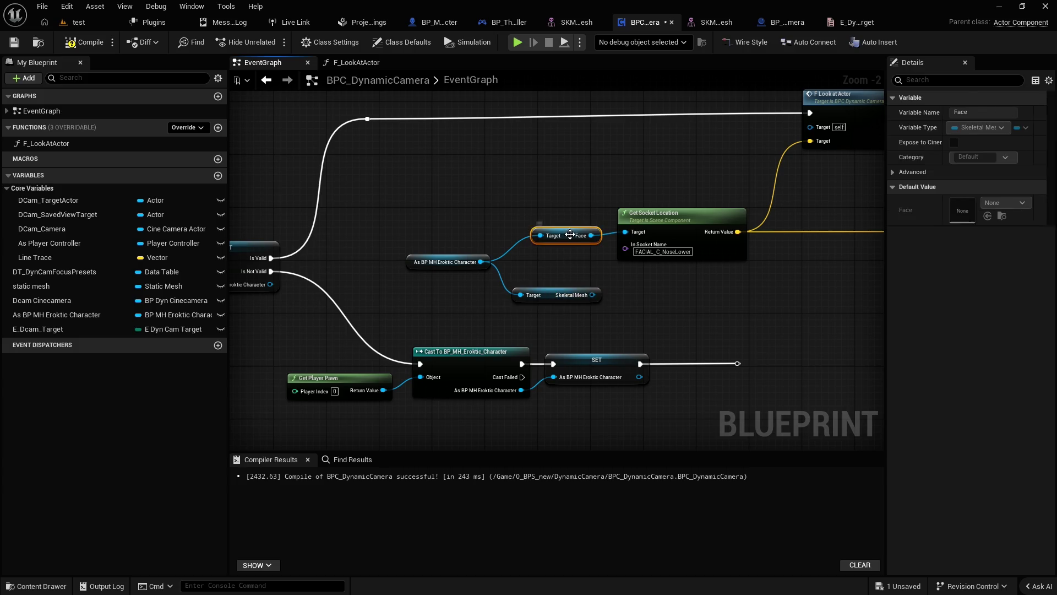
{"action": "left_click_drag", "start_coordinate": [364, 257], "coordinate": [932, 242]}
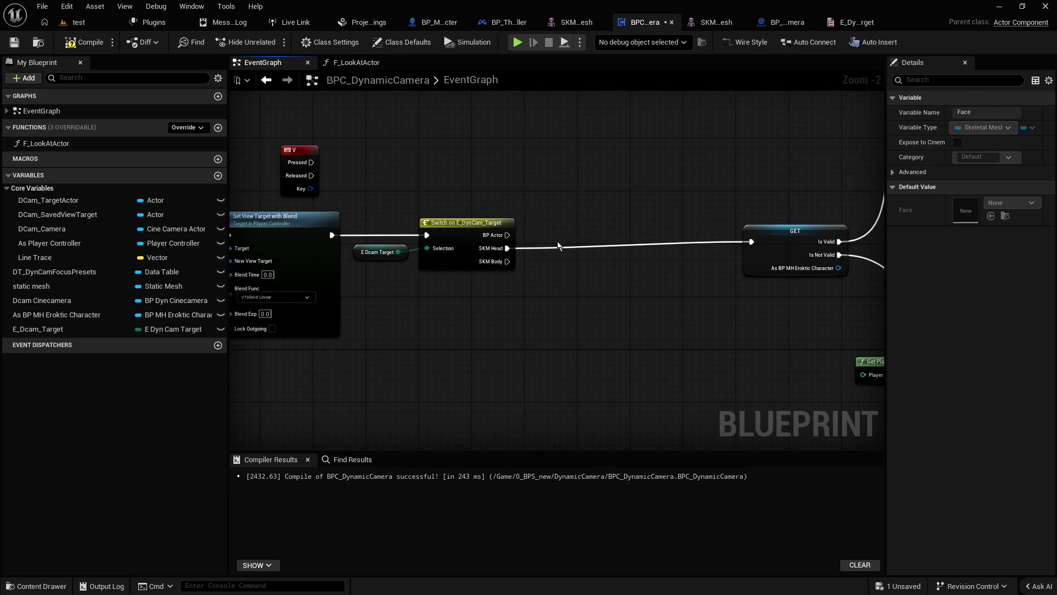
{"action": "left_click", "coordinate": [364, 254]}
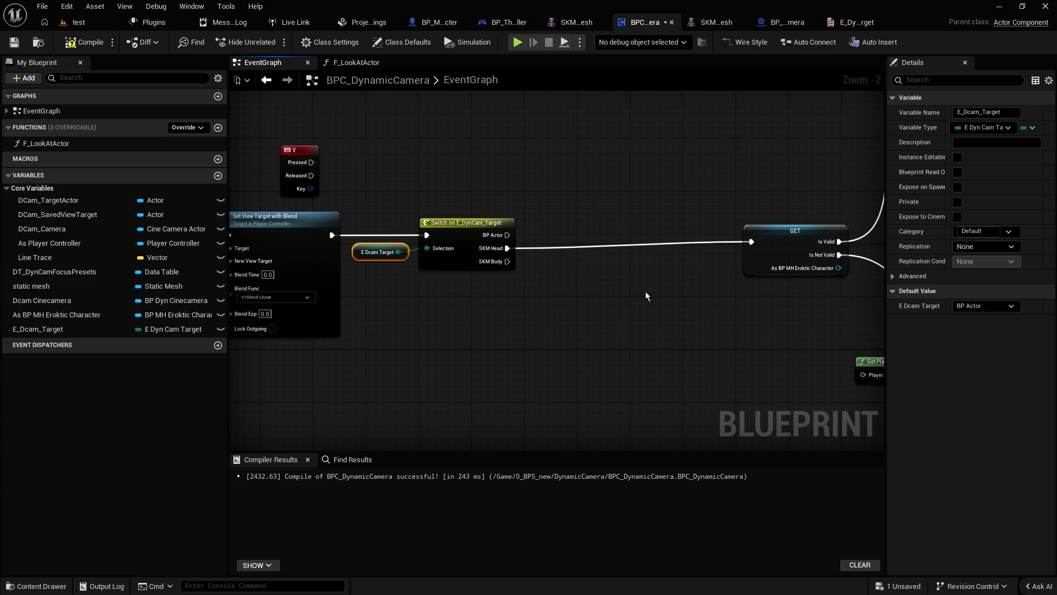
{"action": "left_click_drag", "start_coordinate": [645, 292], "coordinate": [337, 278]}
{"action": "left_click_drag", "start_coordinate": [618, 226], "coordinate": [468, 215]}
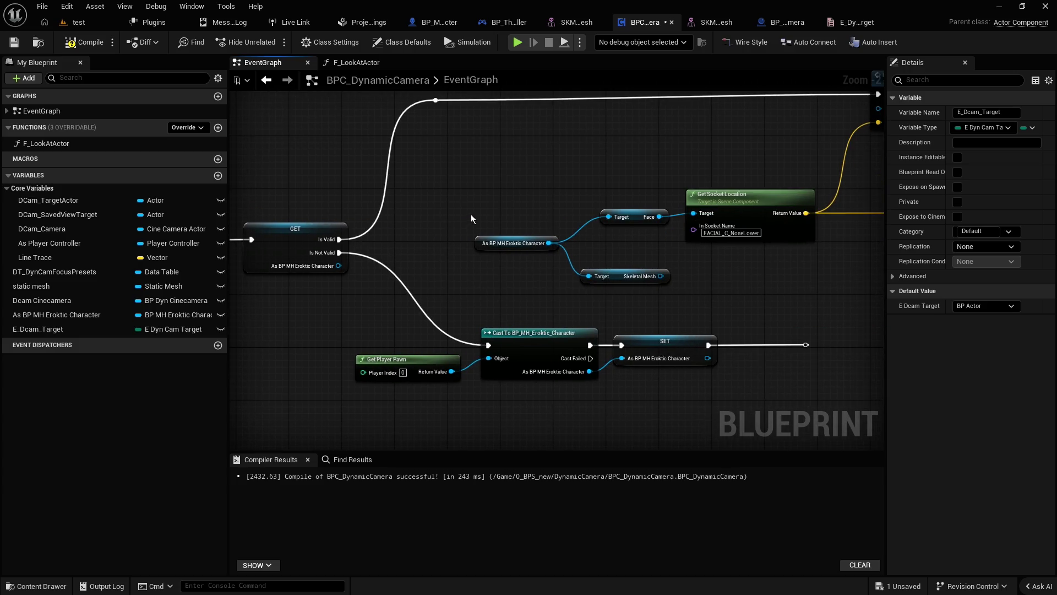
{"action": "left_click", "coordinate": [723, 233]}
{"action": "left_click", "coordinate": [651, 248]}
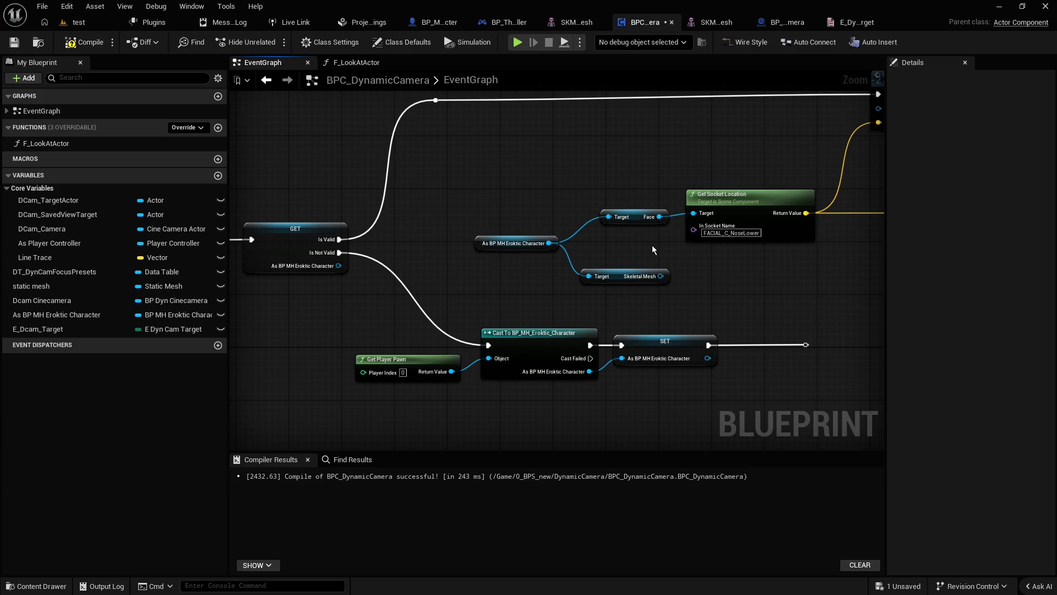
{"action": "scroll", "coordinate": [625, 248], "scroll_direction": "down", "scroll_amount": 2}
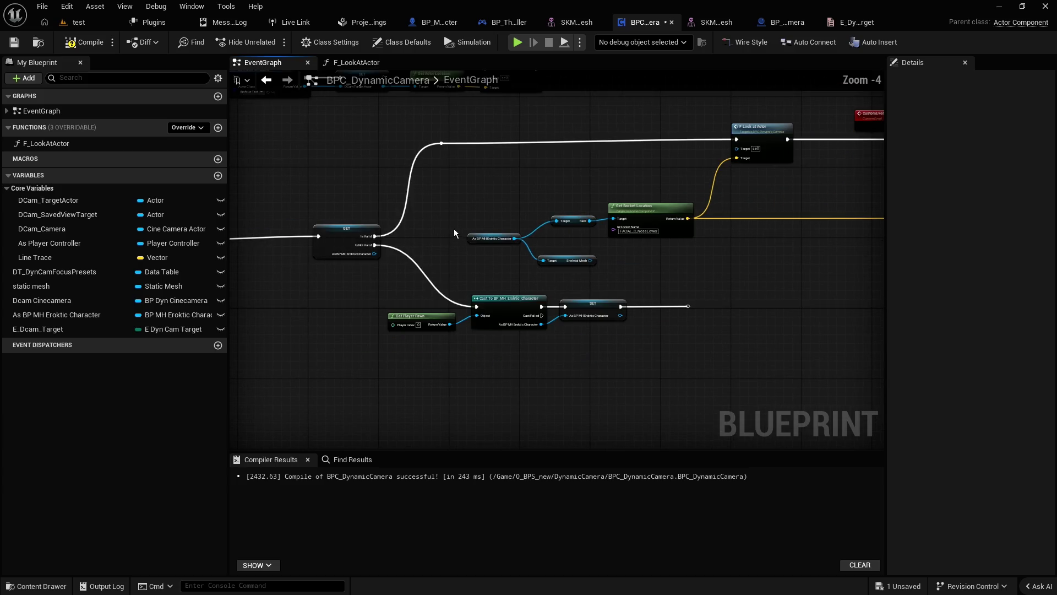
Step: Move the As BP MH cast, Face, Skeletal Mesh and Get Socket Location nodes higher
{"action": "mouse_move", "coordinate": [444, 231]}
{"action": "left_mouse_down"}
{"action": "mouse_move", "coordinate": [610, 252]}
{"action": "mouse_move", "coordinate": [571, 233]}
{"action": "mouse_move", "coordinate": [514, 230]}
{"action": "mouse_move", "coordinate": [520, 224]}
{"action": "left_mouse_up"}
{"action": "scroll", "coordinate": [580, 237], "scroll_direction": "up", "scroll_amount": 1}
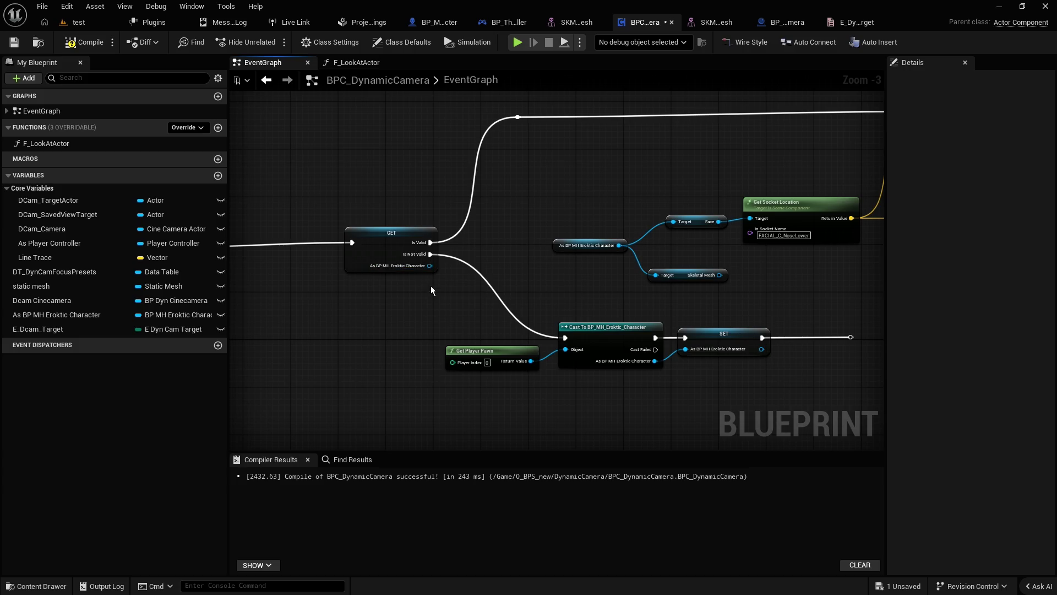
{"action": "left_click_drag", "start_coordinate": [633, 264], "coordinate": [454, 228]}
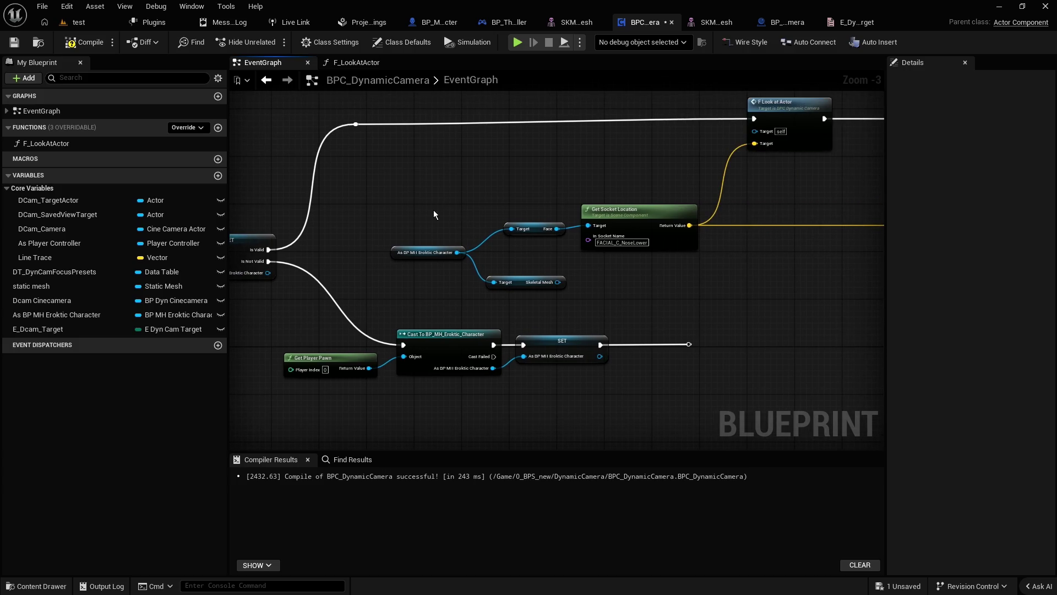
{"action": "left_click_drag", "start_coordinate": [363, 208], "coordinate": [705, 303]}
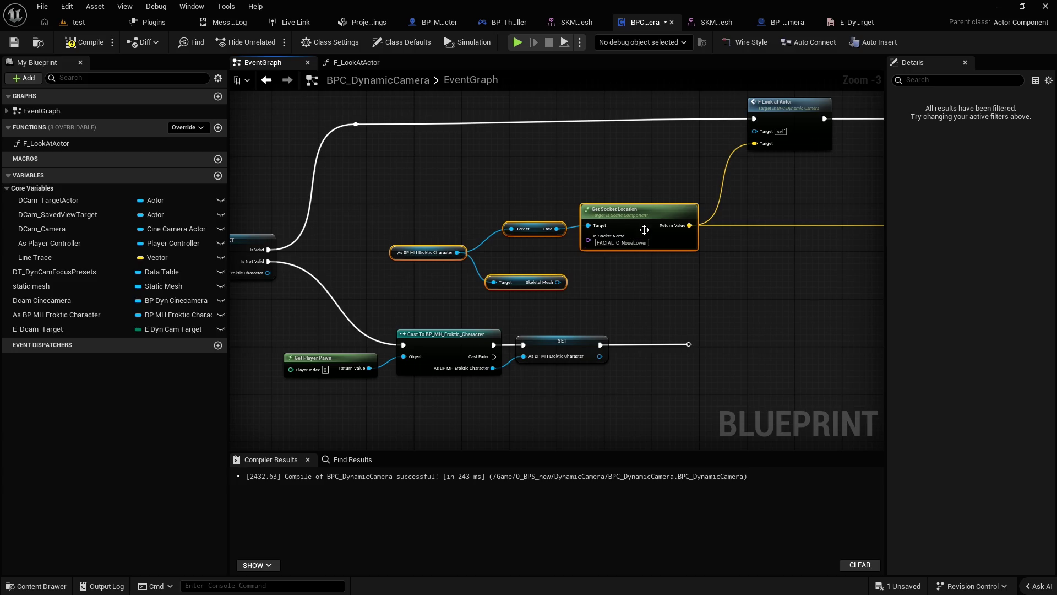
{"action": "left_click_drag", "start_coordinate": [640, 217], "coordinate": [641, 168]}
Step: Select the GET, Cast To BP_MH_Eroktic_Character and SET node chain
{"action": "mouse_move", "coordinate": [237, 246]}
{"action": "left_mouse_down"}
{"action": "mouse_move", "coordinate": [488, 242]}
{"action": "mouse_move", "coordinate": [524, 317]}
{"action": "mouse_move", "coordinate": [470, 334]}
{"action": "mouse_move", "coordinate": [487, 329]}
{"action": "mouse_move", "coordinate": [435, 273]}
{"action": "mouse_move", "coordinate": [371, 255]}
{"action": "mouse_move", "coordinate": [768, 374]}
{"action": "left_mouse_up"}
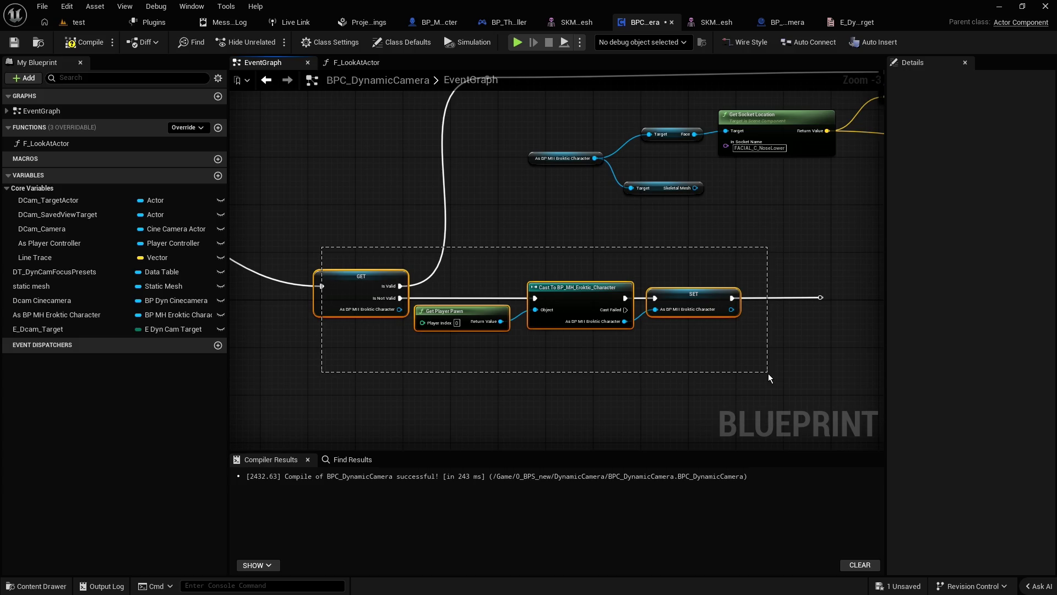
{"action": "left_click_drag", "start_coordinate": [768, 373], "coordinate": [768, 374]}
{"action": "left_click", "coordinate": [593, 288]}
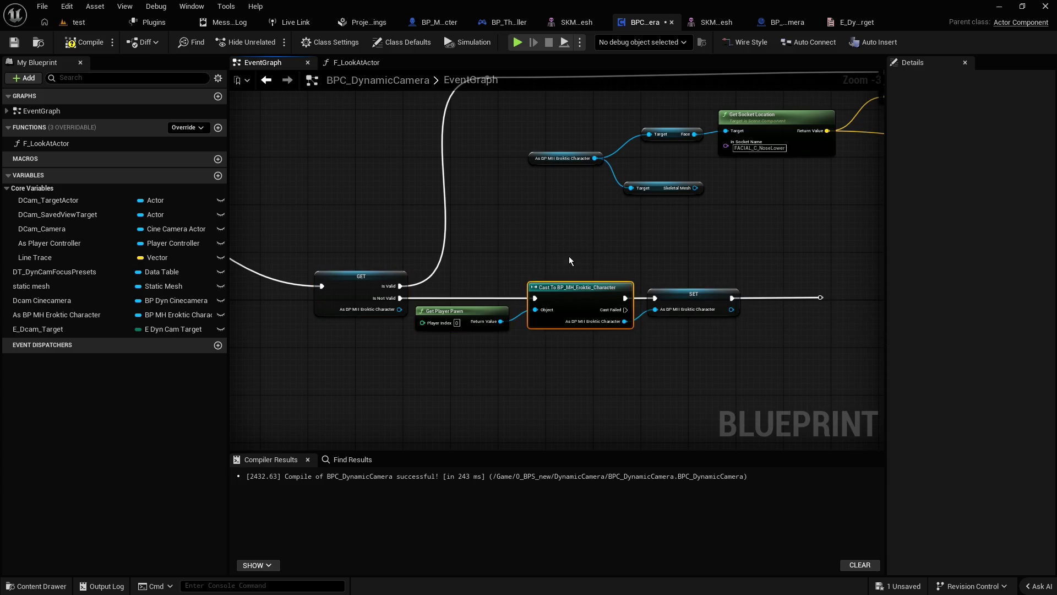
{"action": "left_click", "coordinate": [574, 280]}
{"action": "left_click_drag", "start_coordinate": [558, 250], "coordinate": [577, 298]}
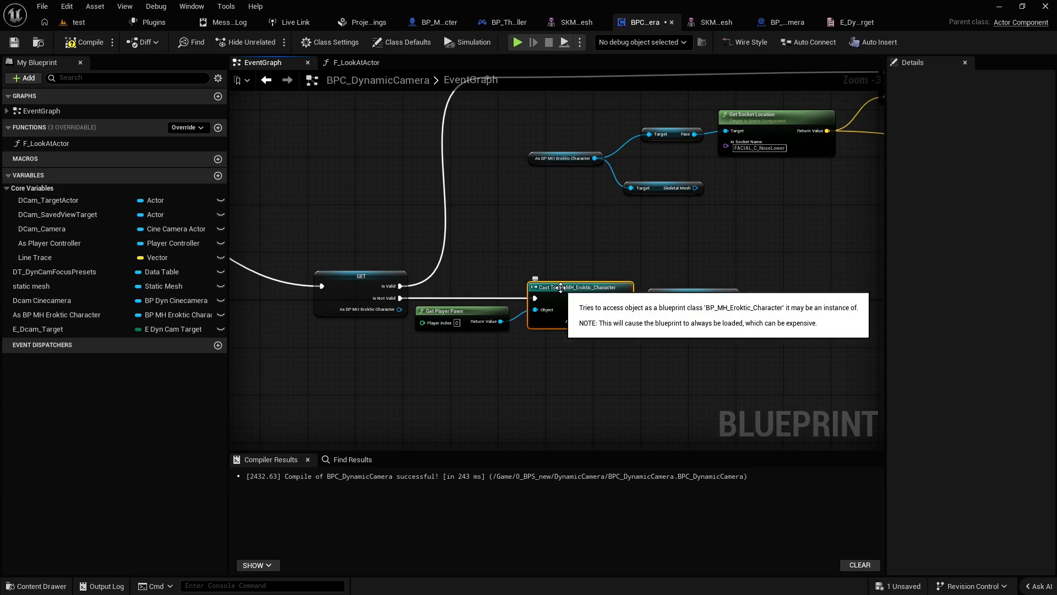
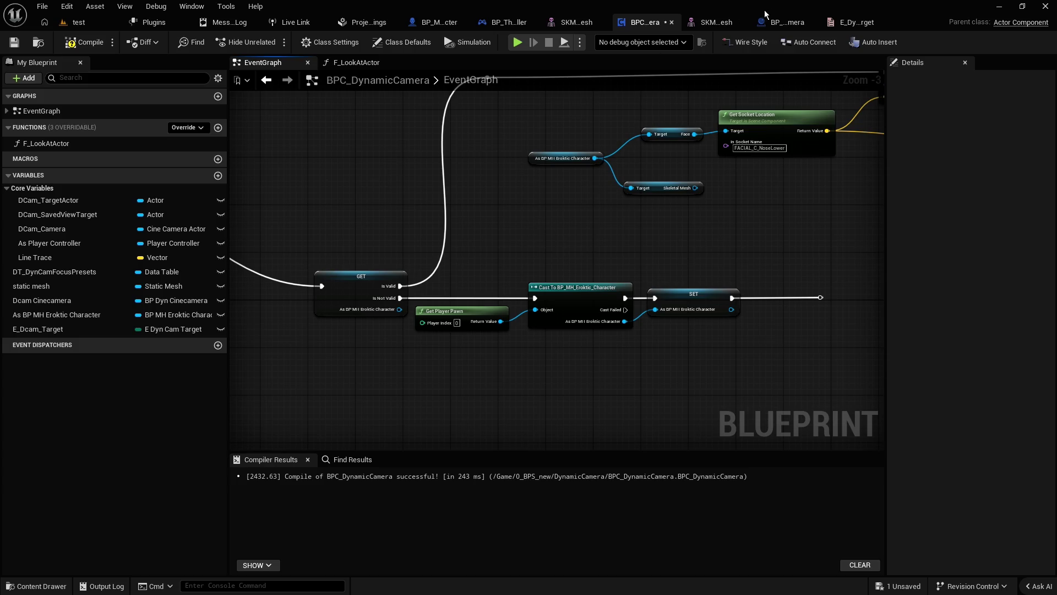
Step: In the E_DynCamTarget enum, rename the first entry to SKM Eroktic Head
{"action": "left_click", "coordinate": [851, 23]}
{"action": "left_click", "coordinate": [265, 122]}
{"action": "left_click", "coordinate": [260, 121]}
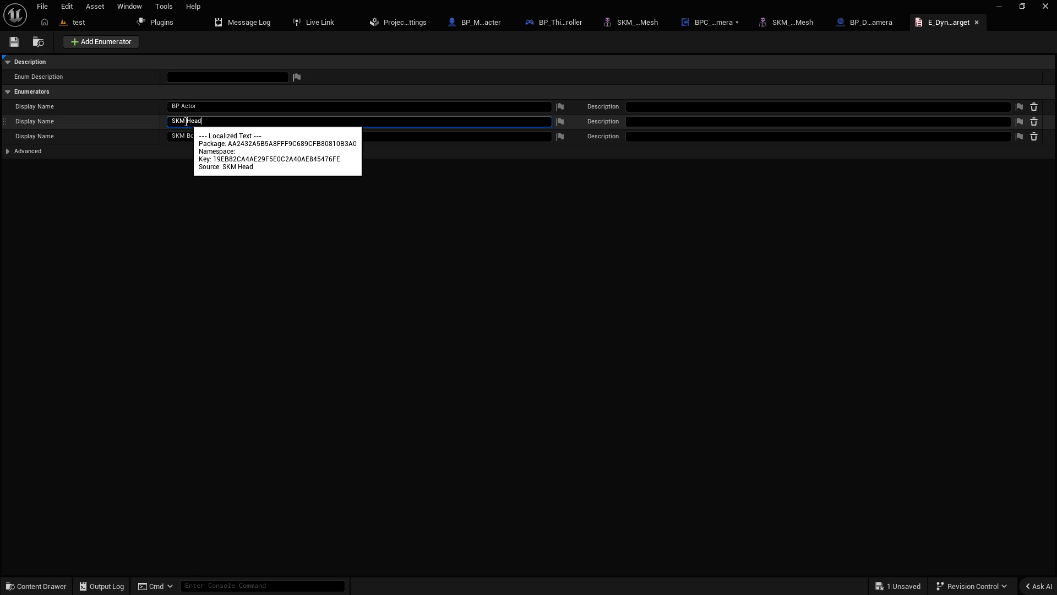
{"action": "double_click", "coordinate": [187, 122]}
{"action": "type", "text": "Erokti"}
{"action": "key", "text": "Return"}
{"action": "type", "text": "SKM Eroktic Head"}
{"action": "key", "text": "Return"}
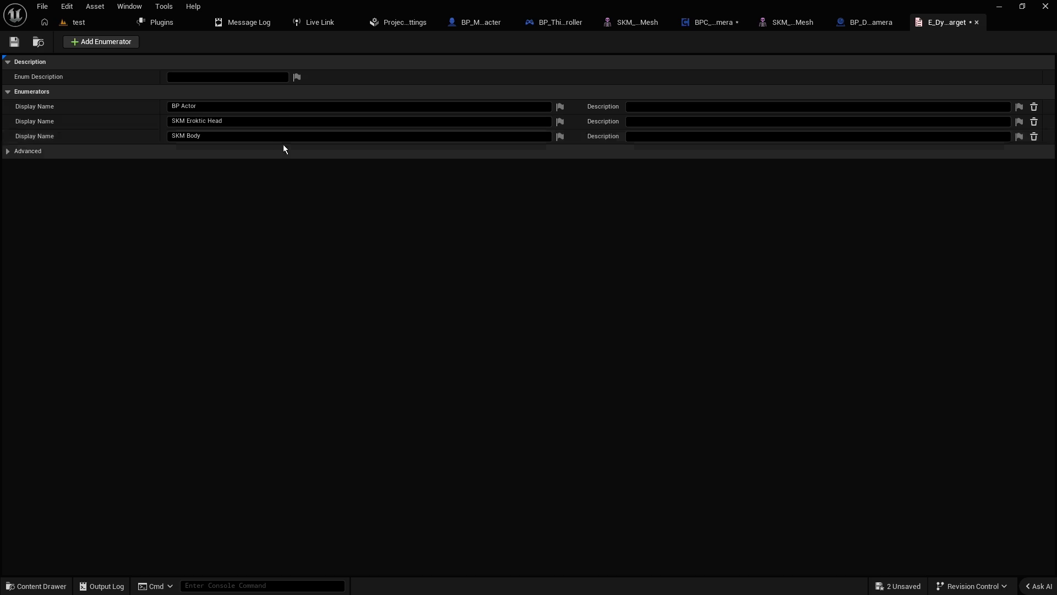
Step: Rename the second enum entry to SKM Eroktic Body and save the enum
{"action": "left_click", "coordinate": [283, 149]}
{"action": "left_click", "coordinate": [278, 138]}
{"action": "type", "text": "SKM"}
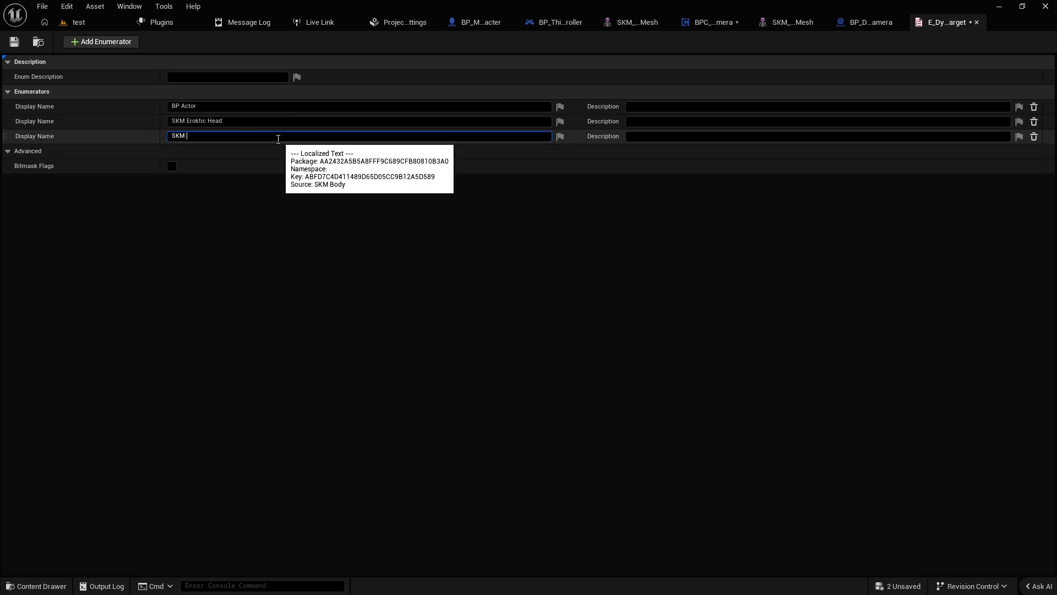
{"action": "type", "text": " Body"}
{"action": "key", "text": "Return"}
{"action": "left_click", "coordinate": [13, 43]}
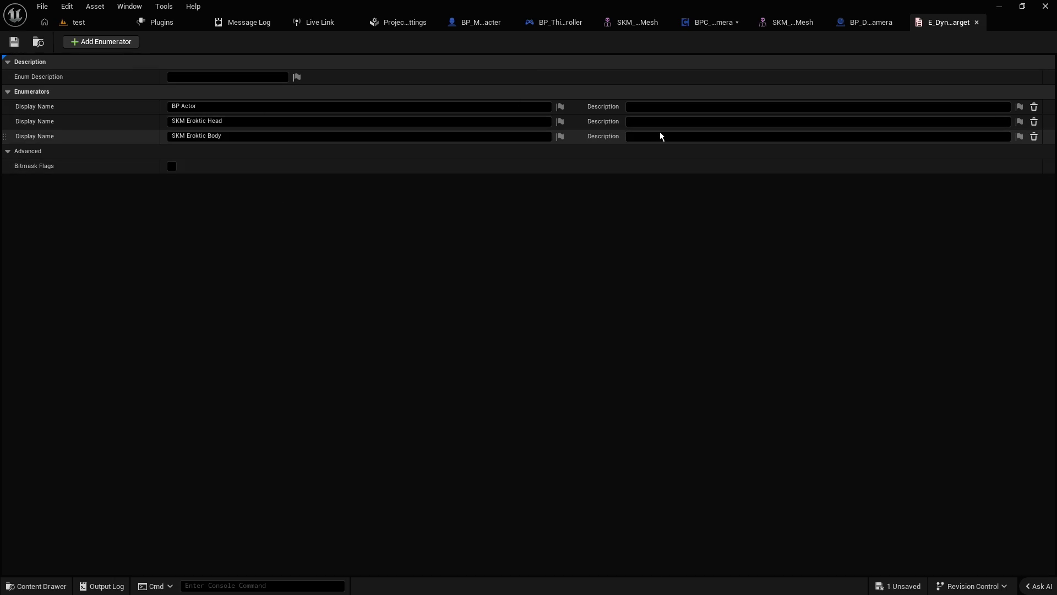
{"action": "left_click", "coordinate": [717, 21]}
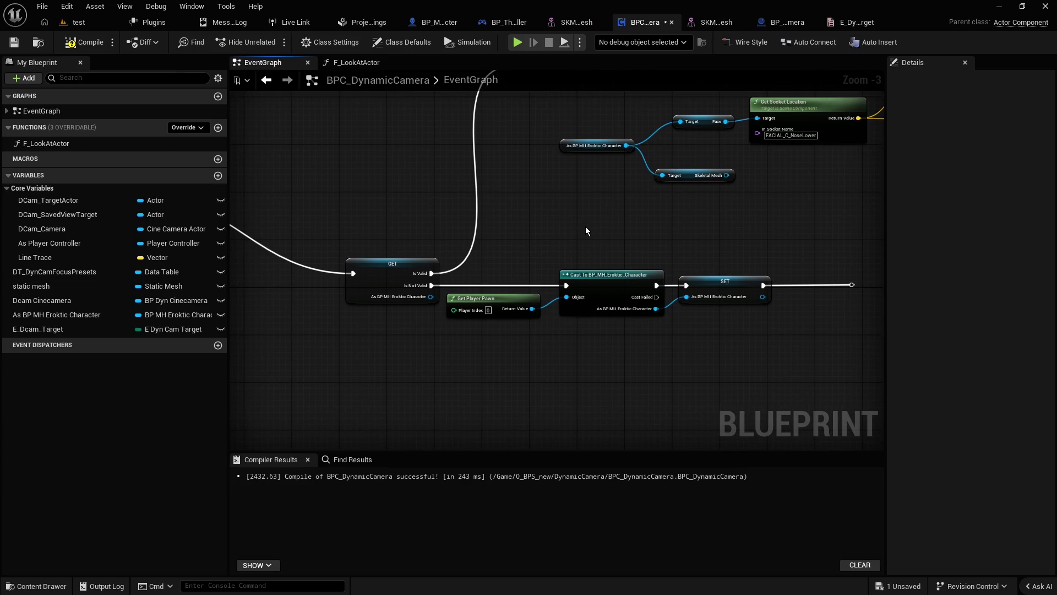
Step: Place a DCam_TargetActor Get node in the event graph below the Skeletal Mesh getter
{"action": "scroll", "coordinate": [589, 226], "scroll_direction": "down", "scroll_amount": 1}
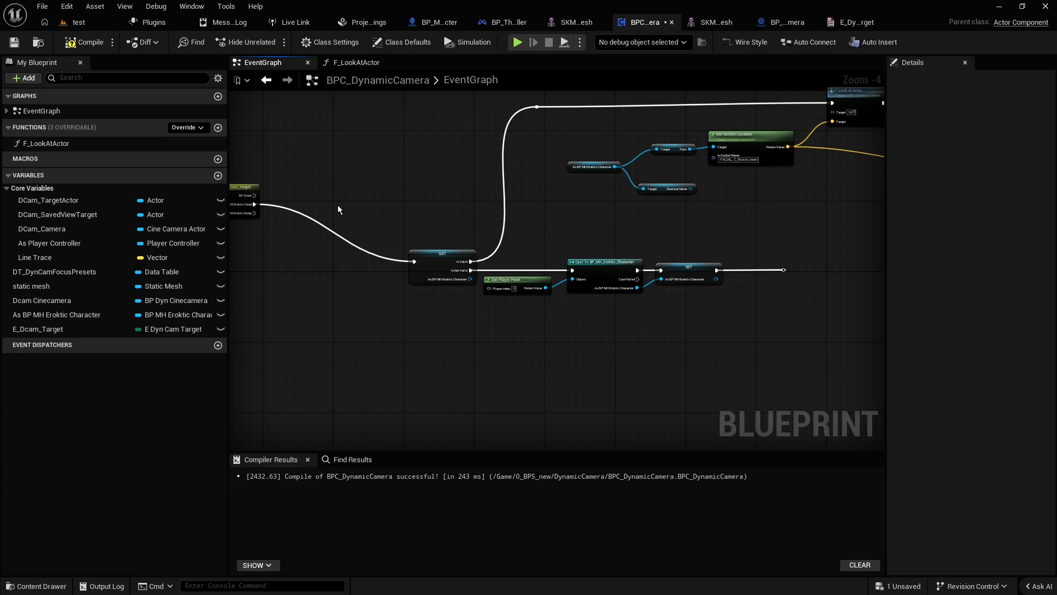
{"action": "scroll", "coordinate": [338, 205], "scroll_direction": "up", "scroll_amount": 1}
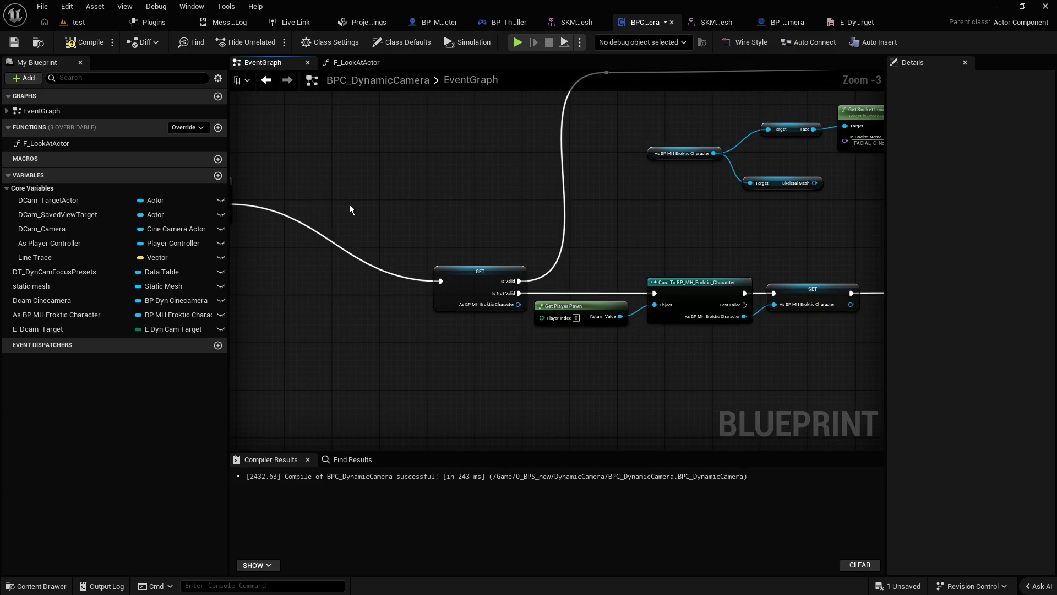
{"action": "left_click_drag", "start_coordinate": [667, 262], "coordinate": [438, 363]}
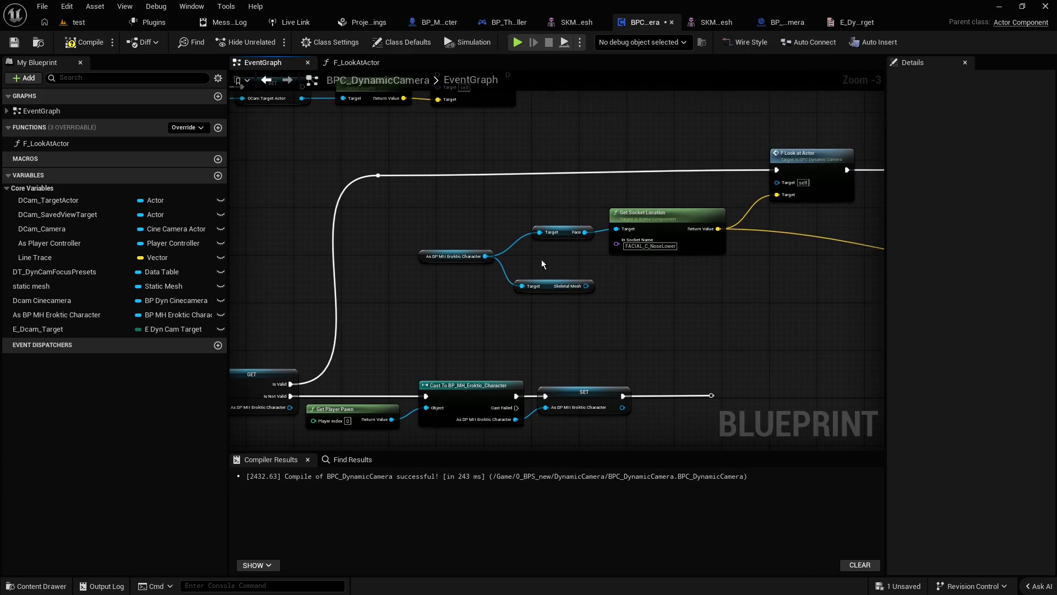
{"action": "left_click", "coordinate": [551, 286]}
{"action": "left_click", "coordinate": [551, 286]}
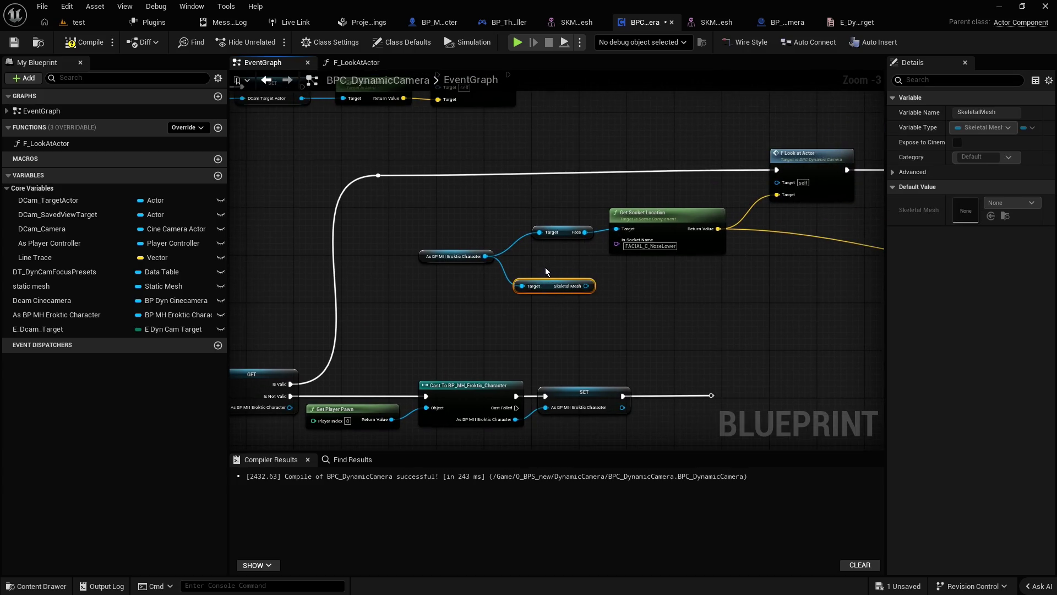
{"action": "left_click", "coordinate": [423, 253]}
{"action": "left_click", "coordinate": [436, 301]}
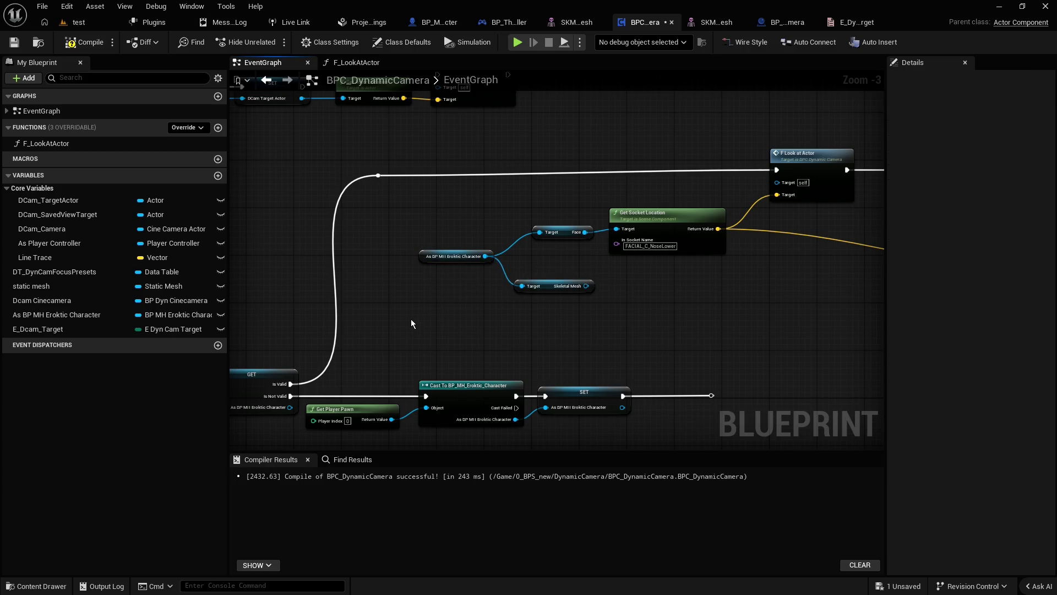
{"action": "mouse_move", "coordinate": [50, 200]}
{"action": "left_mouse_down"}
{"action": "mouse_move", "coordinate": [326, 272]}
{"action": "mouse_move", "coordinate": [388, 317]}
{"action": "mouse_move", "coordinate": [462, 335]}
{"action": "left_mouse_up"}
{"action": "left_click", "coordinate": [435, 341]}
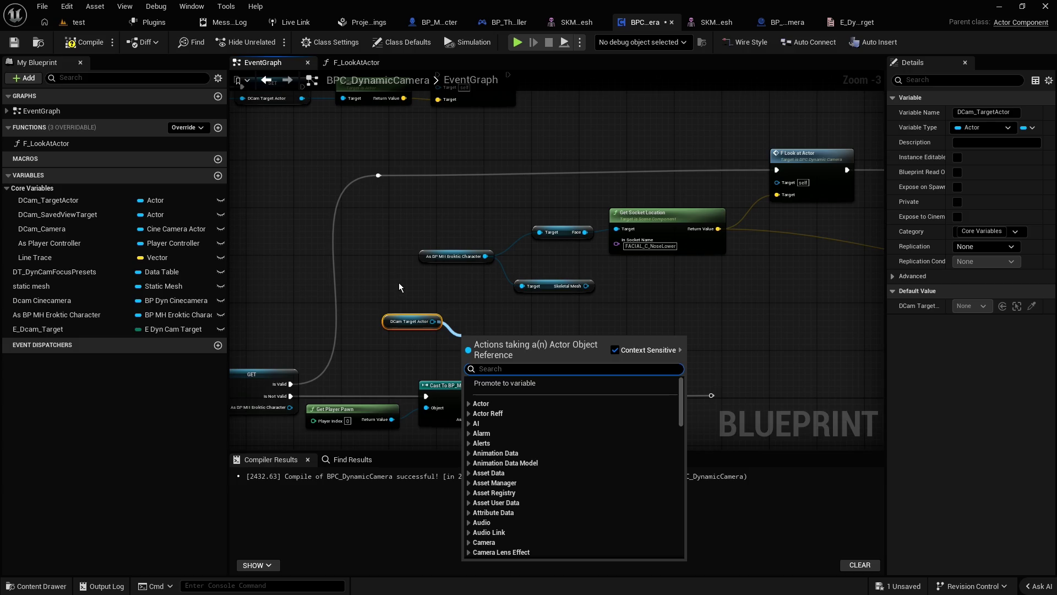
Step: Add a Cast To SkeletalMeshActor node fed by the DCam Target Actor getter, placed beside it
{"action": "type", "text": "get skele"}
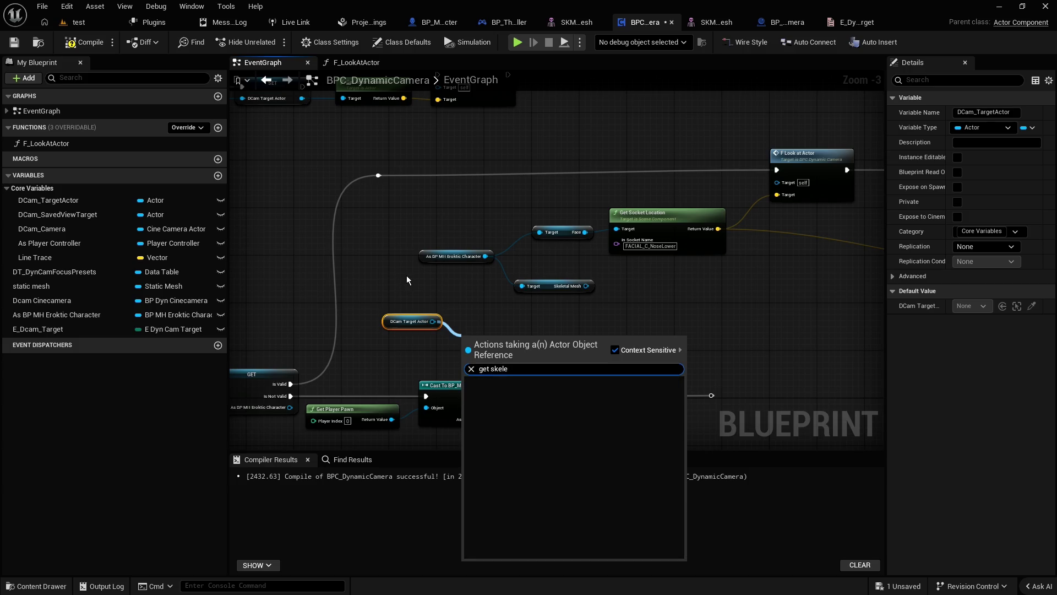
{"action": "key", "text": "ctrl+a"}
{"action": "type", "text": "skeletal"}
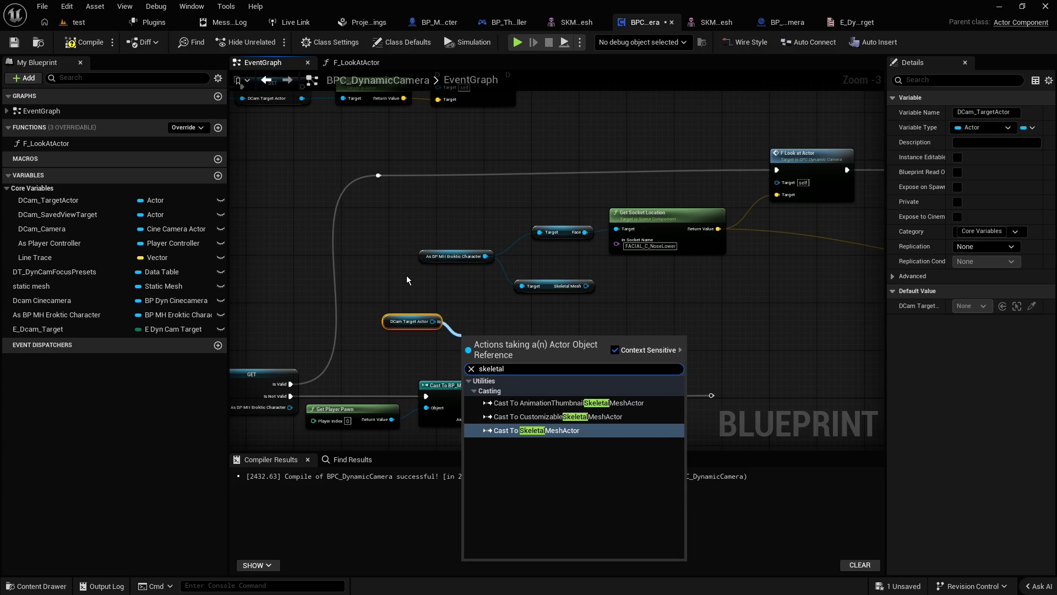
{"action": "left_click", "coordinate": [537, 432]}
{"action": "left_click_drag", "start_coordinate": [501, 348], "coordinate": [488, 315]}
{"action": "left_click", "coordinate": [548, 334]}
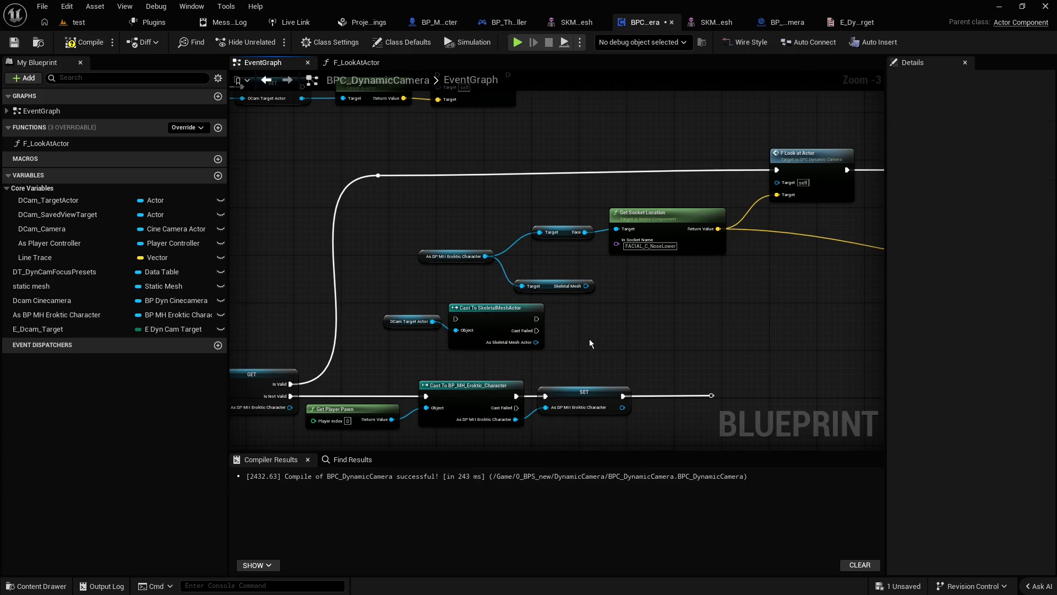
{"action": "scroll", "coordinate": [566, 330], "scroll_direction": "up", "scroll_amount": 2}
{"action": "left_click", "coordinate": [465, 301]}
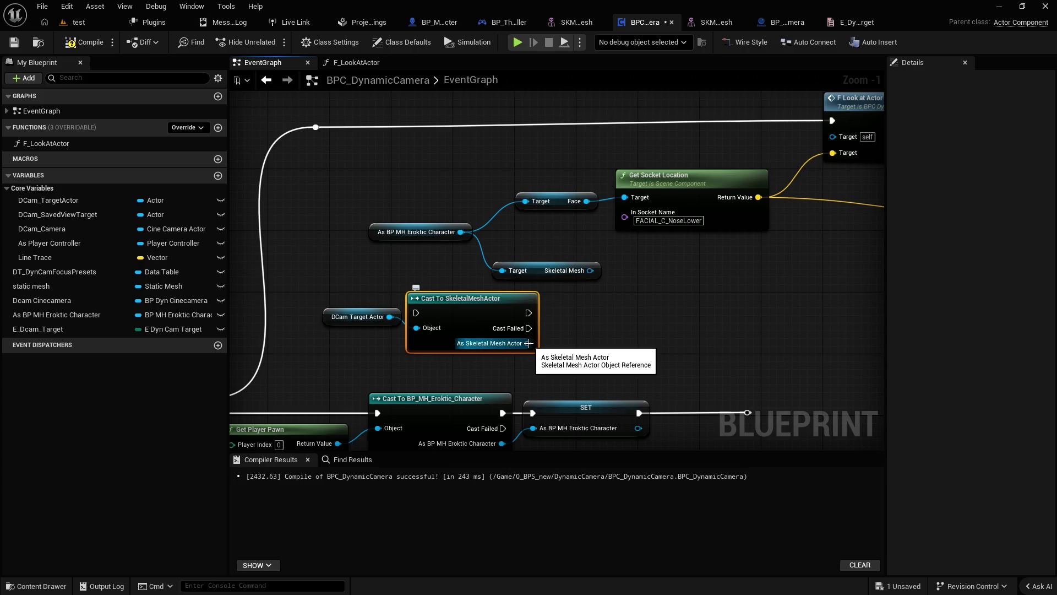
{"action": "left_click_drag", "start_coordinate": [528, 343], "coordinate": [565, 342]}
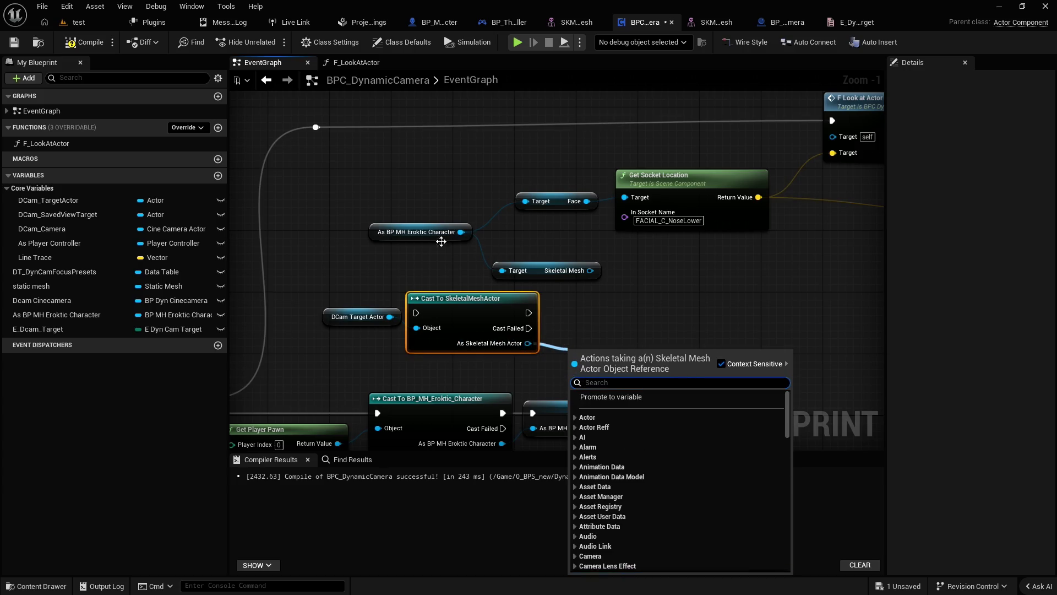
Step: Save all, then add a Get Socket Location node off As Skeletal Mesh Actor and arrange it
{"action": "left_click", "coordinate": [389, 269]}
{"action": "left_click", "coordinate": [13, 44]}
{"action": "left_click_drag", "start_coordinate": [528, 343], "coordinate": [593, 362]}
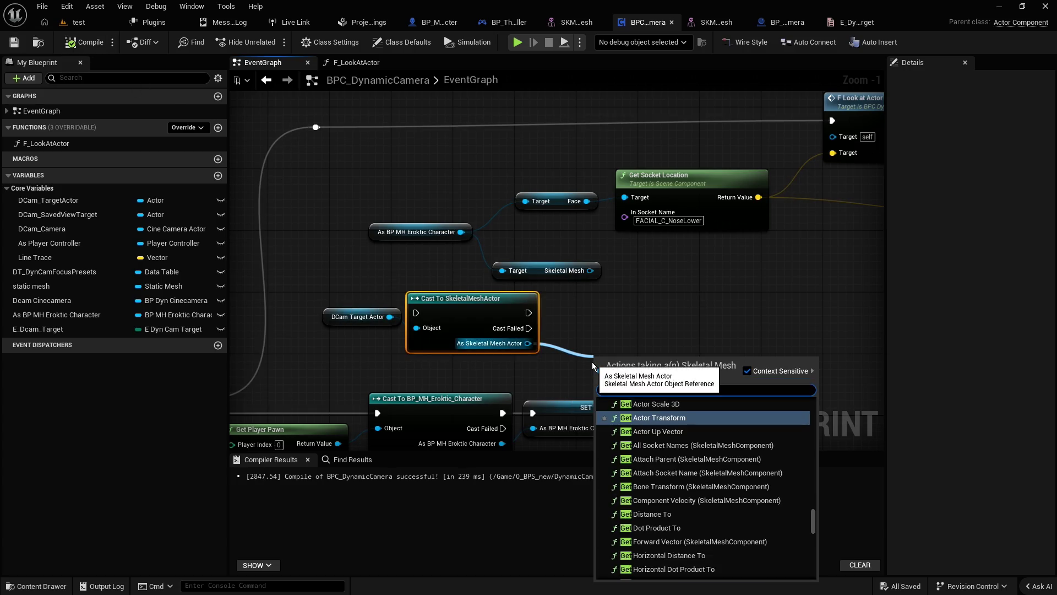
{"action": "type", "text": "get socket"}
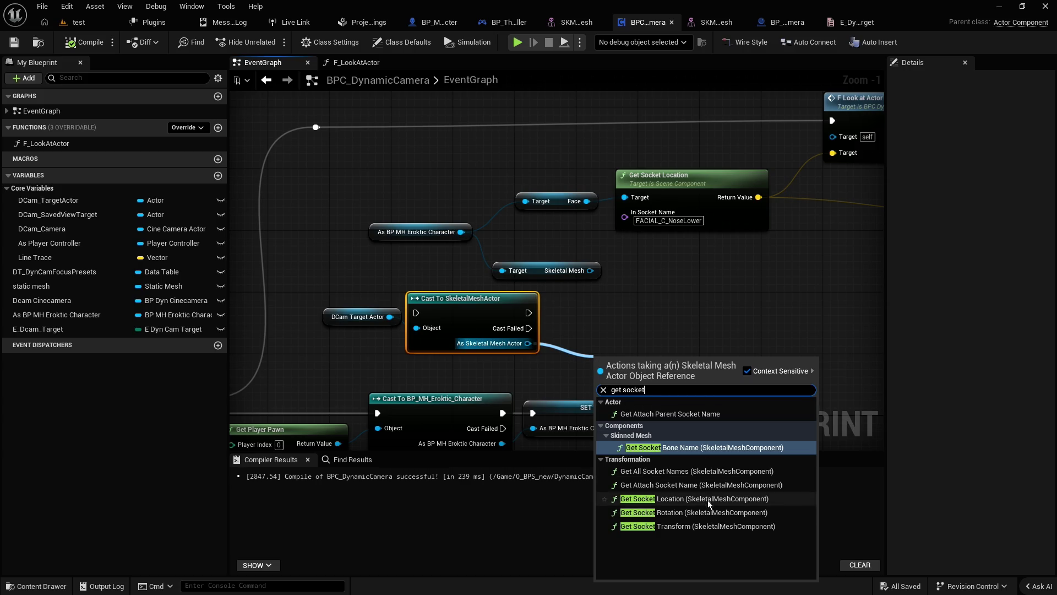
{"action": "left_click", "coordinate": [668, 502]}
{"action": "left_click_drag", "start_coordinate": [682, 363], "coordinate": [819, 309]}
{"action": "left_click_drag", "start_coordinate": [606, 308], "coordinate": [609, 339]}
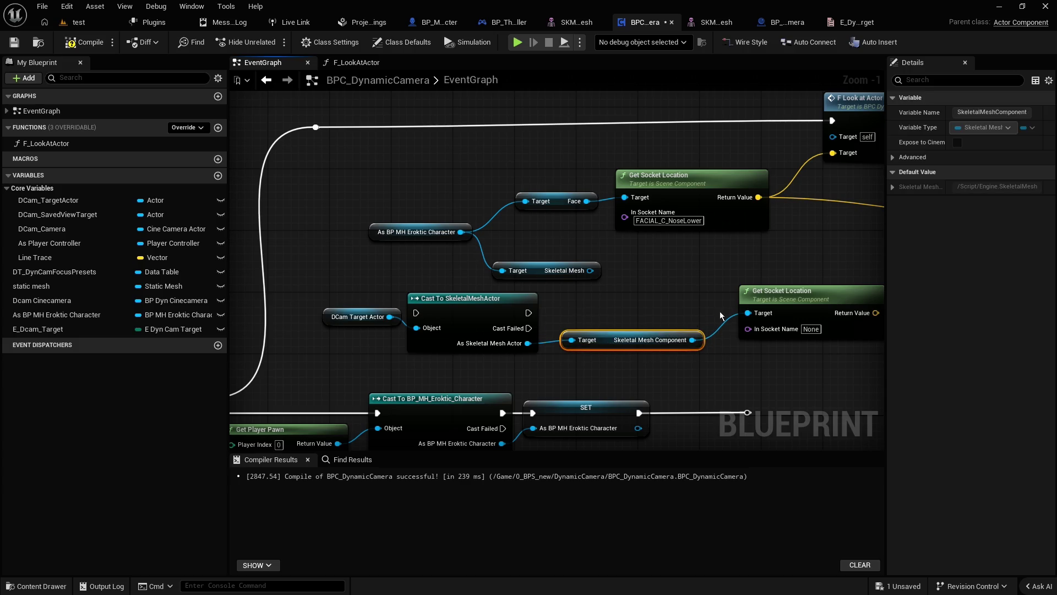
{"action": "left_click", "coordinate": [721, 315]}
{"action": "scroll", "coordinate": [485, 266], "scroll_direction": "down", "scroll_amount": 3}
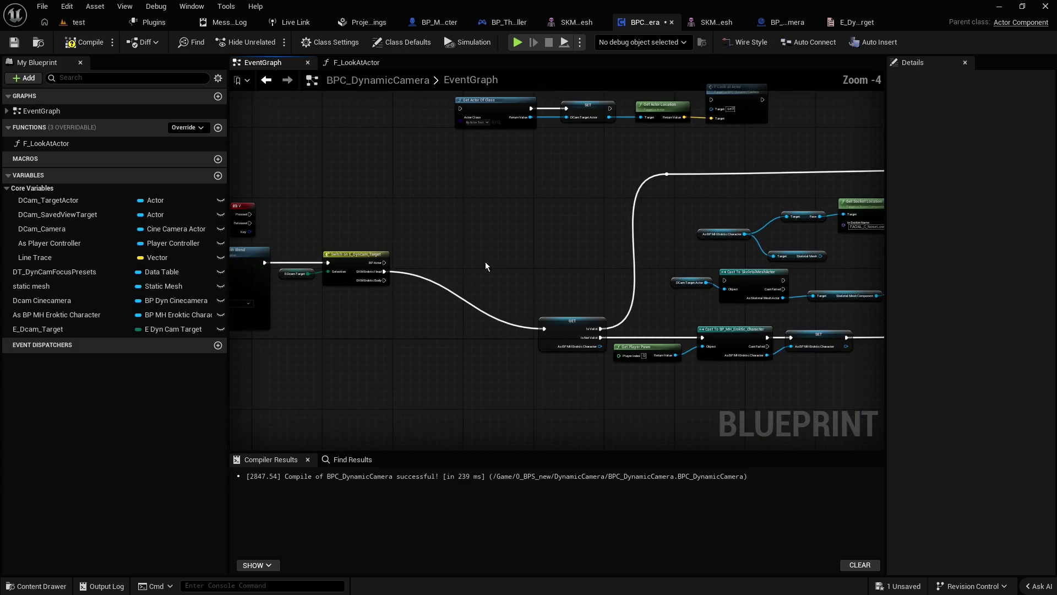
Step: Make the DCam Target Actor getter a validated GET fed by Set View Target and the Switch, driving the cast
{"action": "mouse_move", "coordinate": [322, 267]}
{"action": "left_mouse_down"}
{"action": "mouse_move", "coordinate": [611, 335]}
{"action": "mouse_move", "coordinate": [601, 333]}
{"action": "left_mouse_up"}
{"action": "left_click_drag", "start_coordinate": [667, 284], "coordinate": [402, 282]}
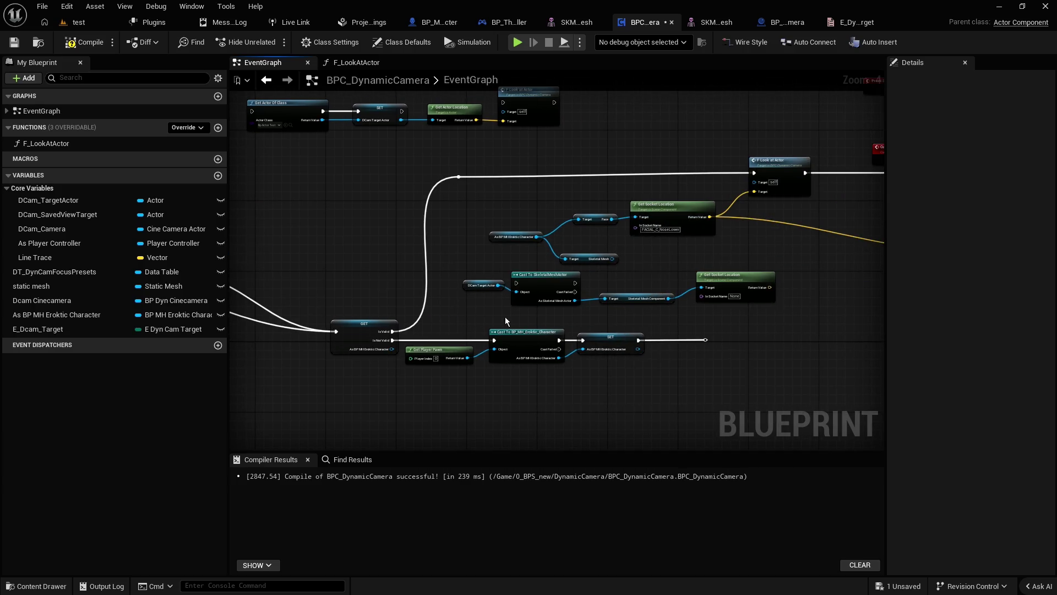
{"action": "scroll", "coordinate": [497, 316], "scroll_direction": "up", "scroll_amount": 1}
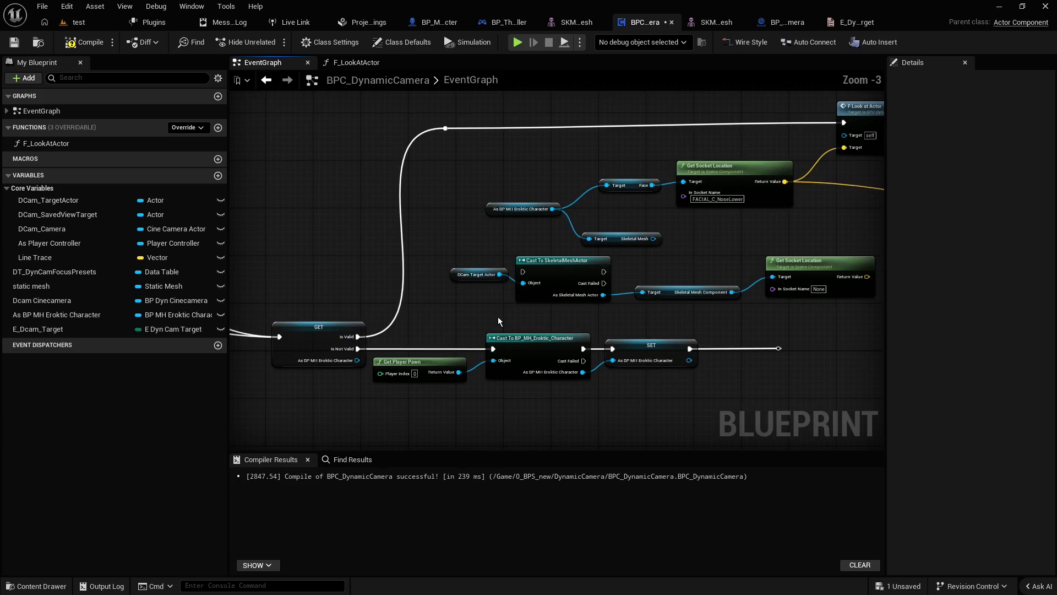
{"action": "left_click_drag", "start_coordinate": [425, 325], "coordinate": [556, 303]}
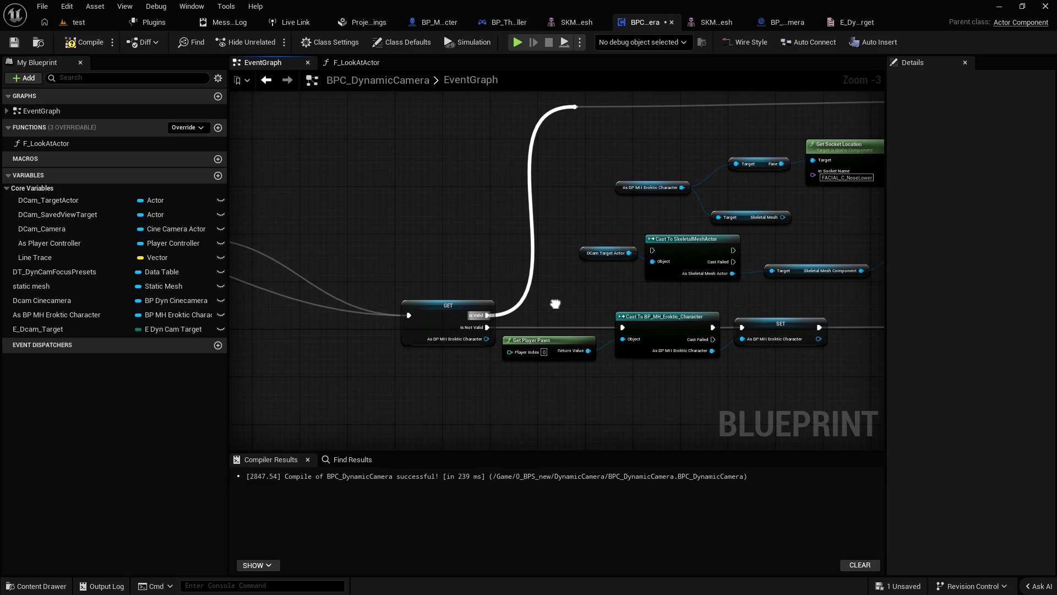
{"action": "right_click", "coordinate": [584, 252]}
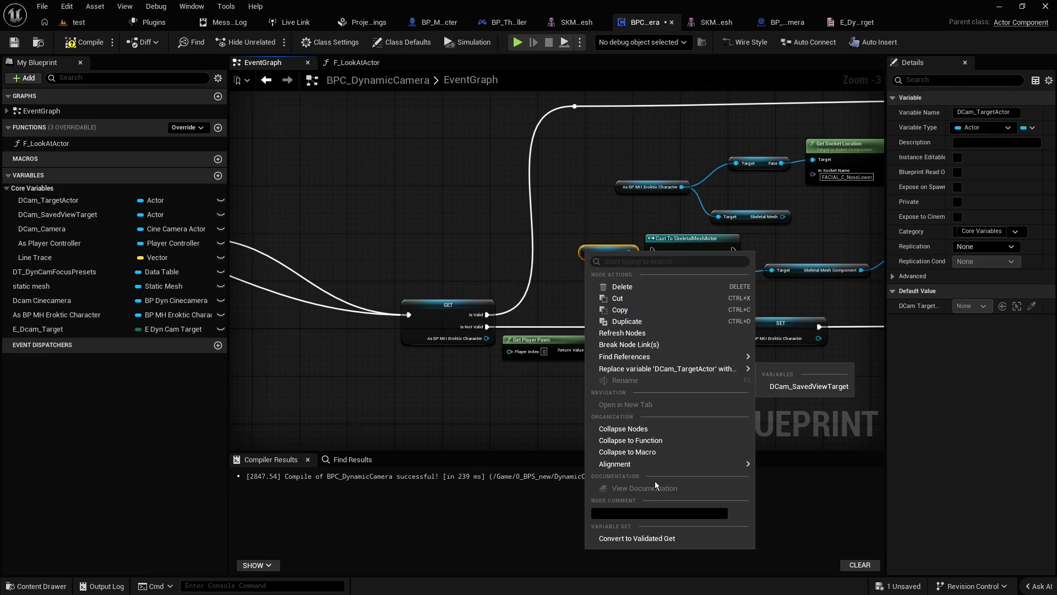
{"action": "left_click", "coordinate": [650, 540]}
{"action": "left_click_drag", "start_coordinate": [584, 238], "coordinate": [652, 249]}
{"action": "left_click_drag", "start_coordinate": [478, 225], "coordinate": [619, 246]}
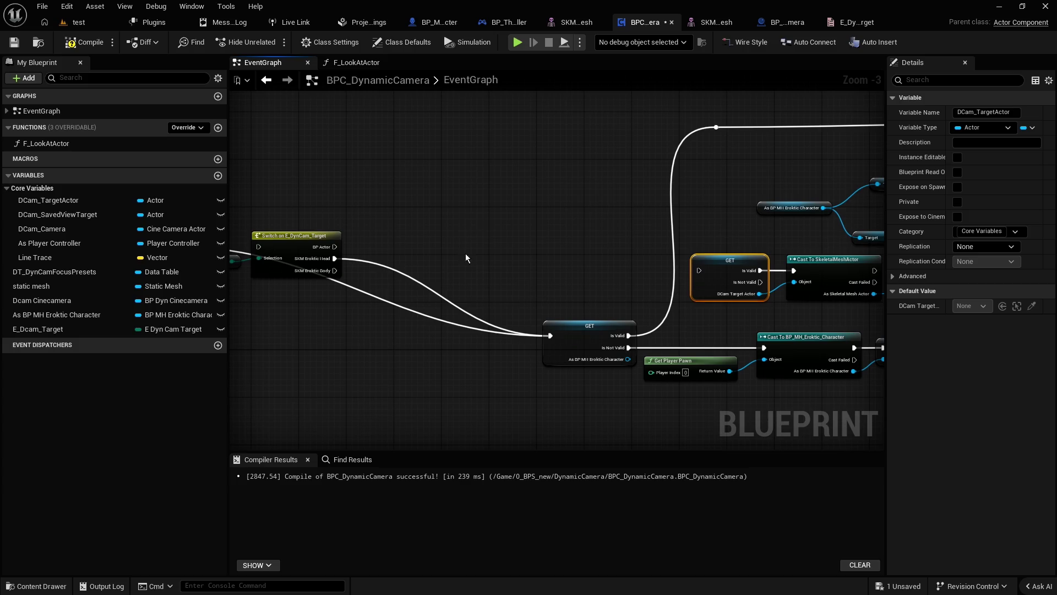
{"action": "left_click_drag", "start_coordinate": [454, 325], "coordinate": [546, 336]}
{"action": "mouse_move", "coordinate": [264, 258]}
{"action": "left_mouse_down"}
{"action": "mouse_move", "coordinate": [779, 292]}
{"action": "mouse_move", "coordinate": [792, 281]}
{"action": "mouse_move", "coordinate": [609, 281]}
{"action": "left_mouse_up"}
Step: Set the Get Socket Location node's socket name to head
{"action": "left_click", "coordinate": [817, 291]}
{"action": "key", "text": "BackSpace"}
{"action": "type", "text": "head"}
{"action": "left_click", "coordinate": [814, 308]}
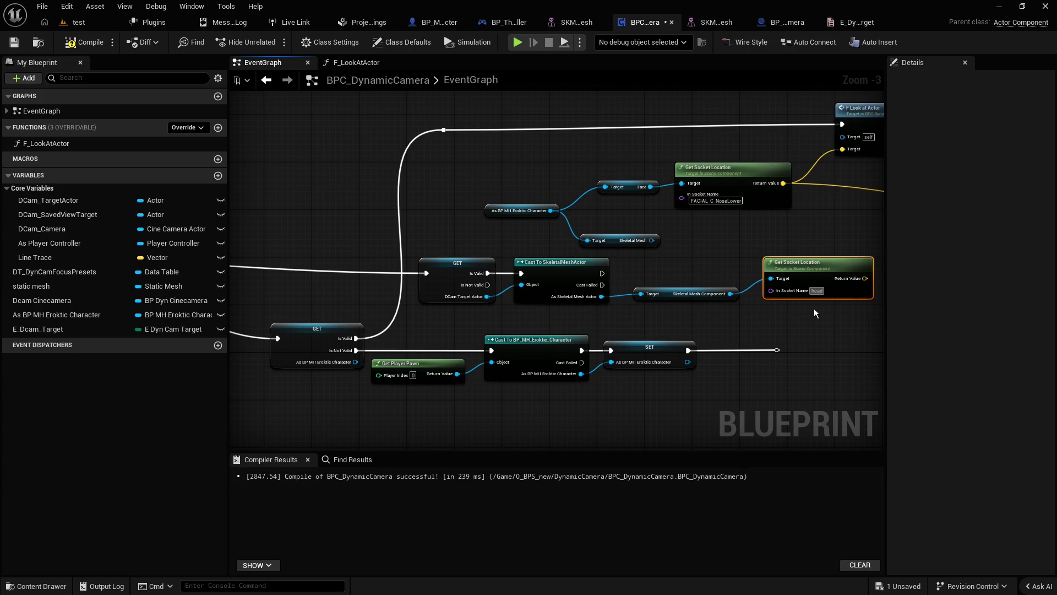
Step: Wire the cast's exec to the reroute and the head socket location into F Look at Actor's Target, then compile
{"action": "left_click_drag", "start_coordinate": [785, 318], "coordinate": [711, 324]}
{"action": "left_click_drag", "start_coordinate": [527, 283], "coordinate": [369, 136]}
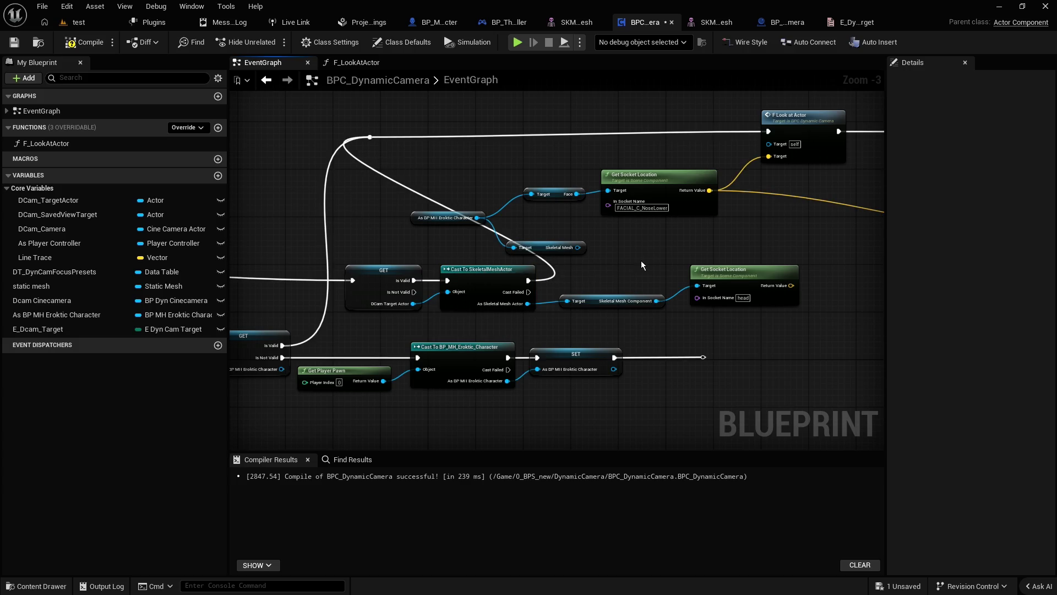
{"action": "left_click_drag", "start_coordinate": [642, 260], "coordinate": [552, 278]}
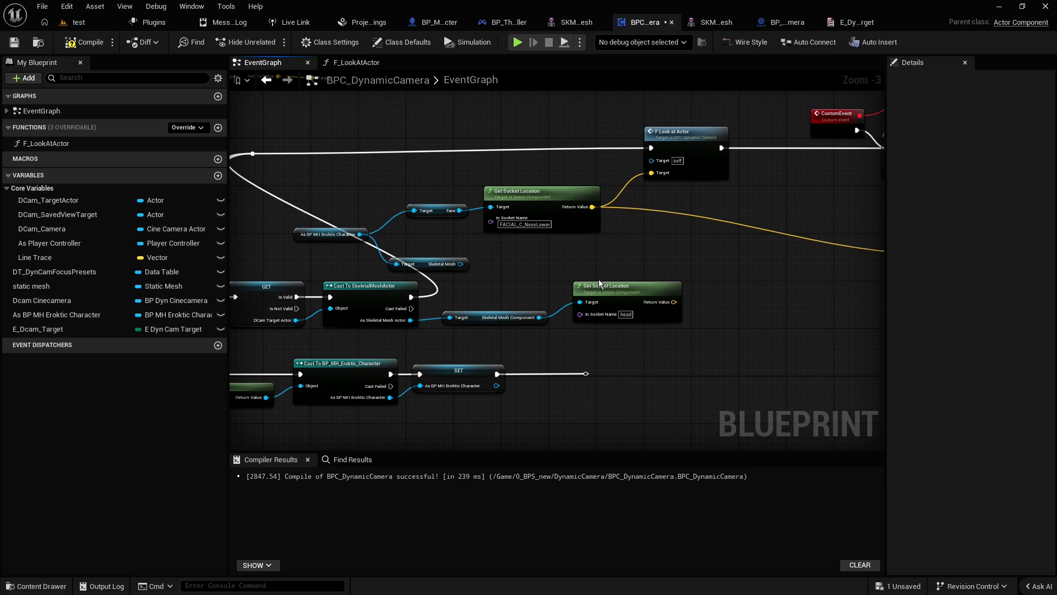
{"action": "left_click_drag", "start_coordinate": [676, 301], "coordinate": [651, 173]}
{"action": "left_click", "coordinate": [84, 48]}
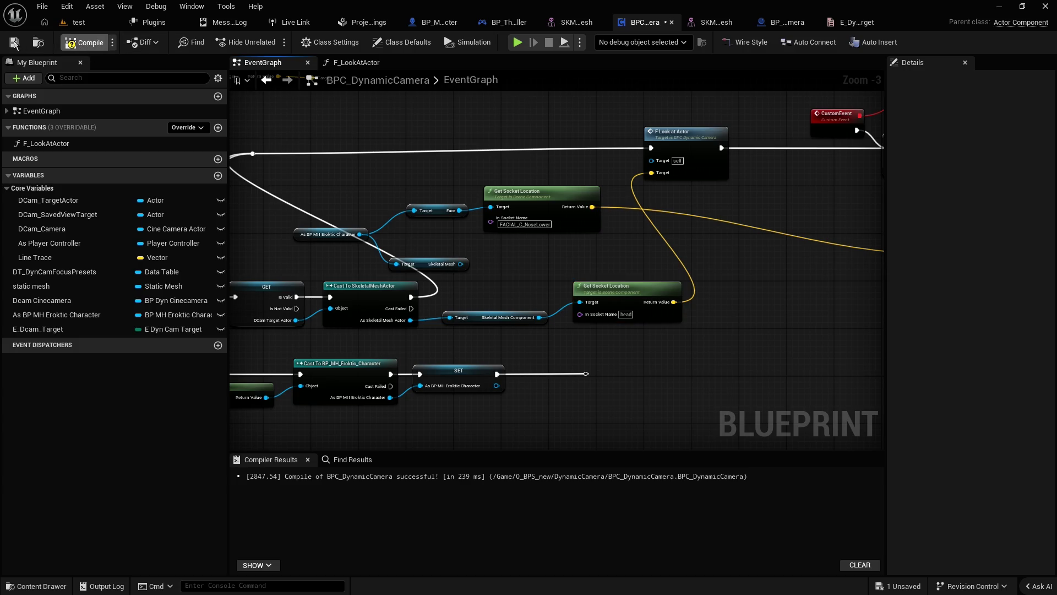
Step: Compile, then add a Print String node on the cast's Cast Failed output
{"action": "left_click", "coordinate": [14, 43]}
{"action": "left_click_drag", "start_coordinate": [772, 183], "coordinate": [798, 192]}
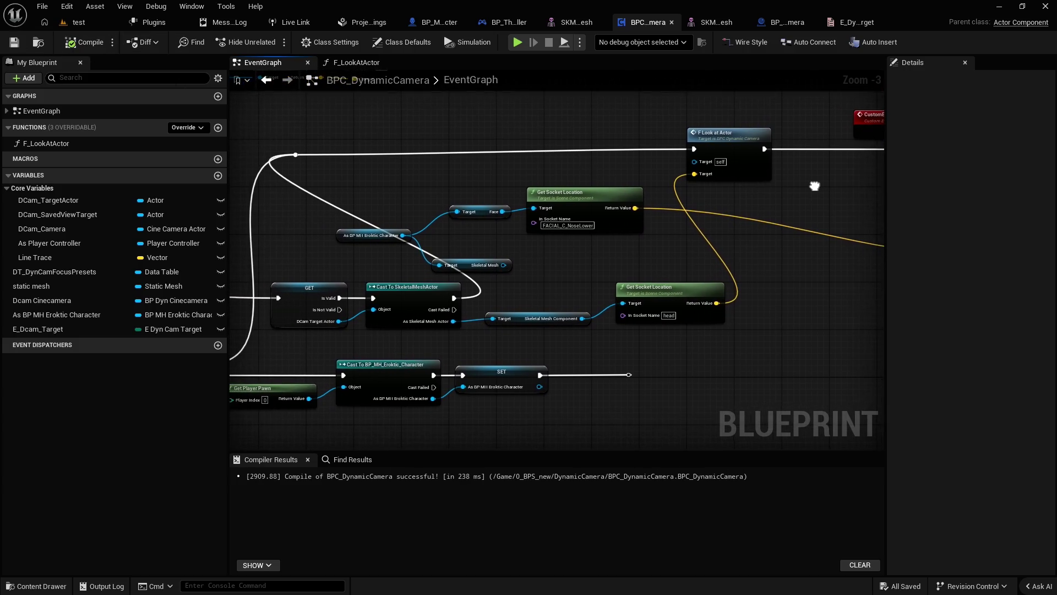
{"action": "left_click_drag", "start_coordinate": [517, 348], "coordinate": [616, 262]}
{"action": "left_click", "coordinate": [496, 208]}
{"action": "left_click_drag", "start_coordinate": [590, 348], "coordinate": [625, 402]}
{"action": "type", "text": "print"}
{"action": "key", "text": "Return"}
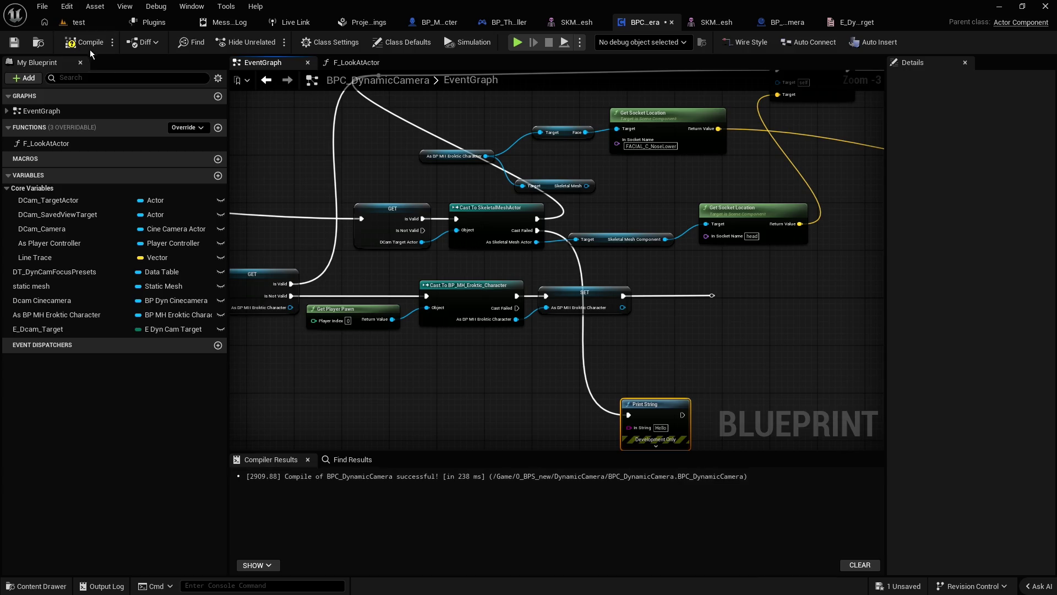
Step: Recompile and play the test level to watch Hello print
{"action": "left_click", "coordinate": [84, 42]}
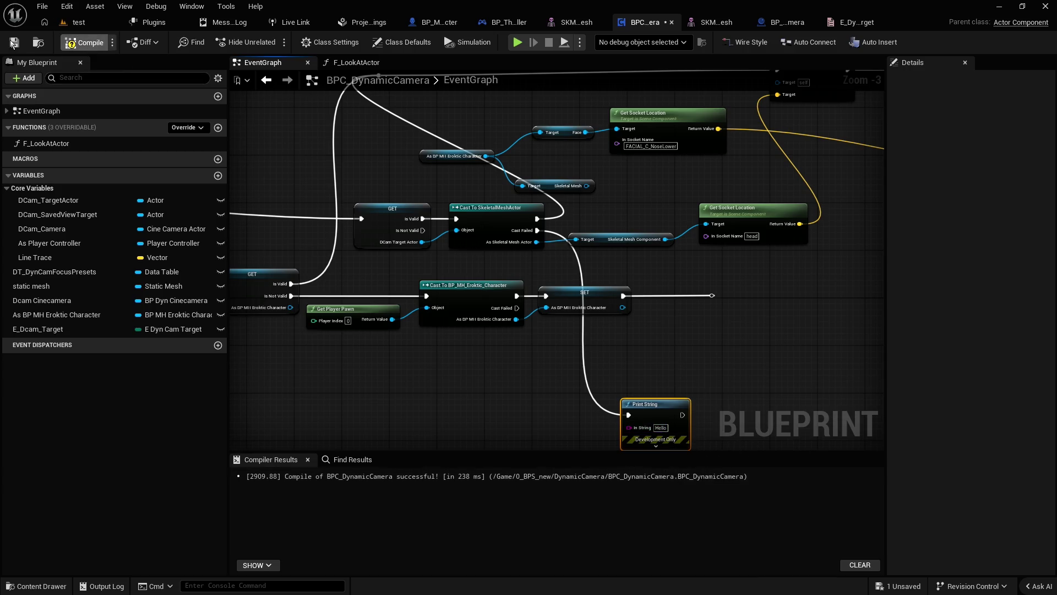
{"action": "left_click", "coordinate": [79, 22]}
{"action": "left_click", "coordinate": [407, 42]}
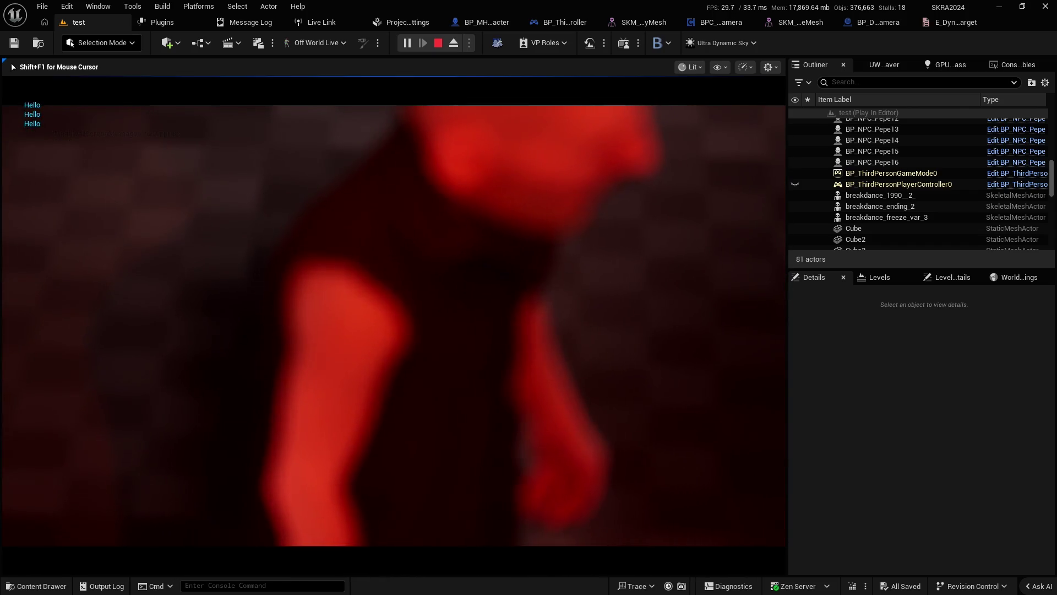
Step: Stop Play-in-Editor with Esc and reopen the BPC_DynamicCamera EventGraph
{"action": "key", "text": "Escape"}
{"action": "left_click", "coordinate": [874, 23]}
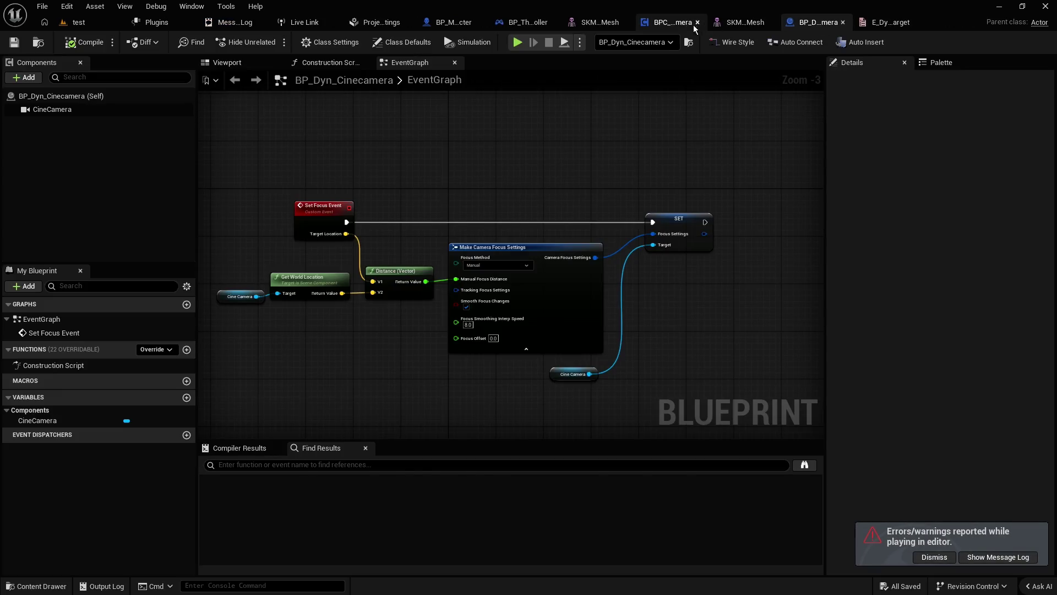
{"action": "left_click", "coordinate": [650, 22]}
{"action": "left_click", "coordinate": [570, 266]}
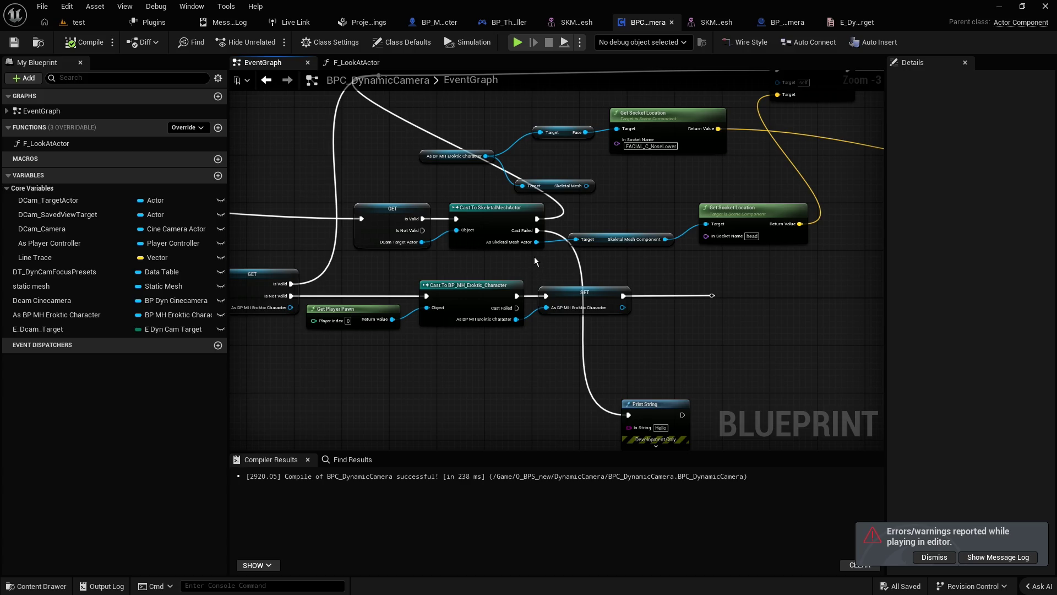
{"action": "scroll", "coordinate": [653, 257], "scroll_direction": "up", "scroll_amount": 2}
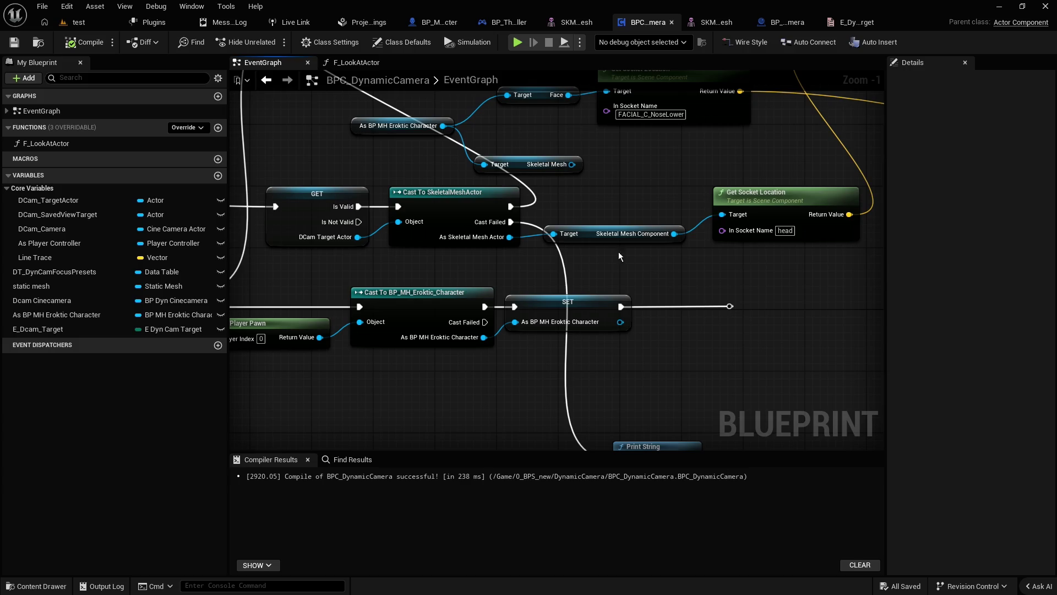
{"action": "left_click", "coordinate": [446, 194]}
{"action": "key", "text": "ctrl+space"}
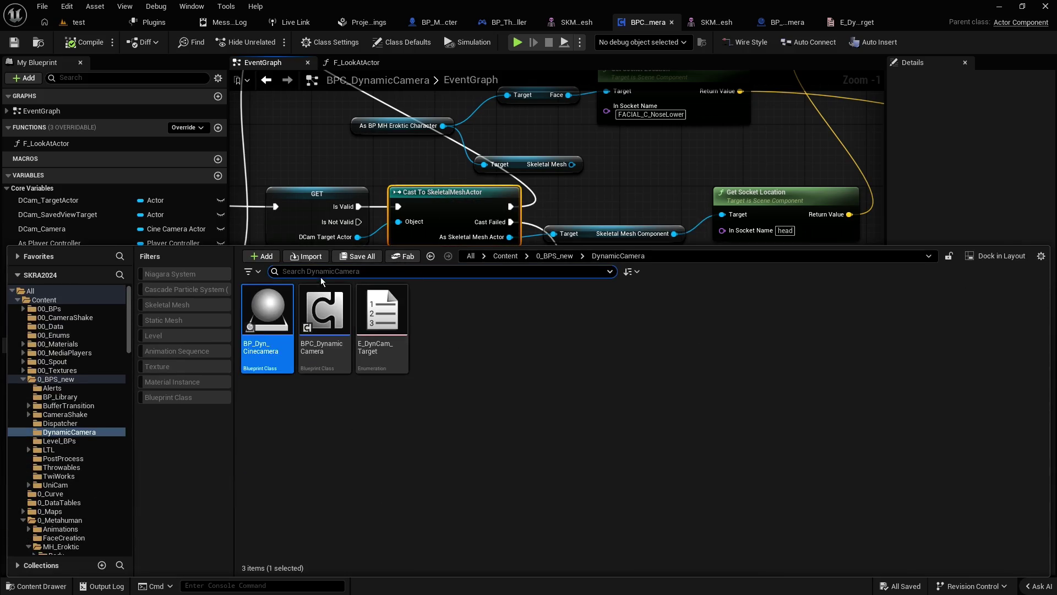
{"action": "left_click_drag", "start_coordinate": [481, 247], "coordinate": [501, 361]}
{"action": "left_click", "coordinate": [502, 362]}
{"action": "left_click", "coordinate": [402, 372]}
{"action": "type", "text": "skeletalmeshactror"}
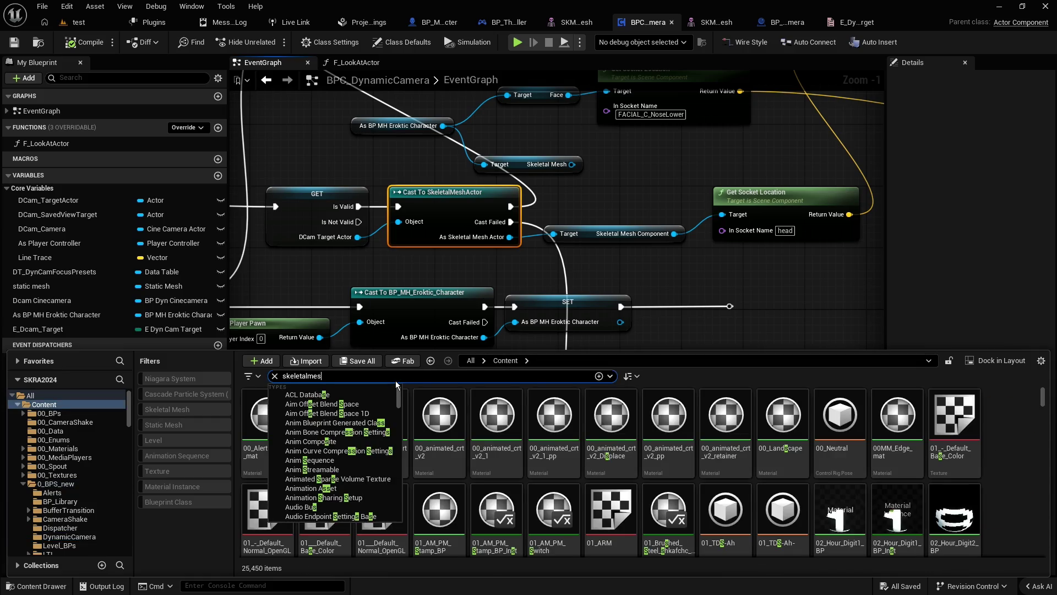
{"action": "key", "text": "BackSpace"}
{"action": "key", "text": "BackSpace"}
{"action": "key", "text": "BackSpace"}
{"action": "left_click", "coordinate": [471, 360]}
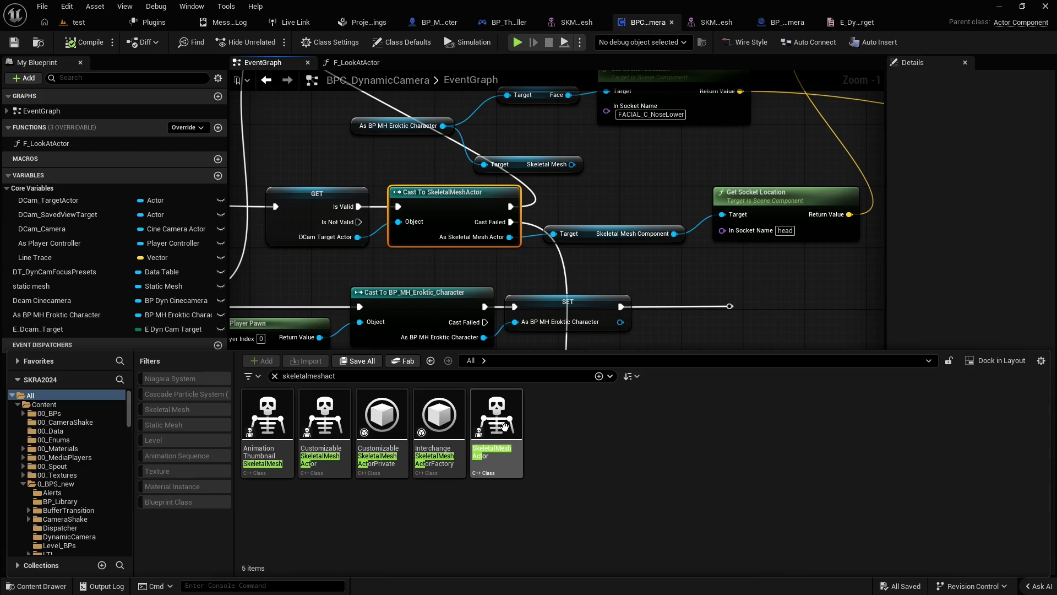
{"action": "mouse_move", "coordinate": [495, 422]}
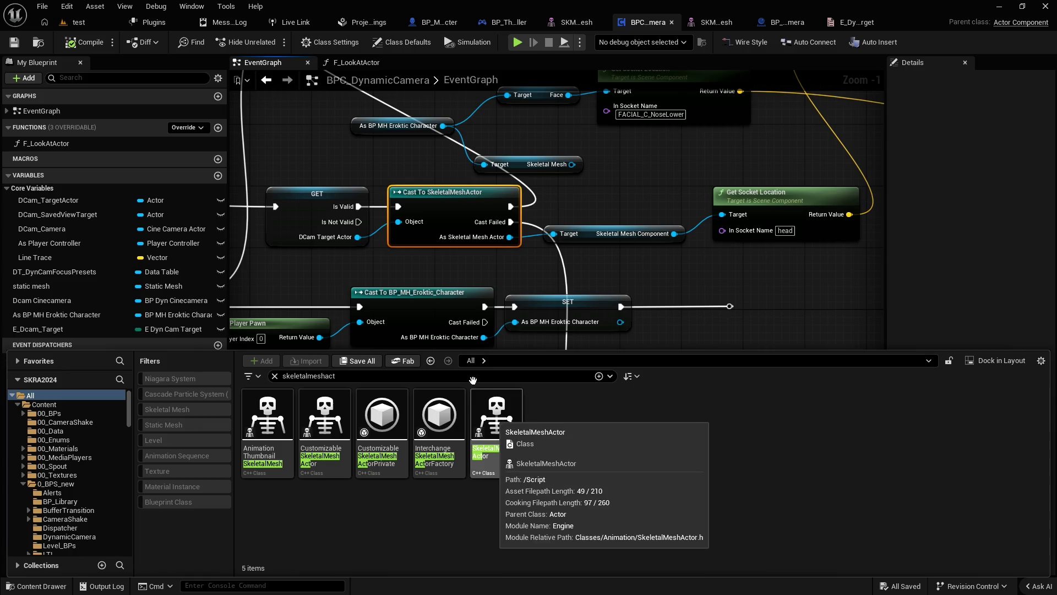
{"action": "left_click", "coordinate": [442, 259]}
{"action": "mouse_move", "coordinate": [487, 267]}
{"action": "left_mouse_down"}
{"action": "mouse_move", "coordinate": [385, 254]}
{"action": "mouse_move", "coordinate": [347, 188]}
{"action": "mouse_move", "coordinate": [407, 214]}
{"action": "left_mouse_up"}
{"action": "left_click", "coordinate": [331, 167]}
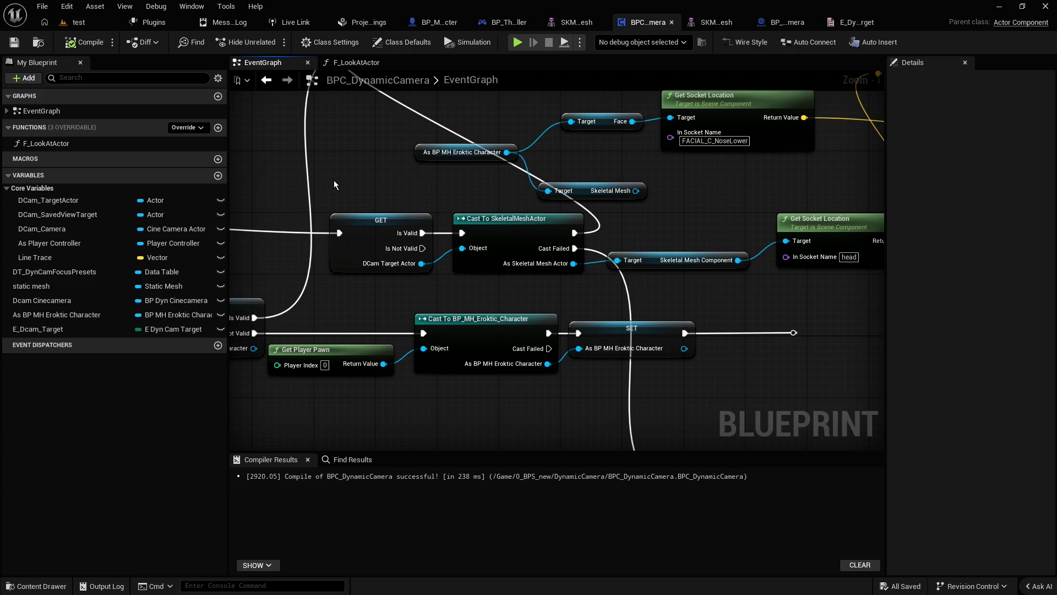
Step: Box-select the validated GET and Cast To SkeletalMeshActor nodes and delete them
{"action": "left_click_drag", "start_coordinate": [367, 172], "coordinate": [366, 190]}
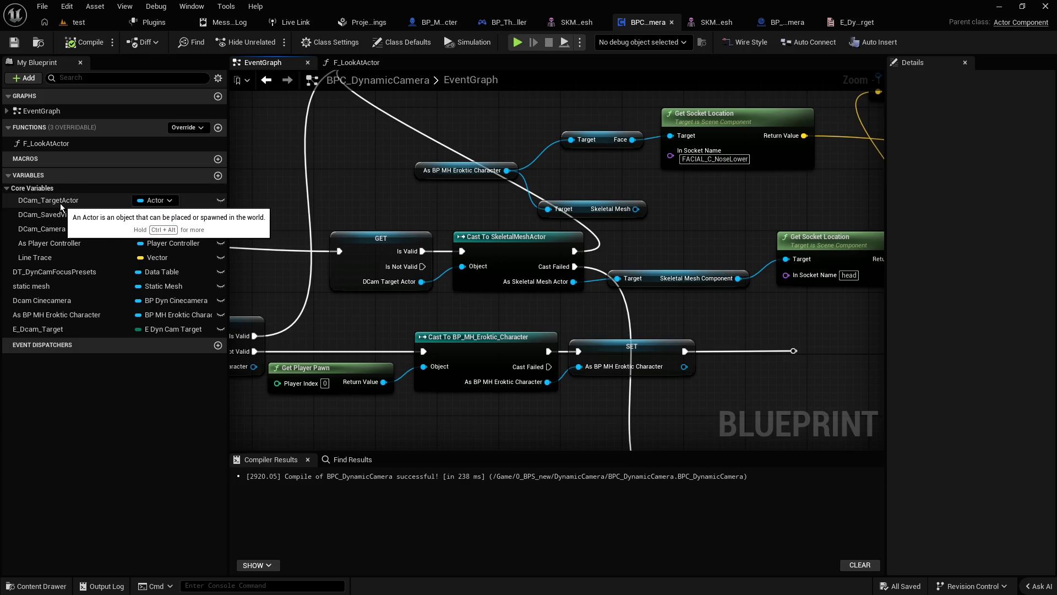
{"action": "left_click_drag", "start_coordinate": [574, 281], "coordinate": [594, 293]}
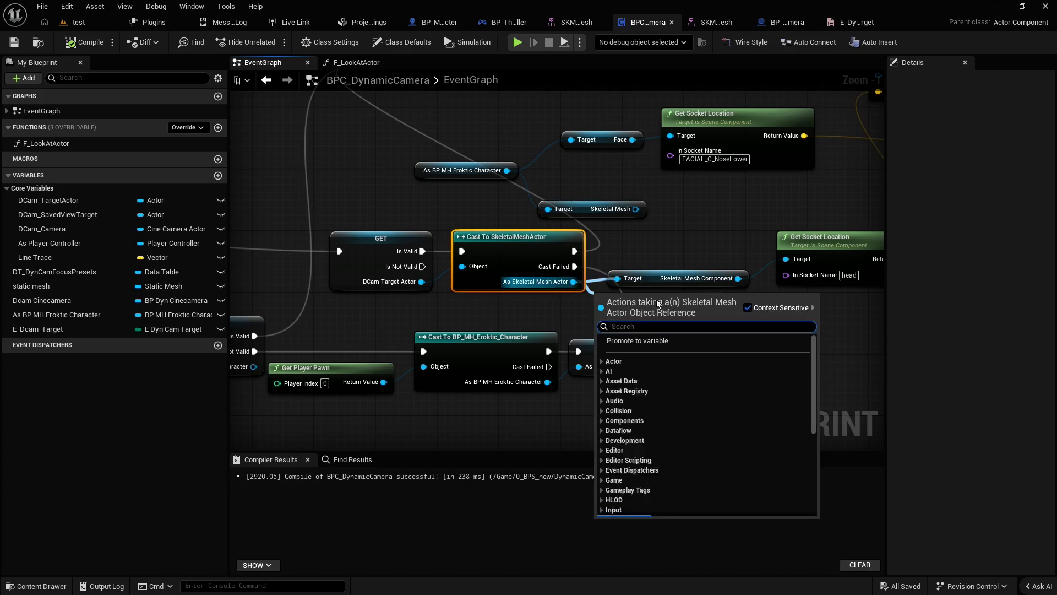
{"action": "left_click", "coordinate": [663, 271]}
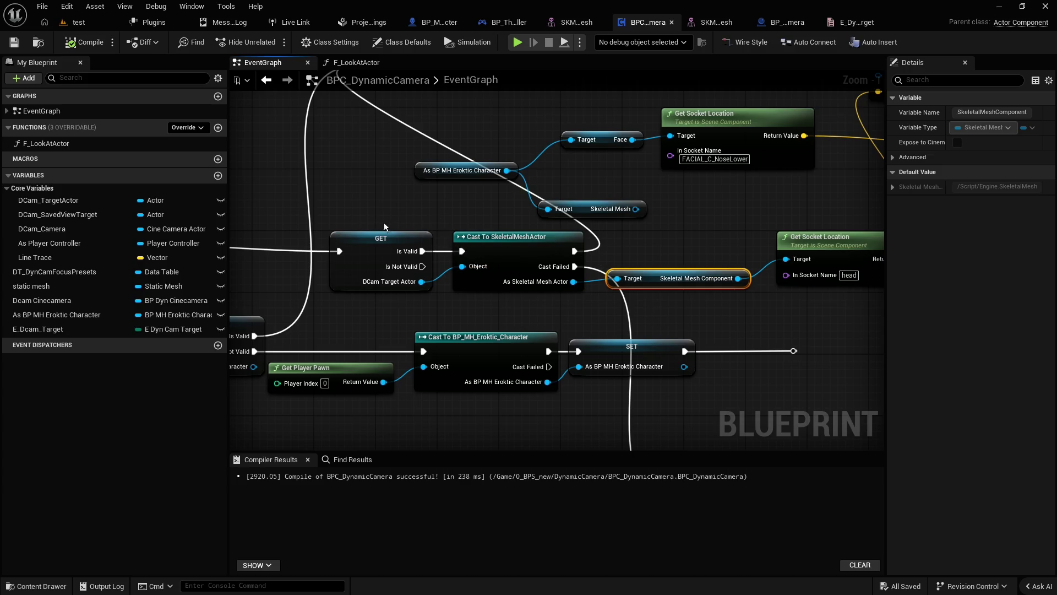
{"action": "left_click_drag", "start_coordinate": [384, 223], "coordinate": [545, 259]}
{"action": "key", "text": "Delete"}
{"action": "left_click", "coordinate": [643, 279]}
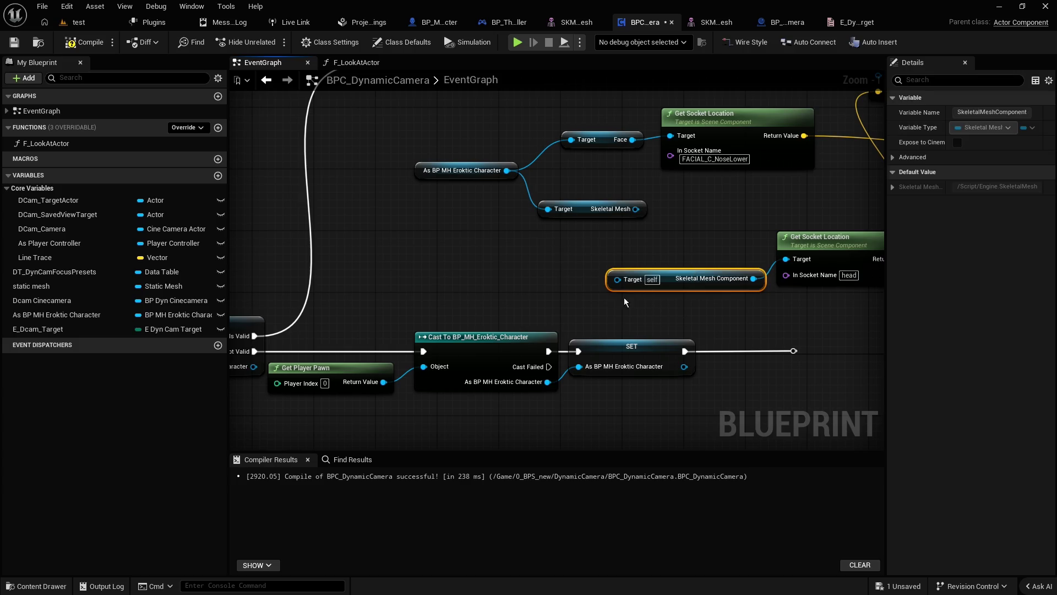
Step: Replace the Skeletal Mesh Component getter with a DCam_TargetActor Get node
{"action": "key", "text": "Delete"}
{"action": "left_click", "coordinate": [48, 199]}
{"action": "left_click_drag", "start_coordinate": [319, 234], "coordinate": [397, 254]}
{"action": "left_click", "coordinate": [420, 268]}
Step: From the DCam Target Actor pin, search 'get skeletal' with Context Sensitive off
{"action": "left_click_drag", "start_coordinate": [459, 262], "coordinate": [491, 272]}
{"action": "type", "text": "get sk"}
{"action": "key", "text": "ctrl+a"}
{"action": "type", "text": "skele"}
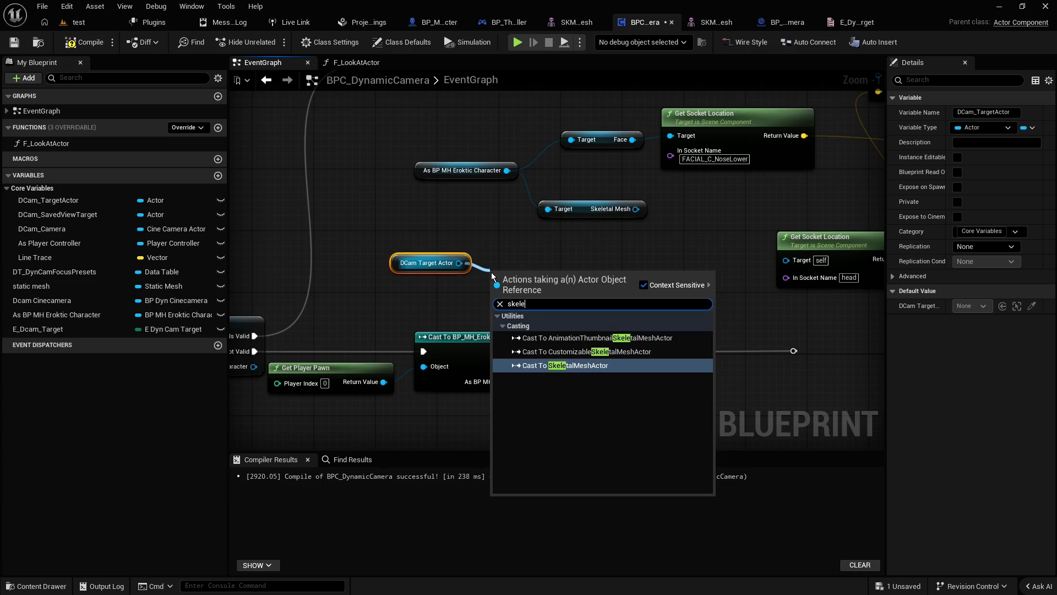
{"action": "left_click", "coordinate": [644, 284]}
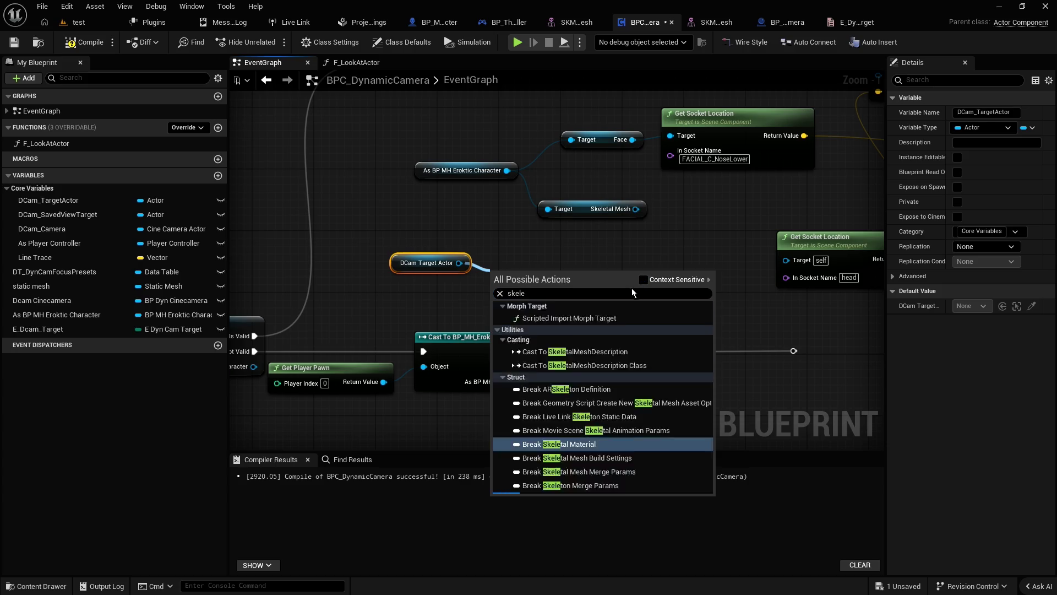
{"action": "left_click", "coordinate": [563, 291]}
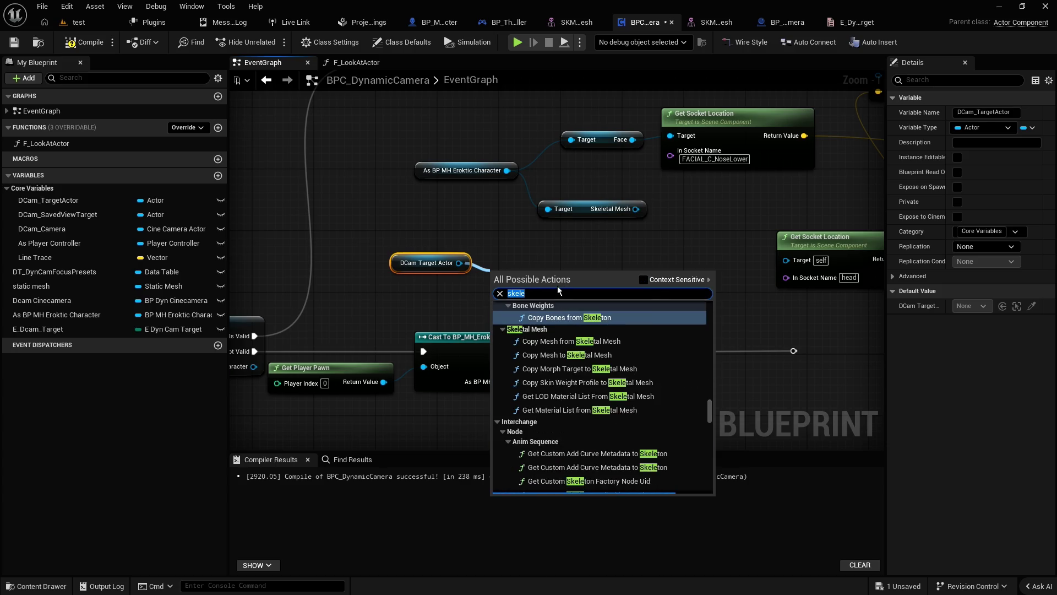
{"action": "type", "text": "get skeletal"}
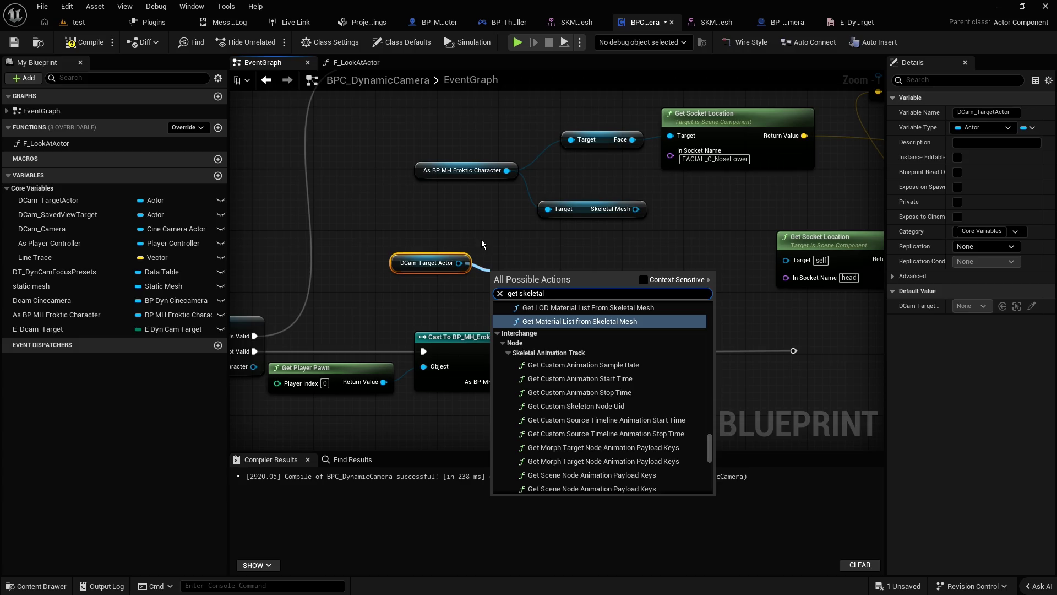
{"action": "left_click", "coordinate": [245, 330]}
Step: Pan the graph over to the Switch on E_DynCam_Target node
{"action": "mouse_move", "coordinate": [358, 226]}
{"action": "left_mouse_down"}
{"action": "mouse_move", "coordinate": [497, 166]}
{"action": "mouse_move", "coordinate": [553, 209]}
{"action": "mouse_move", "coordinate": [560, 187]}
{"action": "mouse_move", "coordinate": [642, 204]}
{"action": "mouse_move", "coordinate": [515, 236]}
{"action": "left_mouse_up"}
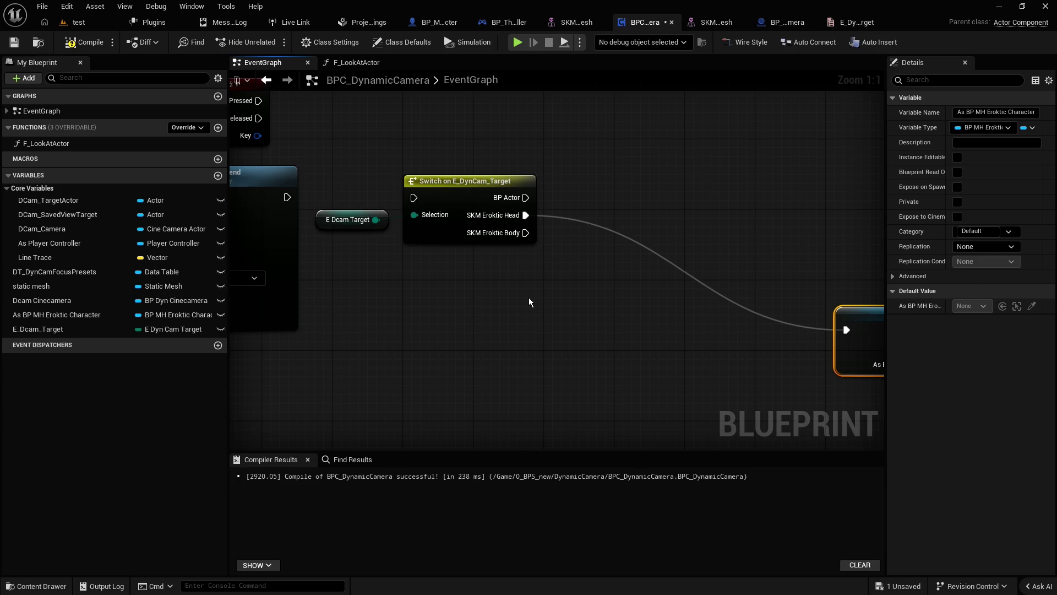
{"action": "left_click", "coordinate": [528, 301]}
{"action": "scroll", "coordinate": [528, 271], "scroll_direction": "down", "scroll_amount": 3}
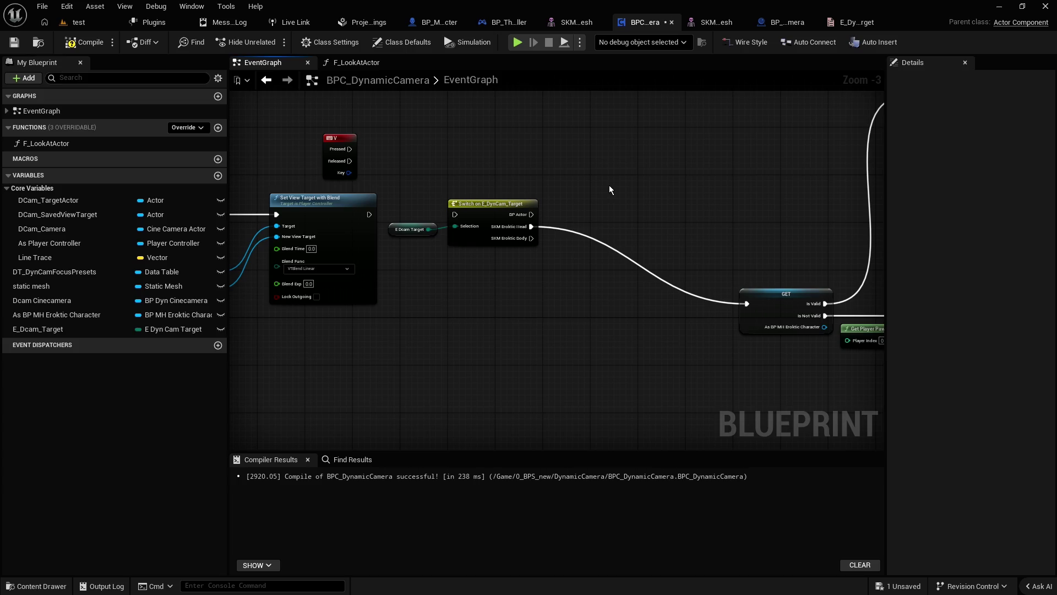
{"action": "left_click_drag", "start_coordinate": [633, 199], "coordinate": [543, 197]}
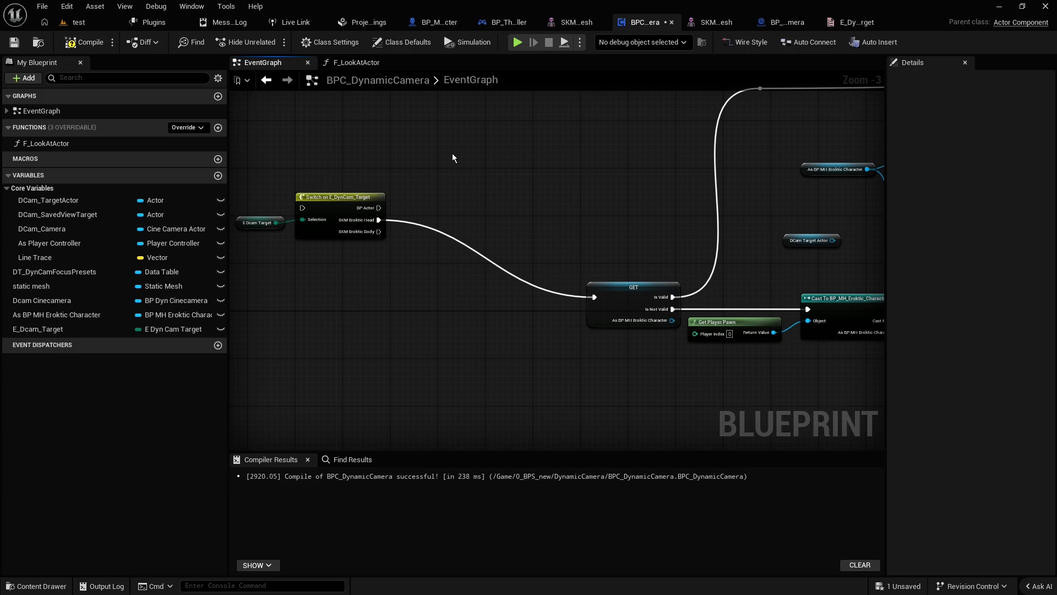
{"action": "left_click", "coordinate": [91, 397]}
Step: Find references to the static mesh variable, then delete it from the Variables list
{"action": "left_click", "coordinate": [7, 189]}
{"action": "left_click", "coordinate": [41, 219]}
{"action": "right_click", "coordinate": [43, 222]}
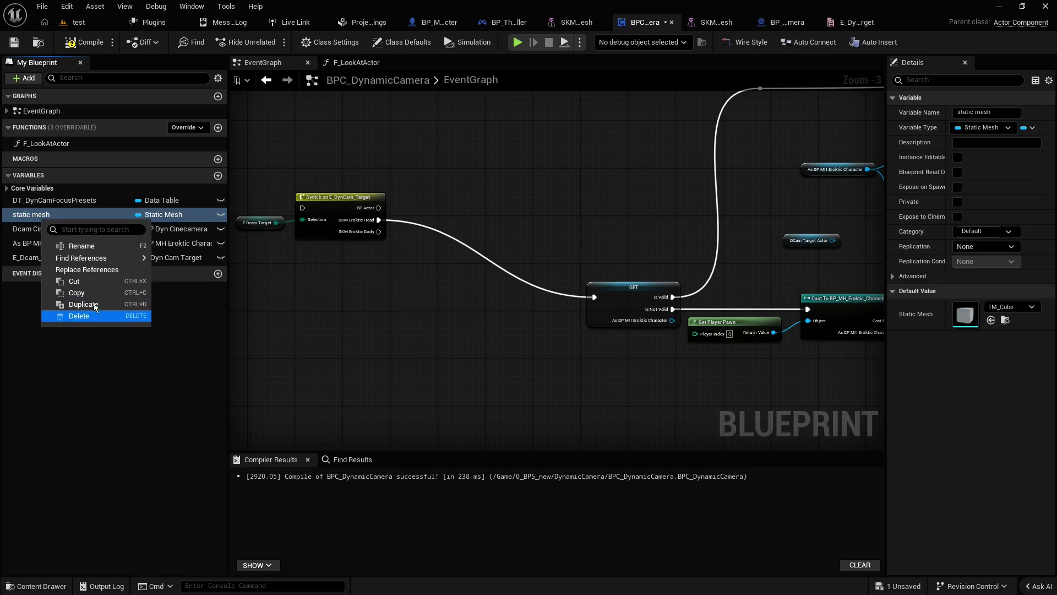
{"action": "mouse_move", "coordinate": [98, 260]}
{"action": "left_click", "coordinate": [169, 260]}
{"action": "left_click", "coordinate": [71, 329]}
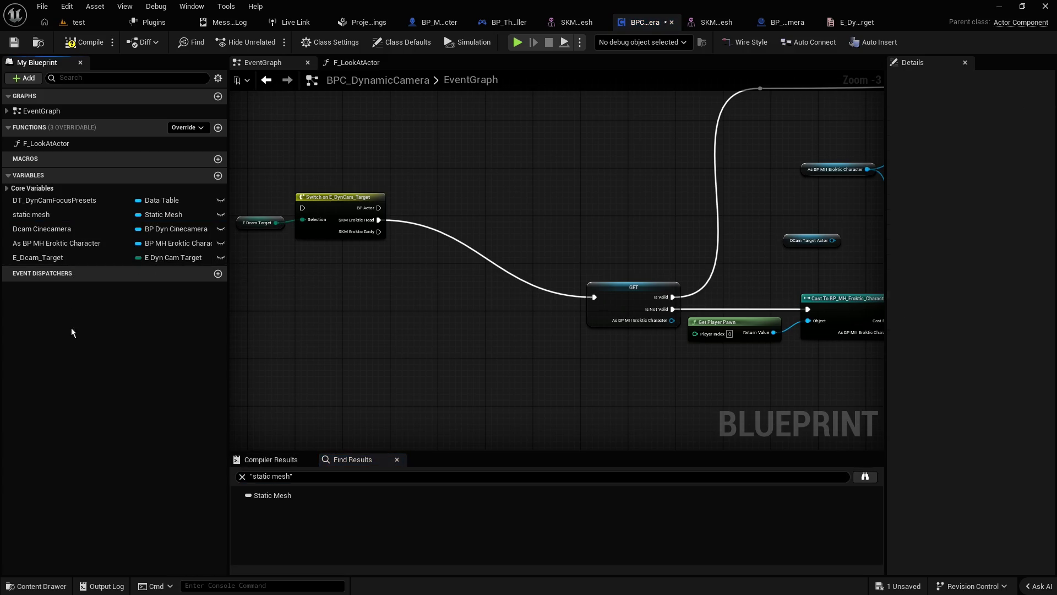
{"action": "left_click", "coordinate": [42, 217]}
{"action": "key", "text": "Delete"}
Step: List Dcam Cinecamera's references by name, then delete the Dcam Cinecamera variable
{"action": "right_click", "coordinate": [48, 216]}
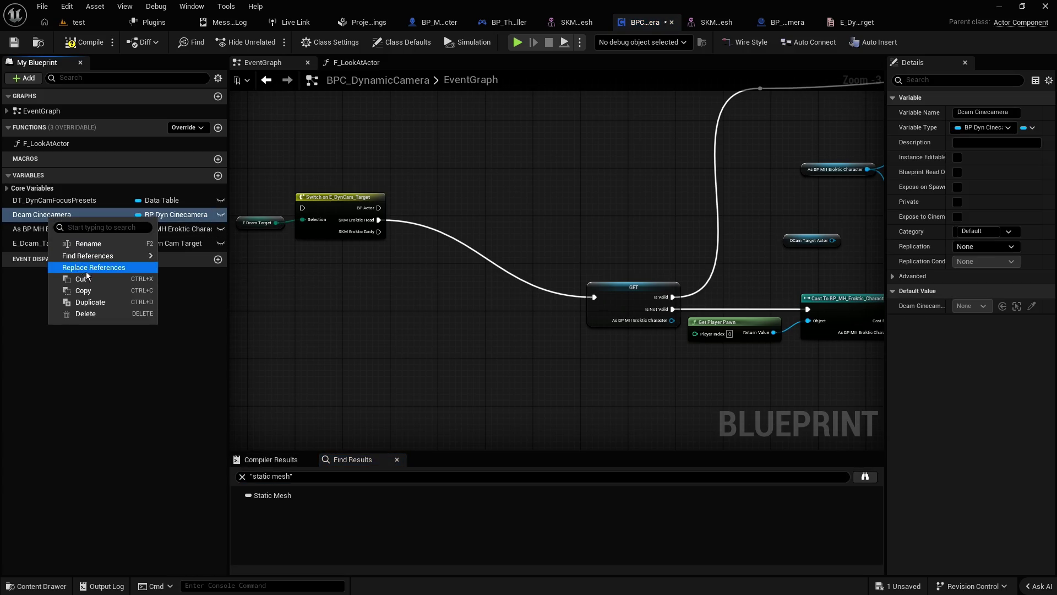
{"action": "mouse_move", "coordinate": [104, 259]}
{"action": "left_click", "coordinate": [175, 259]}
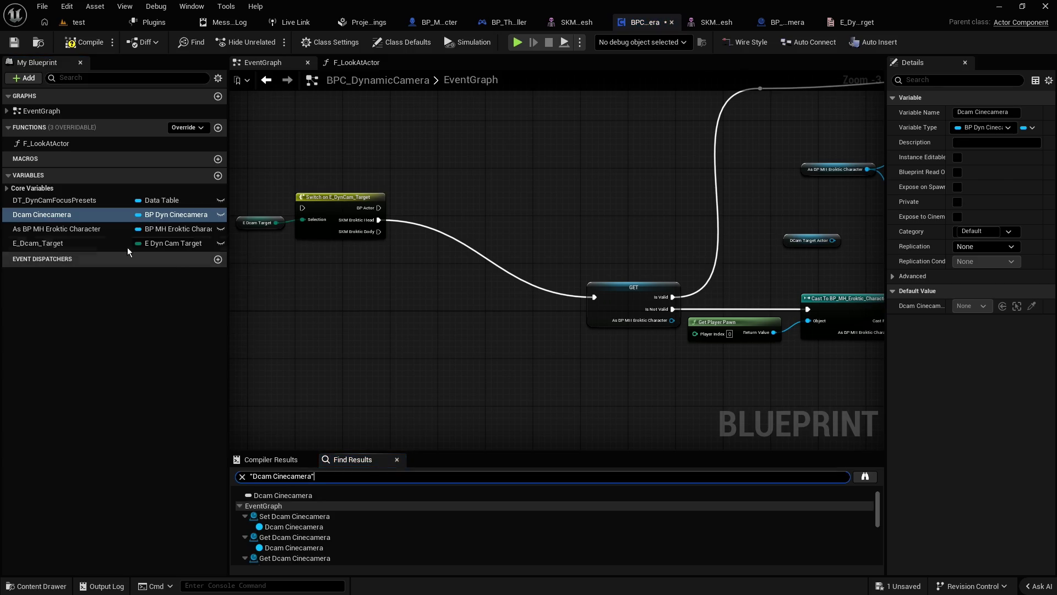
{"action": "left_click", "coordinate": [38, 214]}
{"action": "left_click_drag", "start_coordinate": [26, 194], "coordinate": [20, 192]}
{"action": "left_click", "coordinate": [19, 191]}
Step: Inspect the DT_DynCamFocusPresets, As BP MH Eroktic Character and E_Dcam_Target variables
{"action": "left_click", "coordinate": [38, 201]}
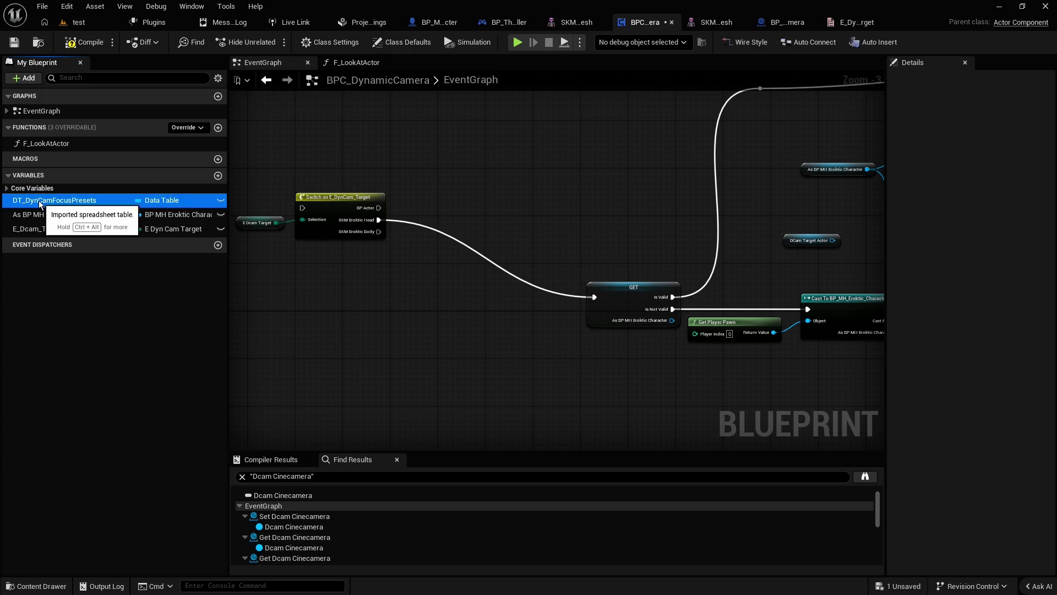
{"action": "left_click", "coordinate": [42, 216]}
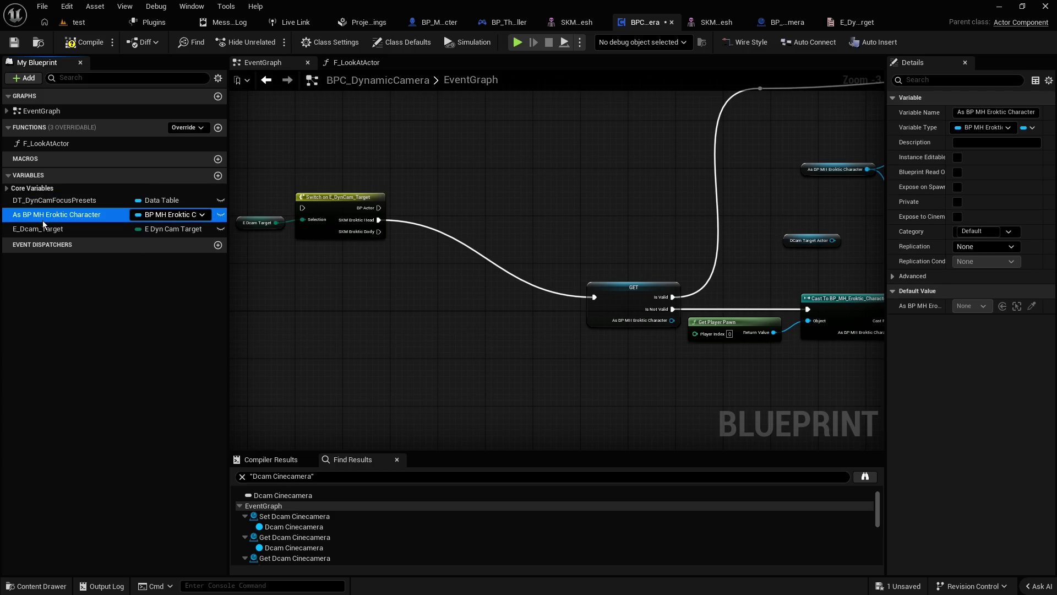
{"action": "mouse_move", "coordinate": [43, 220]}
{"action": "left_mouse_down"}
{"action": "mouse_move", "coordinate": [29, 191]}
{"action": "mouse_move", "coordinate": [46, 252]}
{"action": "left_mouse_up"}
{"action": "left_click", "coordinate": [52, 222]}
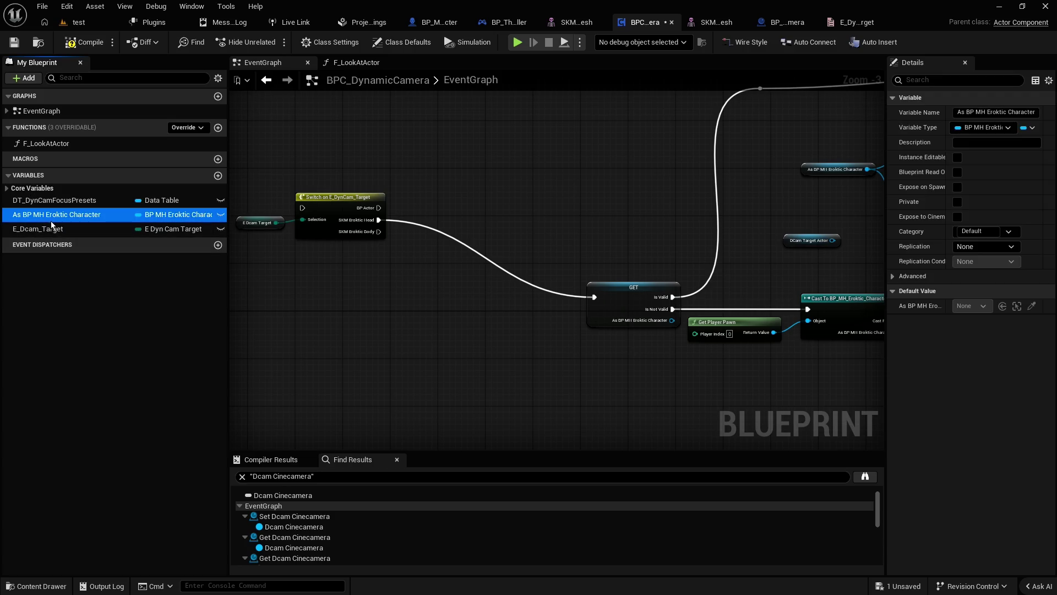
{"action": "left_click", "coordinate": [48, 203]}
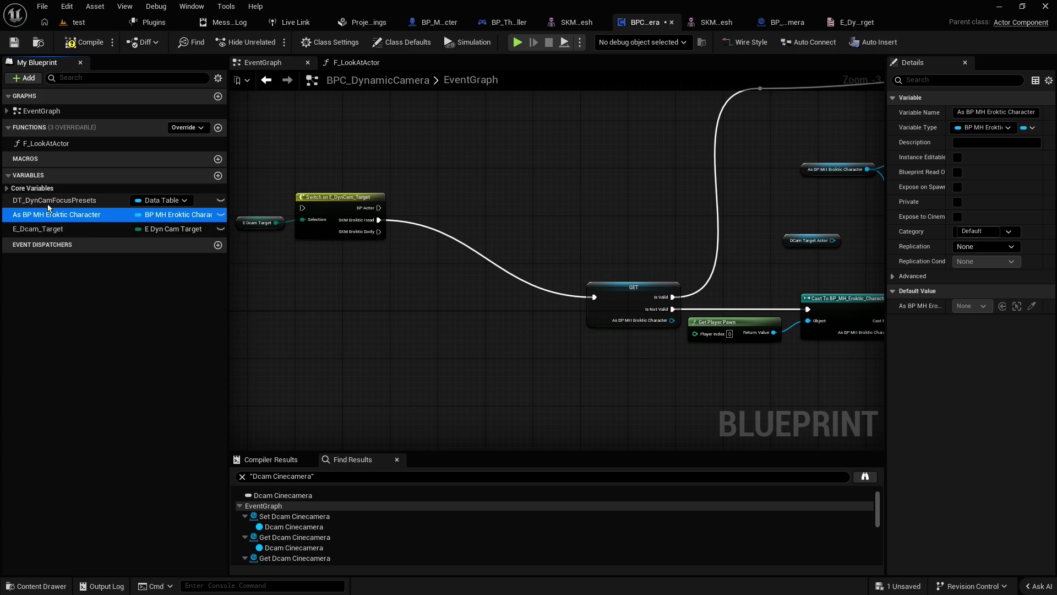
{"action": "left_click", "coordinate": [51, 216]}
{"action": "left_click", "coordinate": [45, 229]}
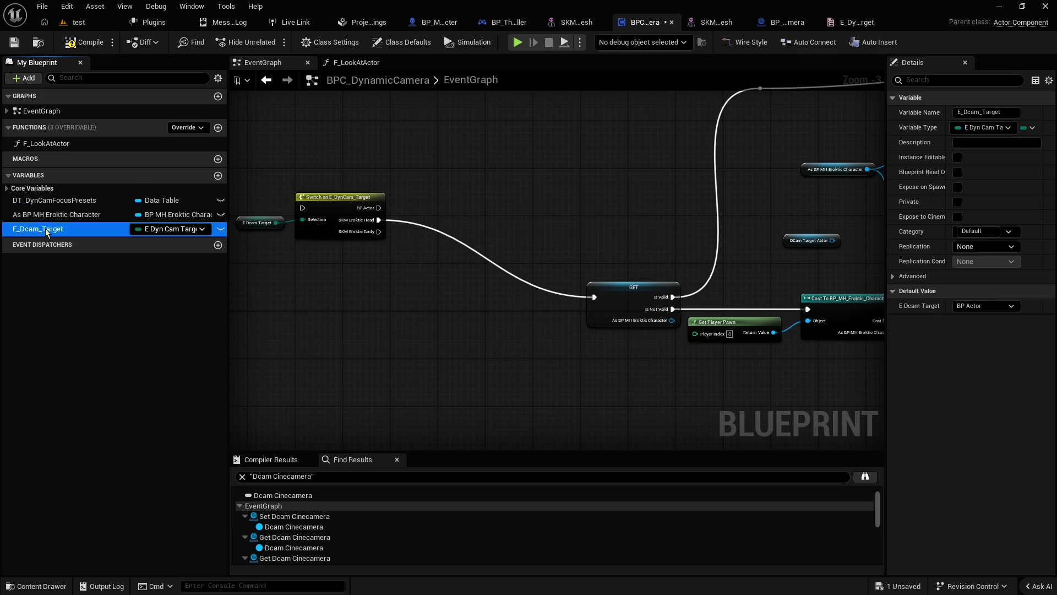
{"action": "left_click", "coordinate": [435, 327]}
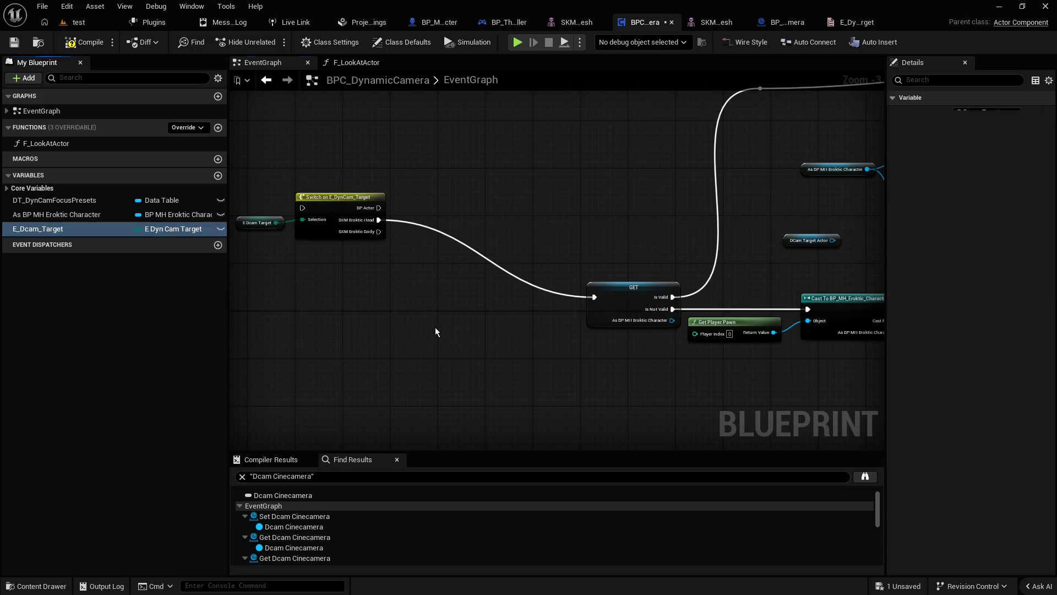
{"action": "scroll", "coordinate": [437, 326], "scroll_direction": "down", "scroll_amount": 4}
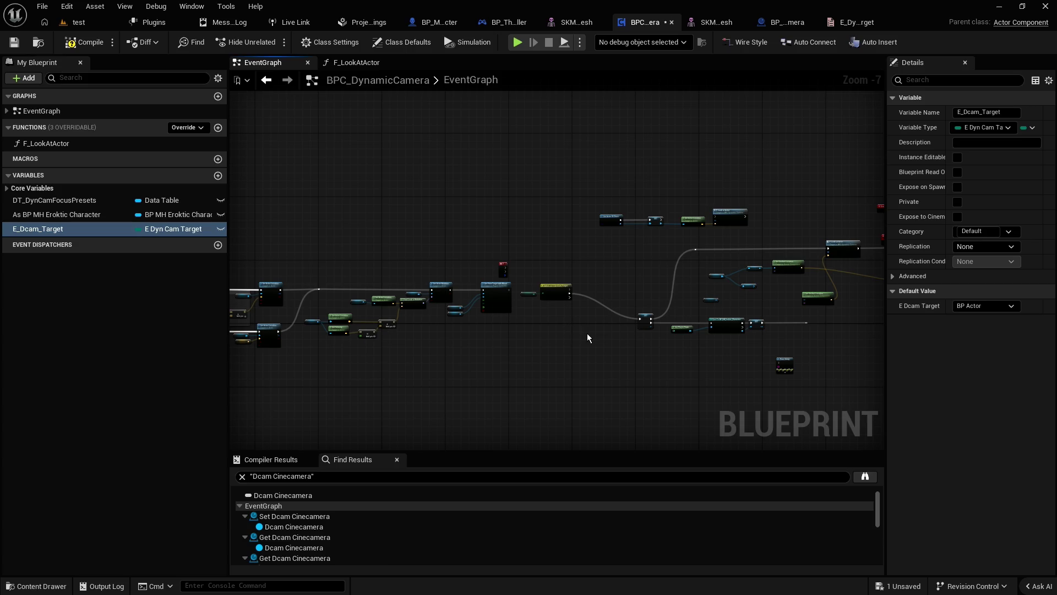
Step: Add a new variable and name it Target_SKM
{"action": "scroll", "coordinate": [587, 335], "scroll_direction": "up", "scroll_amount": 2}
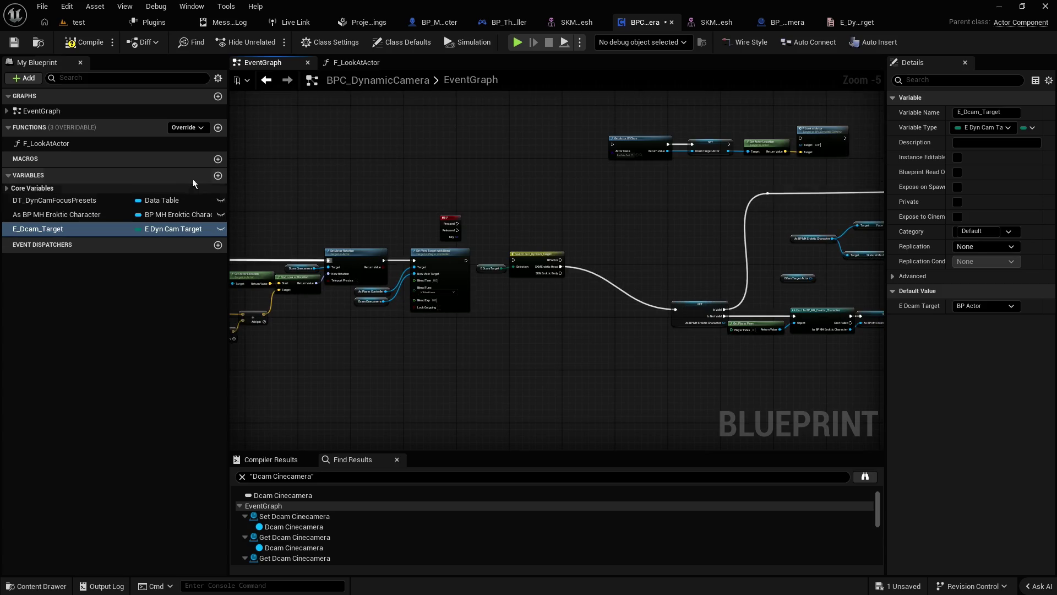
{"action": "left_click", "coordinate": [218, 176]}
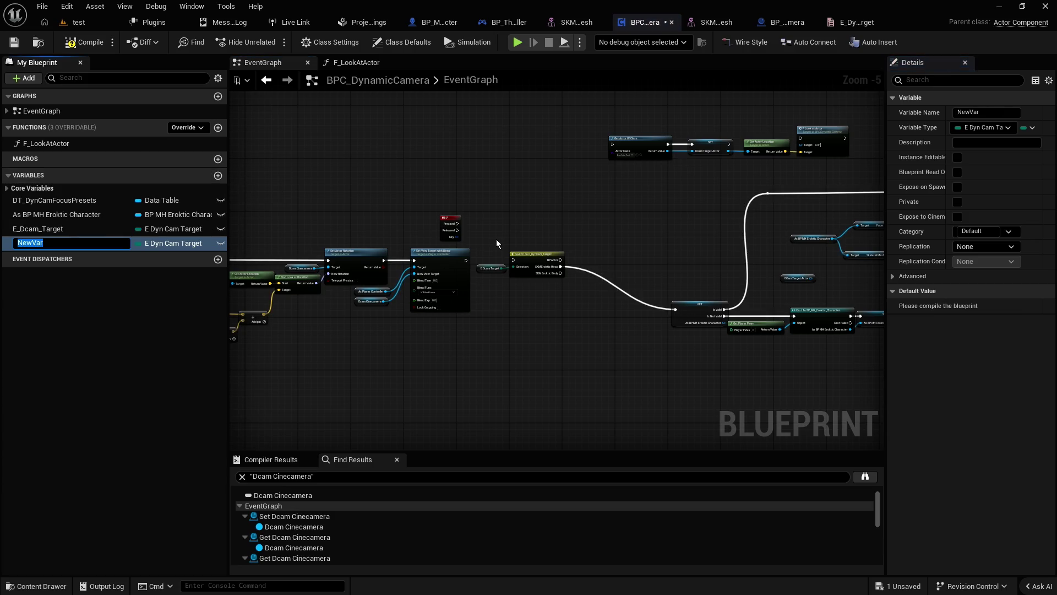
{"action": "type", "text": "Skeletal"}
{"action": "type", "text": "Mesh"}
{"action": "key", "text": "ctrl+a"}
{"action": "type", "text": "SKM_Tar"}
{"action": "type", "text": "get"}
{"action": "key", "text": "ctrl+a"}
{"action": "type", "text": "Target_"}
{"action": "type", "text": "SKM"}
{"action": "key", "text": "Return"}
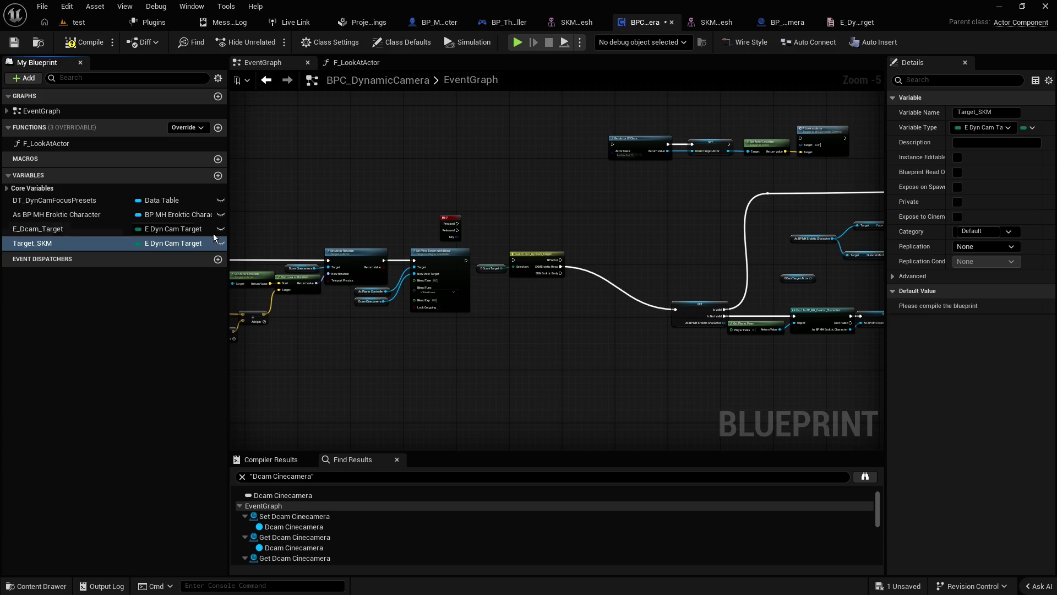
Step: Make Target_SKM a Skeletal Mesh object reference and place it in the event graph
{"action": "left_click", "coordinate": [167, 244]}
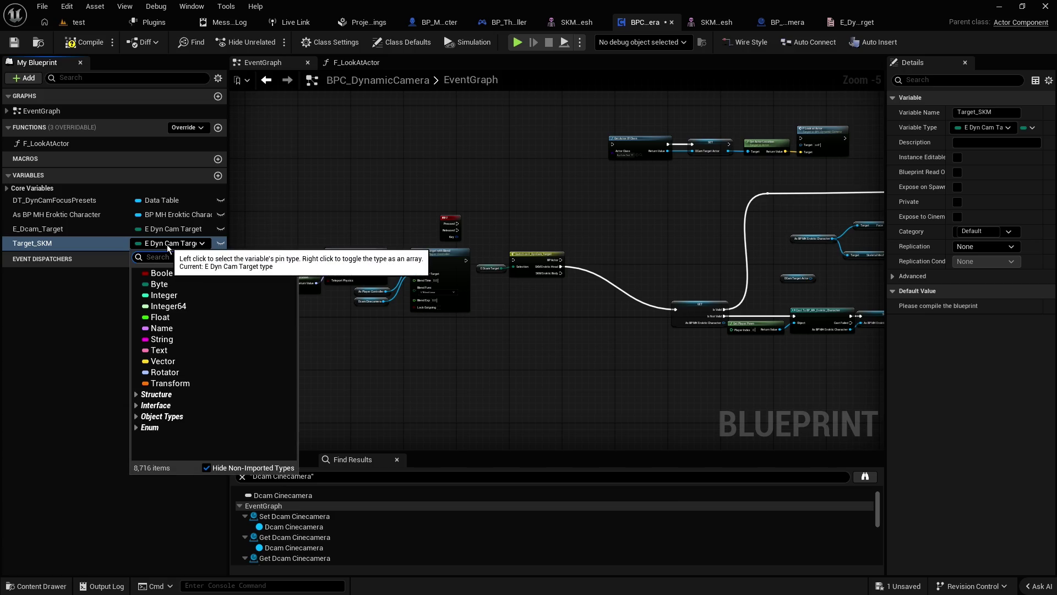
{"action": "type", "text": "skeletal"}
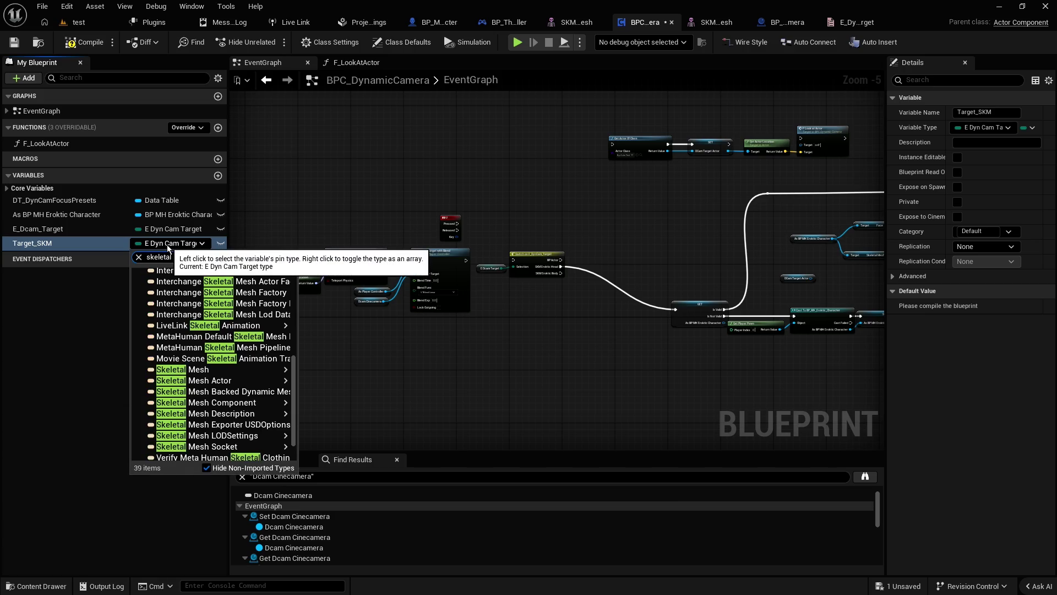
{"action": "type", "text": " mesh"}
{"action": "mouse_move", "coordinate": [249, 356]}
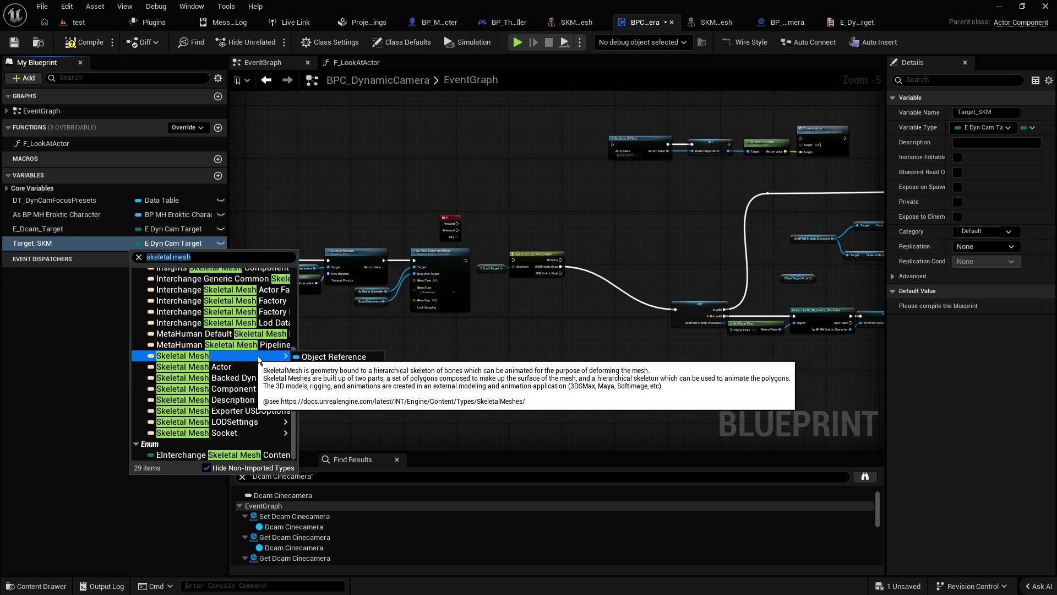
{"action": "left_click", "coordinate": [329, 357]}
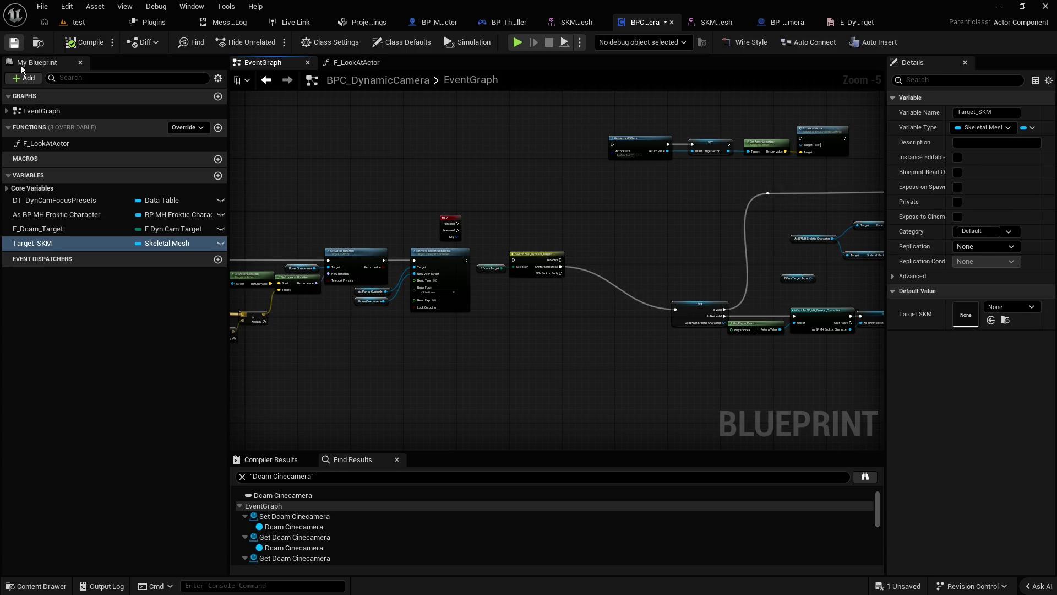
{"action": "left_click_drag", "start_coordinate": [33, 243], "coordinate": [418, 377]}
Step: Place a Target SKM getter, add a Get Socket Location node from it, then delete that node
{"action": "left_click", "coordinate": [448, 394]}
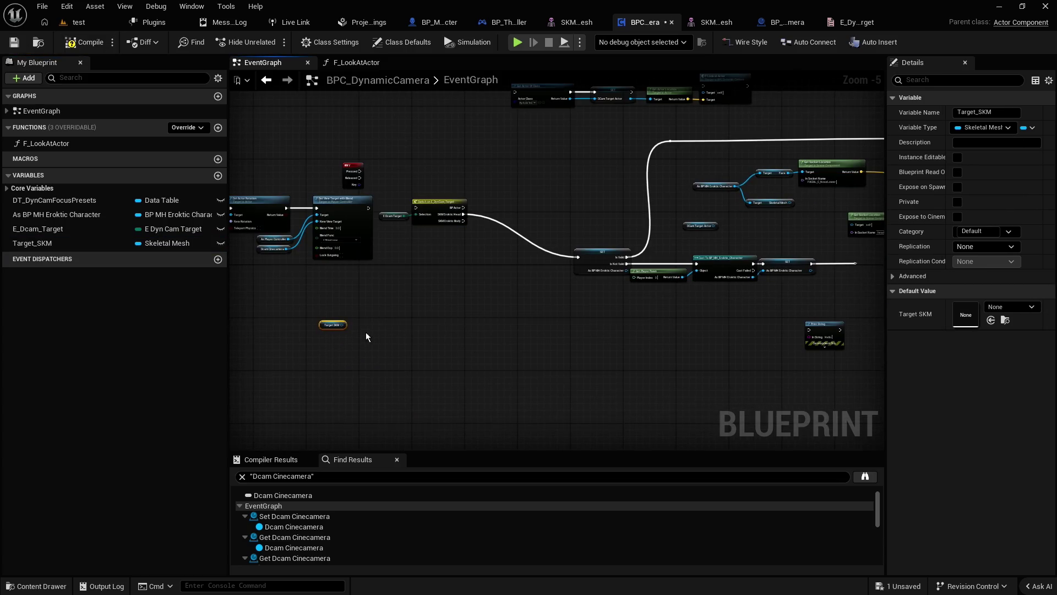
{"action": "left_click_drag", "start_coordinate": [334, 325], "coordinate": [689, 330]}
{"action": "left_click_drag", "start_coordinate": [725, 372], "coordinate": [491, 433]}
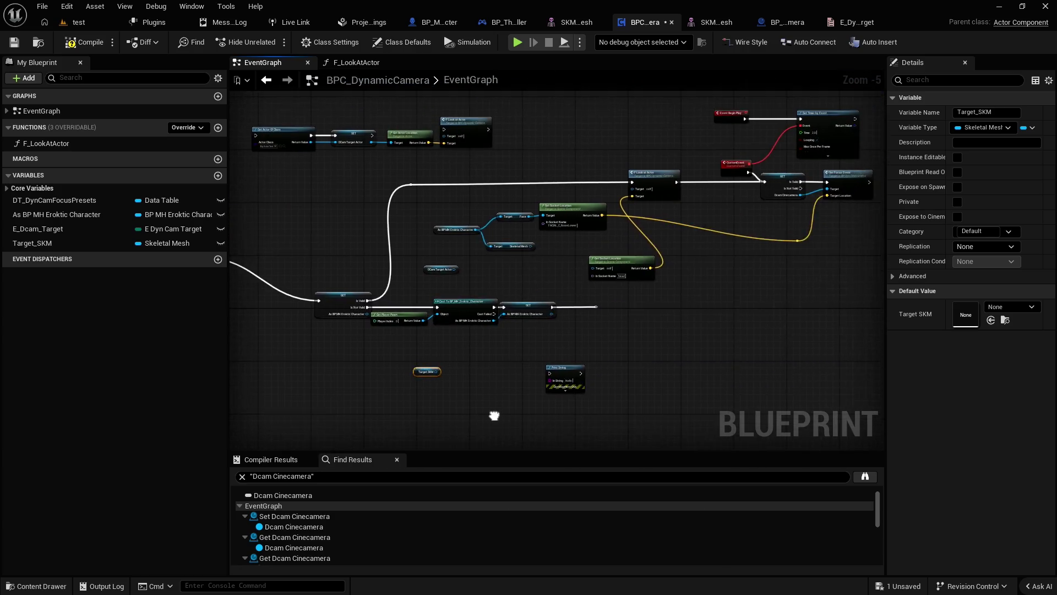
{"action": "scroll", "coordinate": [488, 430], "scroll_direction": "up", "scroll_amount": 2}
{"action": "left_click_drag", "start_coordinate": [382, 353], "coordinate": [432, 353]}
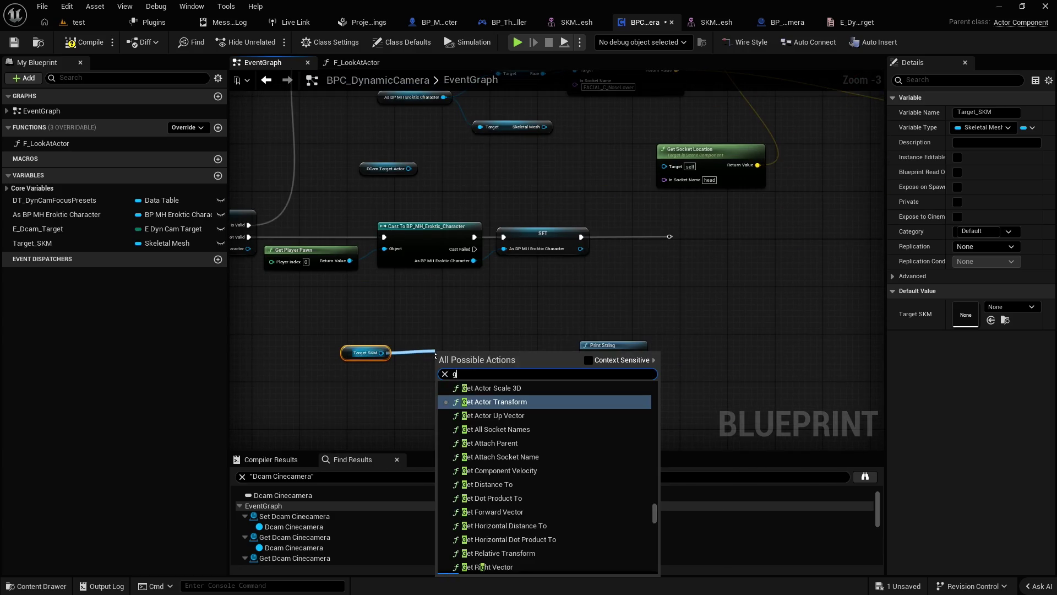
{"action": "type", "text": "get socket"}
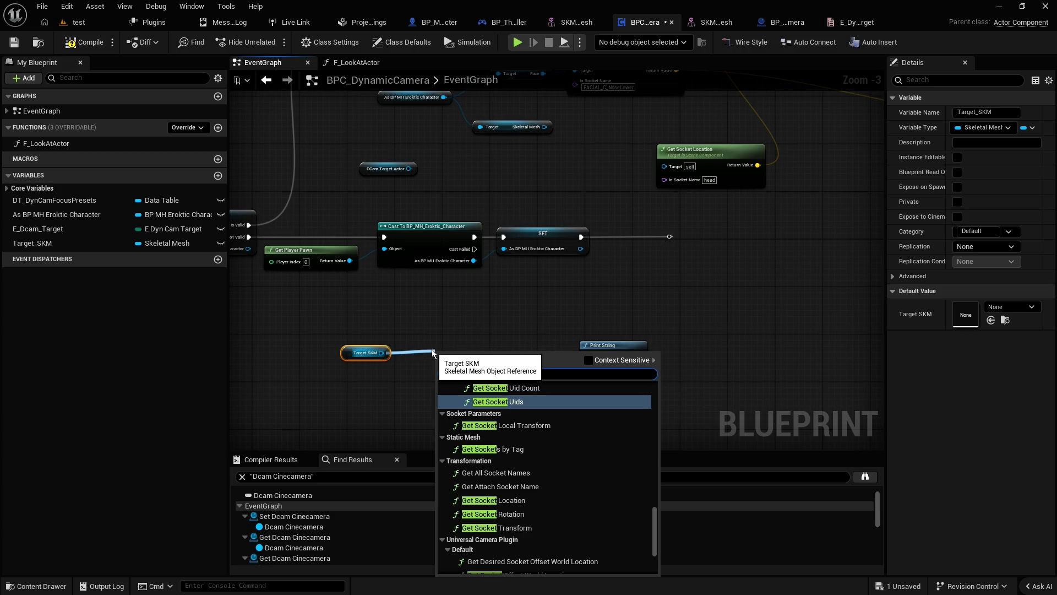
{"action": "type", "text": " location"}
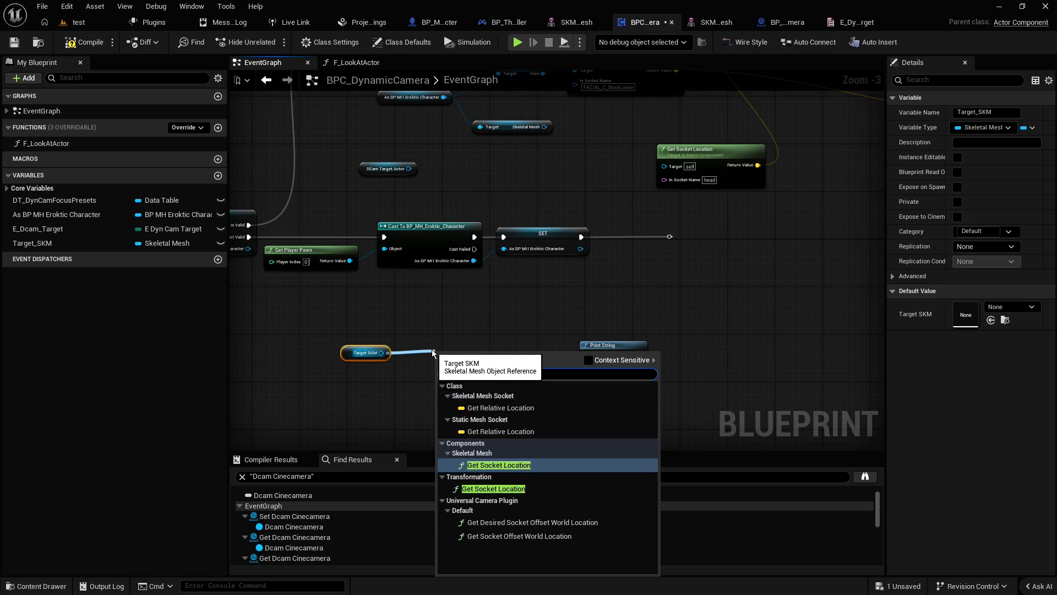
{"action": "left_click", "coordinate": [487, 465]}
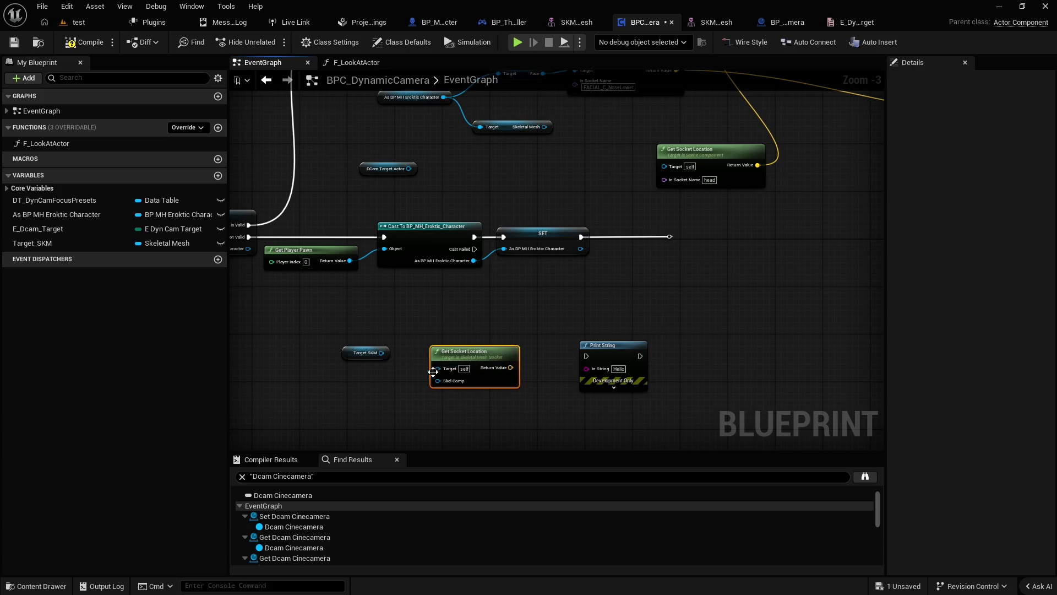
{"action": "key", "text": "Delete"}
Step: Add another Get Socket Location node from Target SKM and delete it as well
{"action": "left_click", "coordinate": [363, 353]}
{"action": "left_click_drag", "start_coordinate": [382, 353], "coordinate": [414, 358]}
{"action": "type", "text": "get socket location"}
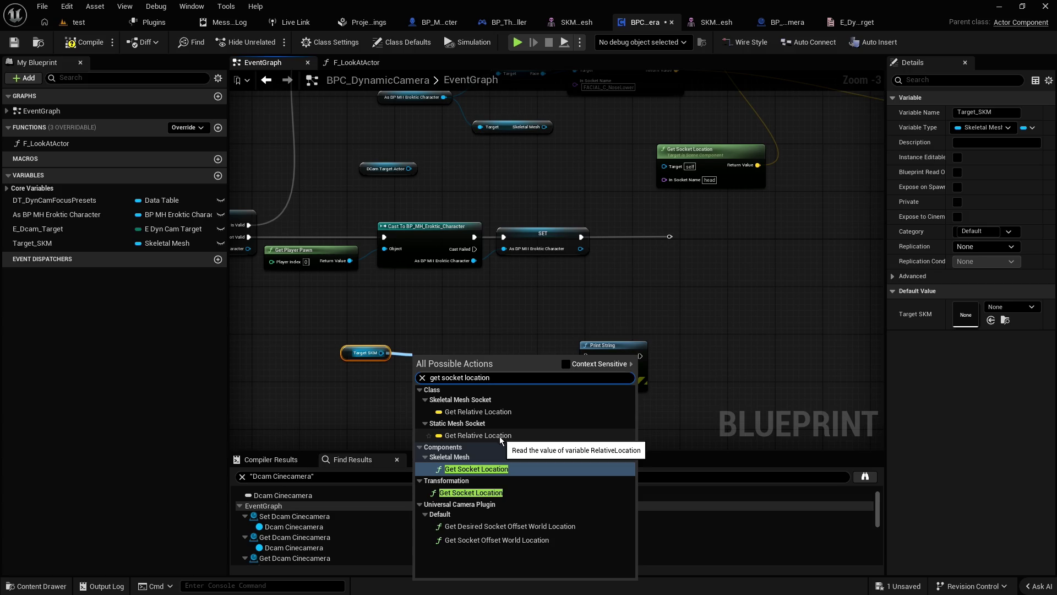
{"action": "left_click", "coordinate": [473, 469]}
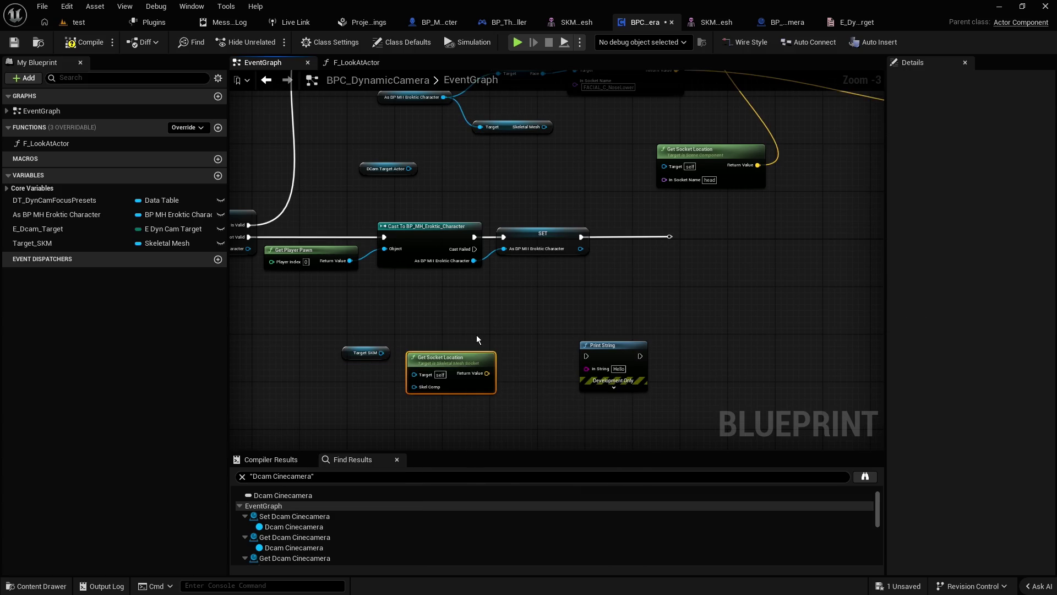
{"action": "key", "text": "Delete"}
Step: Search Target SKM's context actions for 'get socket', which returns no compatible results
{"action": "left_click_drag", "start_coordinate": [381, 352], "coordinate": [668, 160]}
{"action": "left_click", "coordinate": [623, 176]}
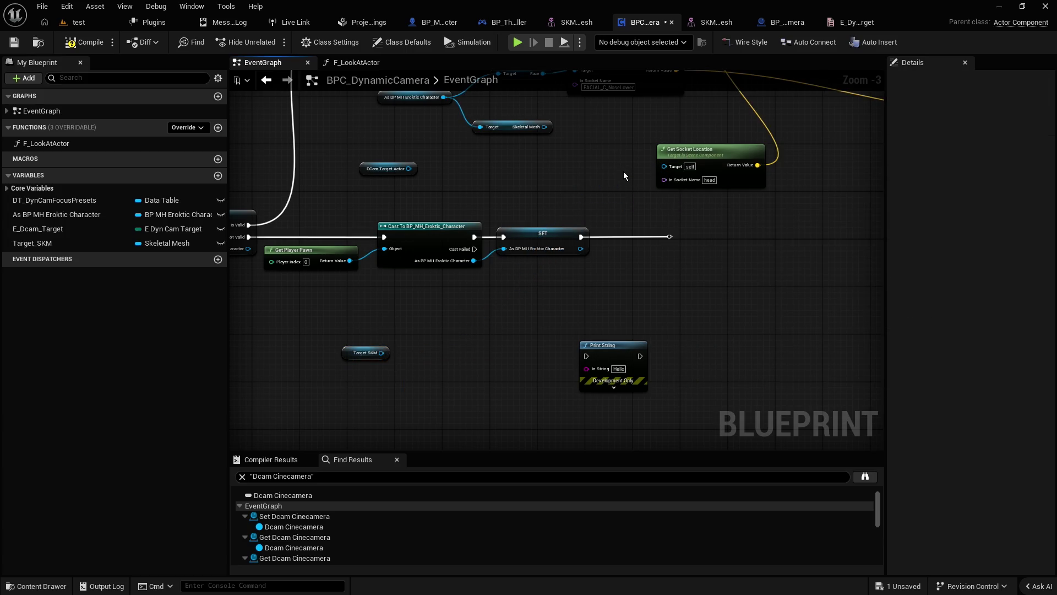
{"action": "left_click_drag", "start_coordinate": [381, 352], "coordinate": [415, 352]}
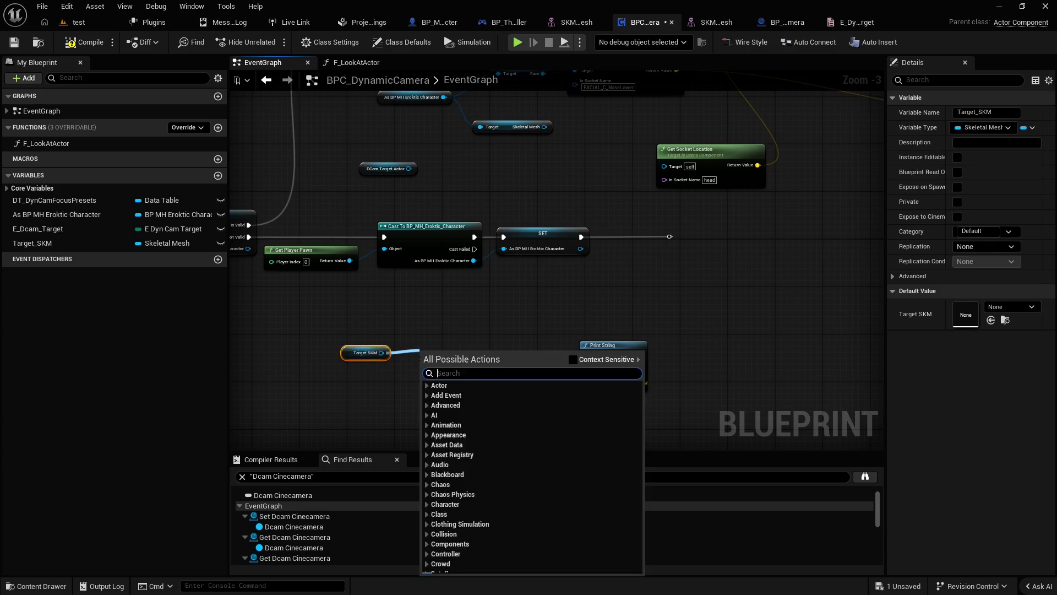
{"action": "type", "text": "get socket"}
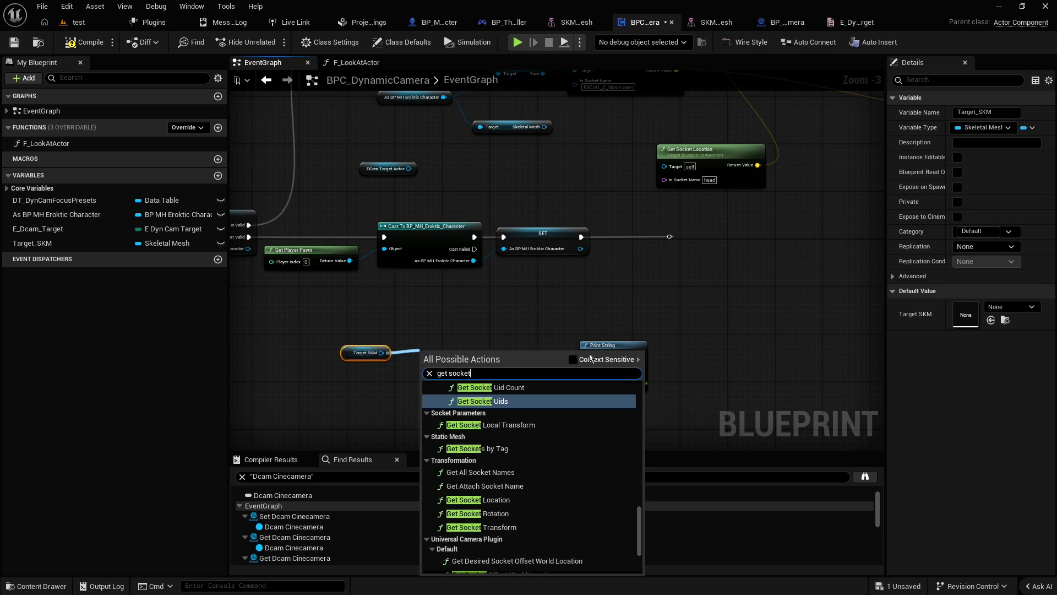
{"action": "left_click", "coordinate": [573, 359]}
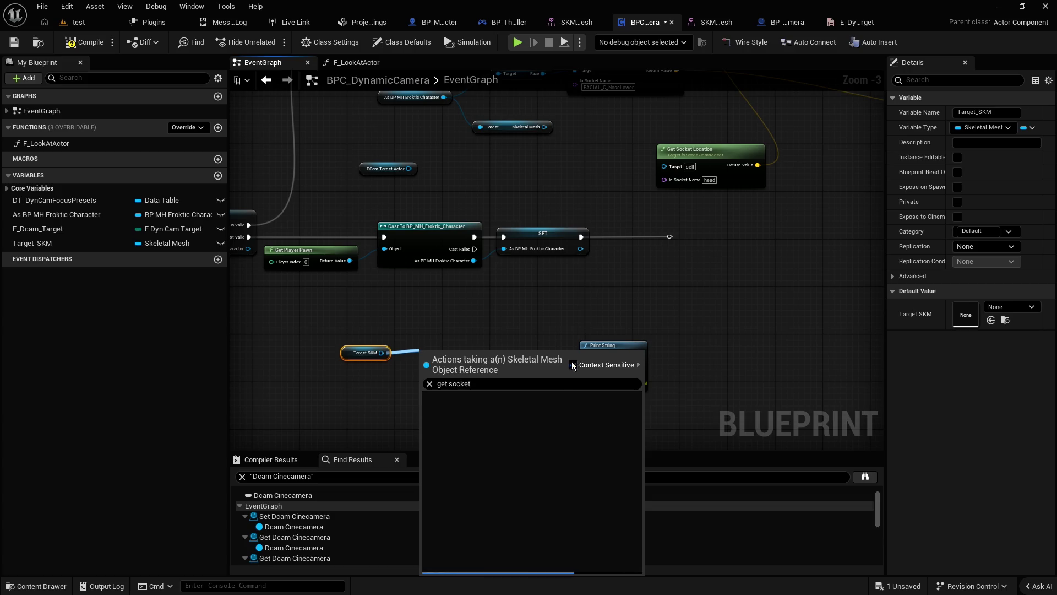
{"action": "left_click", "coordinate": [432, 325]}
{"action": "left_click", "coordinate": [336, 349]}
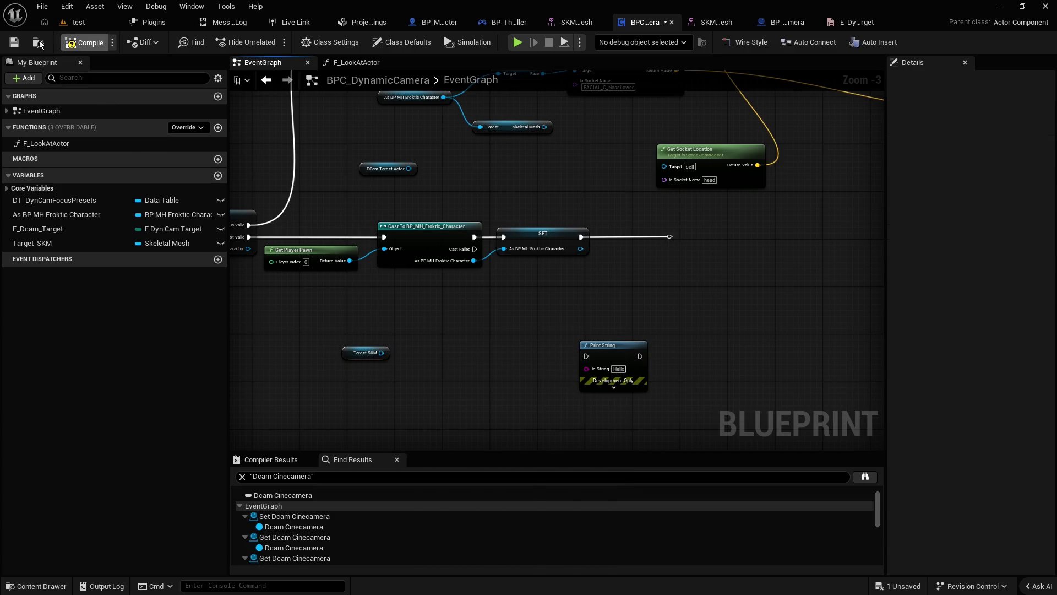
Step: Save BPC_DynamicCamera and search Target SKM's functions for 'get socket' again, adding nothing
{"action": "left_click", "coordinate": [14, 43]}
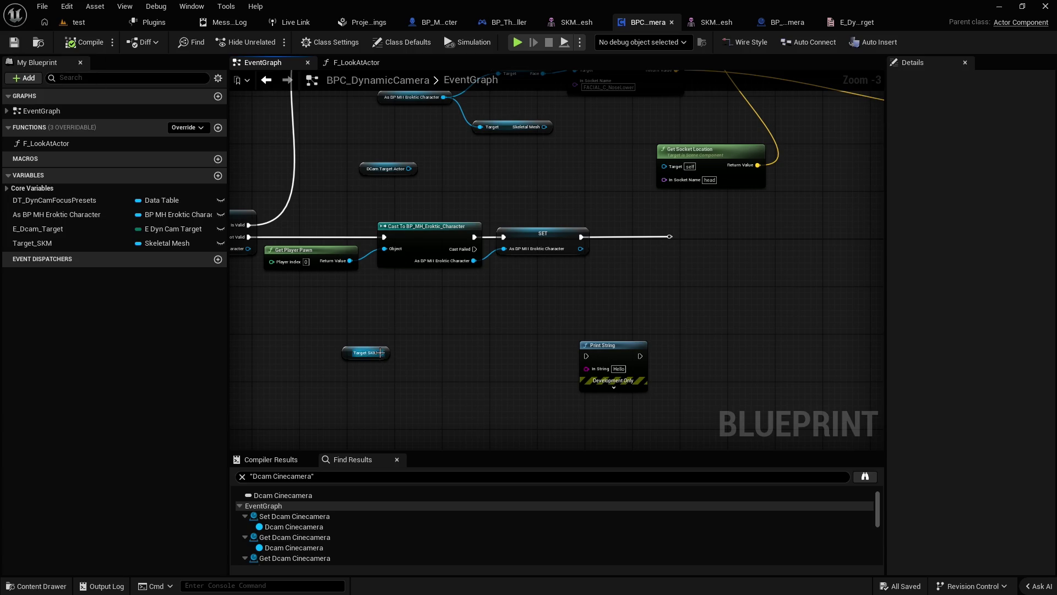
{"action": "left_click_drag", "start_coordinate": [382, 352], "coordinate": [413, 352]}
{"action": "type", "text": "get socket"}
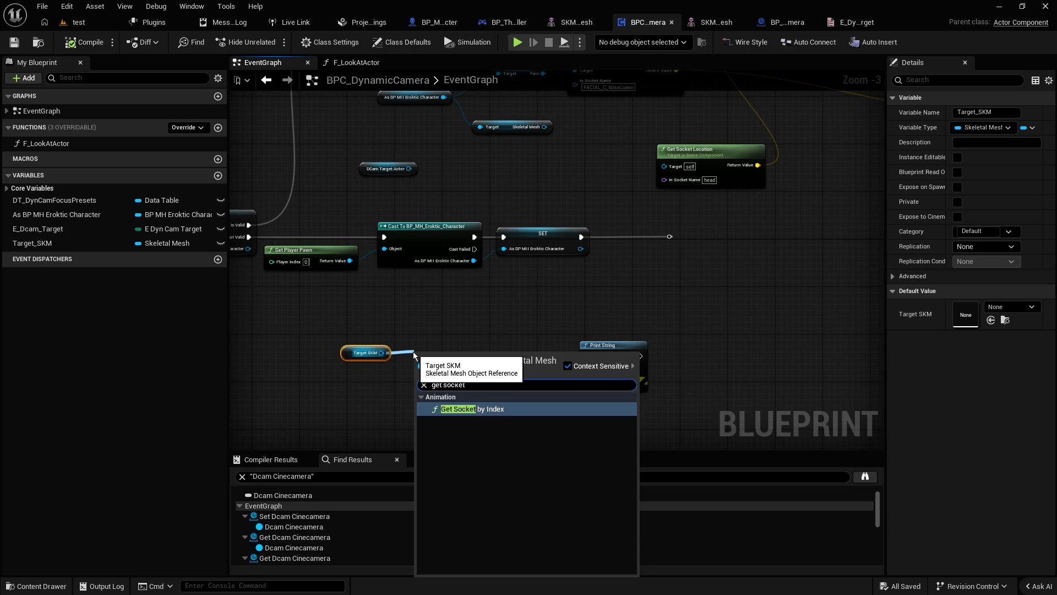
{"action": "left_click", "coordinate": [311, 312]}
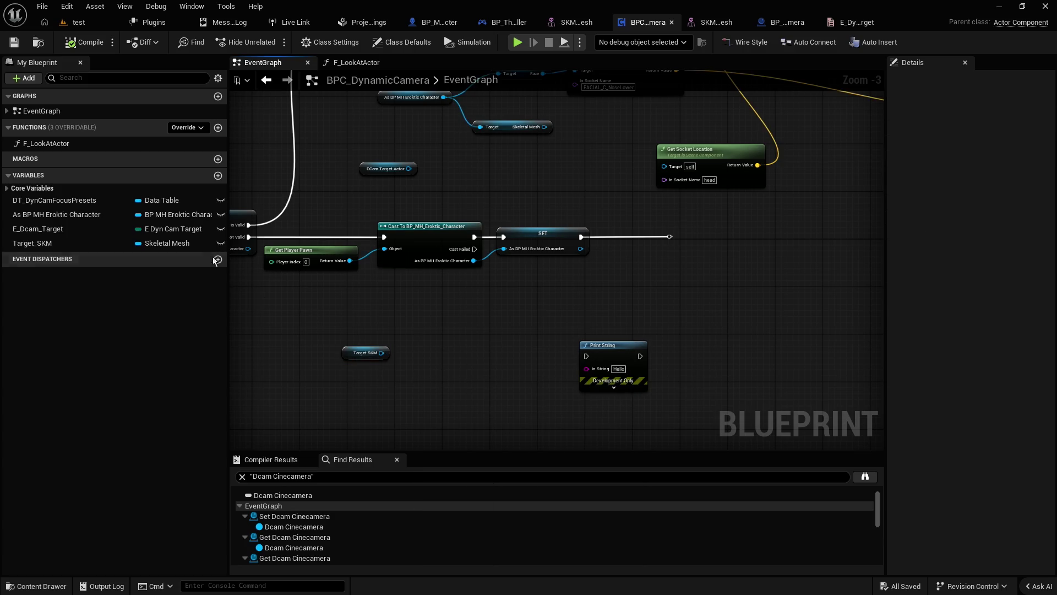
Step: Change Target_SKM's type to Skeletal Mesh Component object reference and confirm the change
{"action": "left_click", "coordinate": [169, 243]}
{"action": "type", "text": "skeletal"}
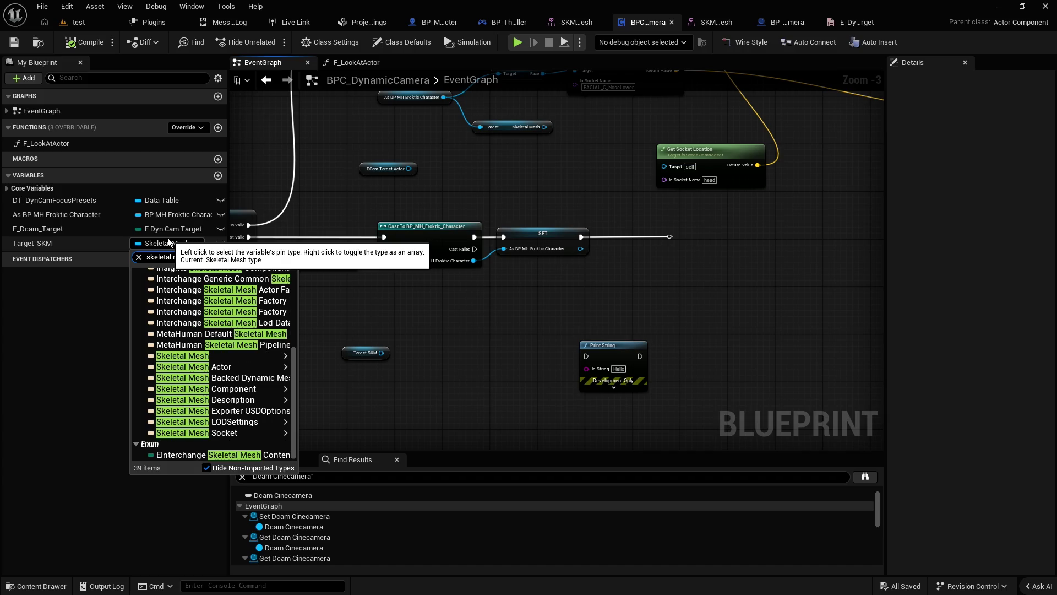
{"action": "mouse_move", "coordinate": [275, 388]}
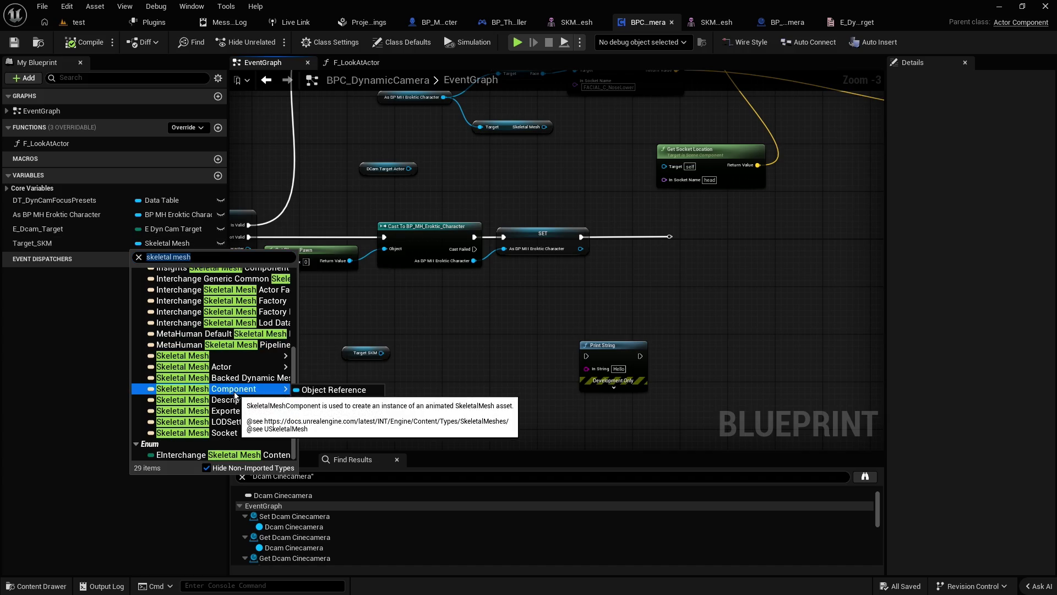
{"action": "left_click", "coordinate": [316, 391]}
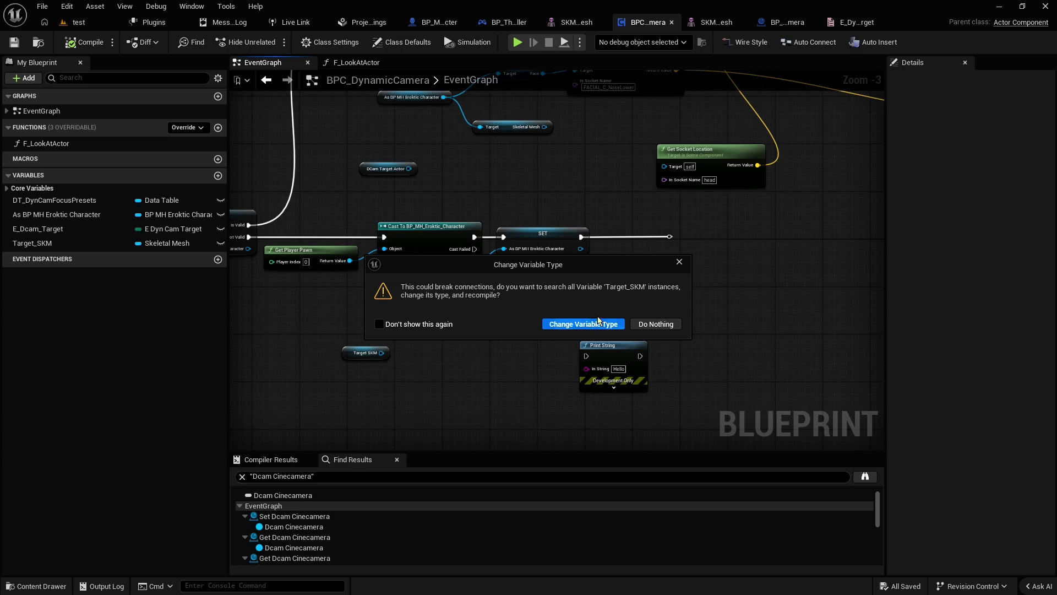
{"action": "left_click", "coordinate": [592, 324]}
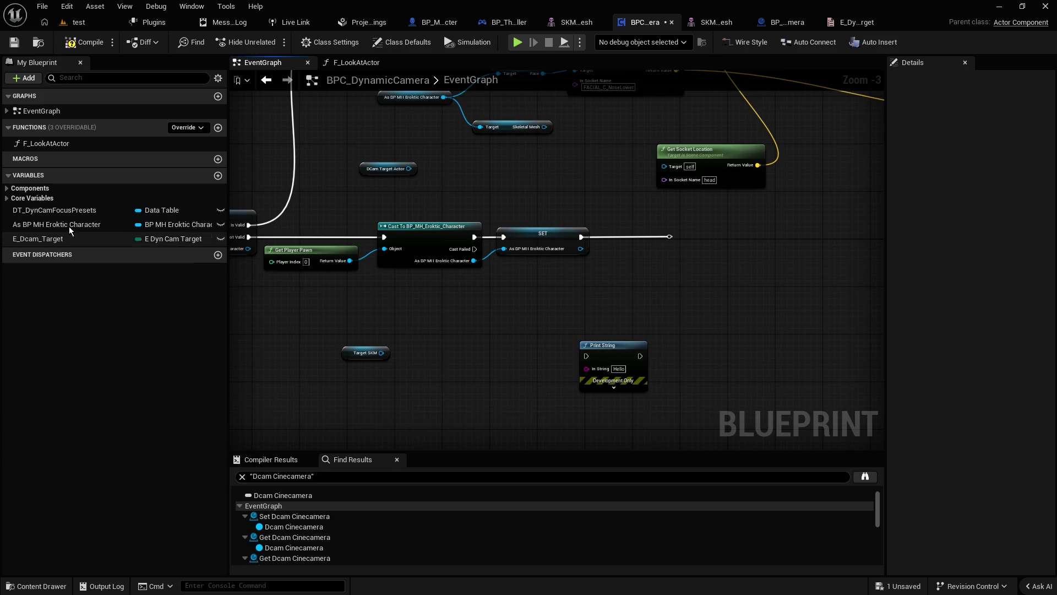
Step: Drop a new Get Target_SKM node into the event graph
{"action": "left_click", "coordinate": [9, 200]}
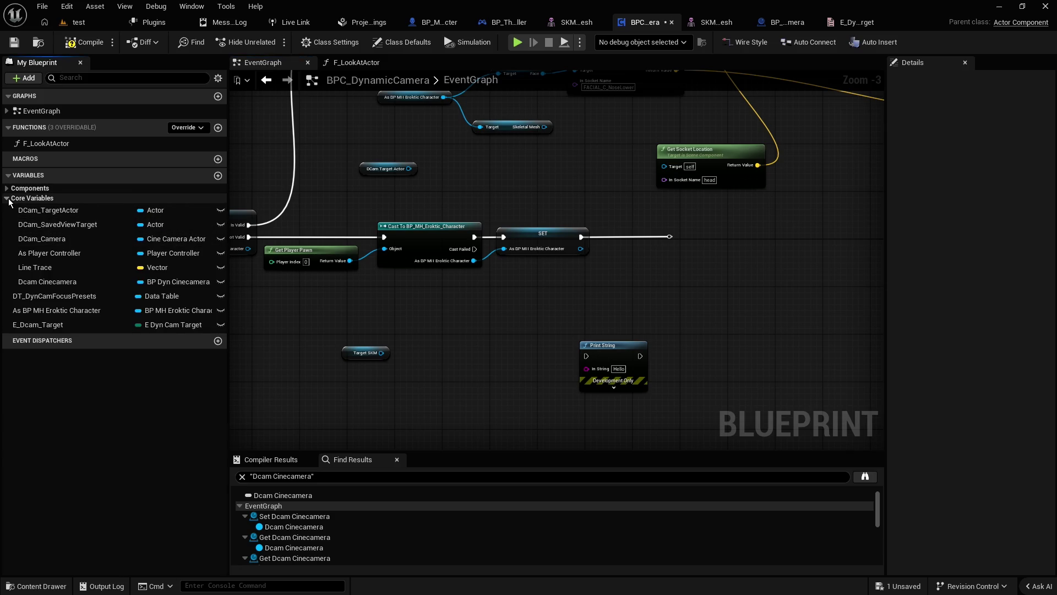
{"action": "left_click", "coordinate": [7, 188]}
{"action": "left_click", "coordinate": [6, 213]}
{"action": "mouse_move", "coordinate": [33, 200]}
{"action": "left_mouse_down"}
{"action": "mouse_move", "coordinate": [82, 210]}
{"action": "mouse_move", "coordinate": [344, 319]}
{"action": "mouse_move", "coordinate": [665, 165]}
{"action": "left_mouse_up"}
{"action": "left_click", "coordinate": [380, 332]}
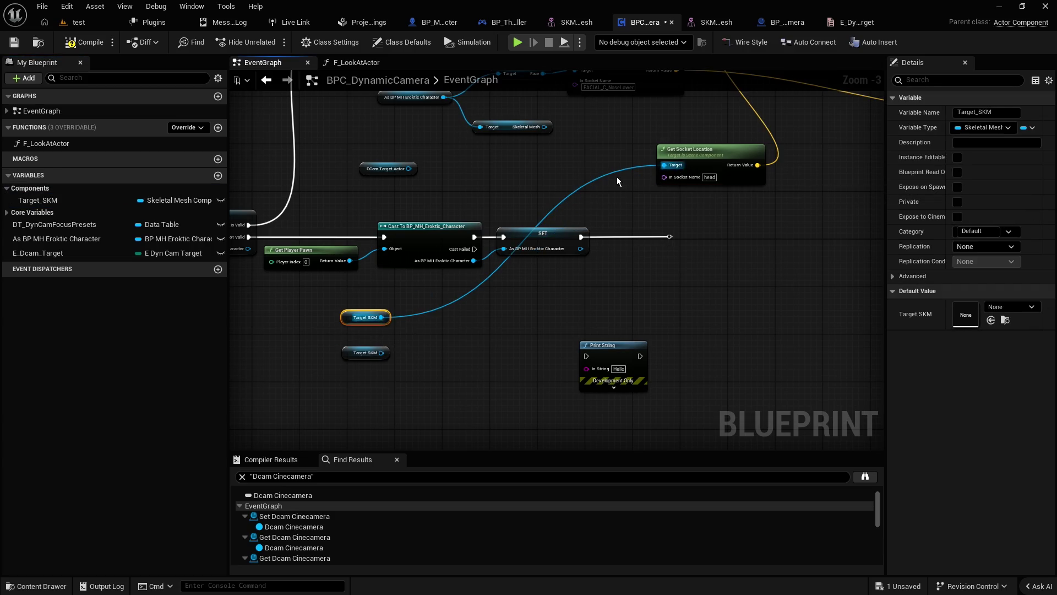
Step: Wire Target SKM into a new Get Socket Location node
{"action": "left_click", "coordinate": [382, 317], "text": "alt"}
{"action": "left_click_drag", "start_coordinate": [381, 317], "coordinate": [419, 319]}
{"action": "type", "text": "get socket location"}
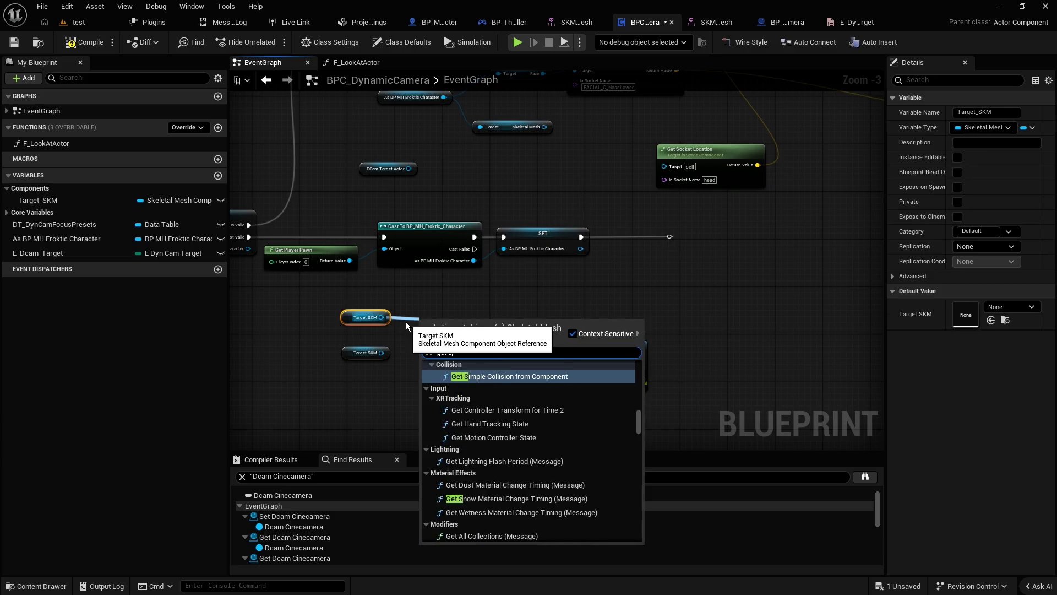
{"action": "key", "text": "Return"}
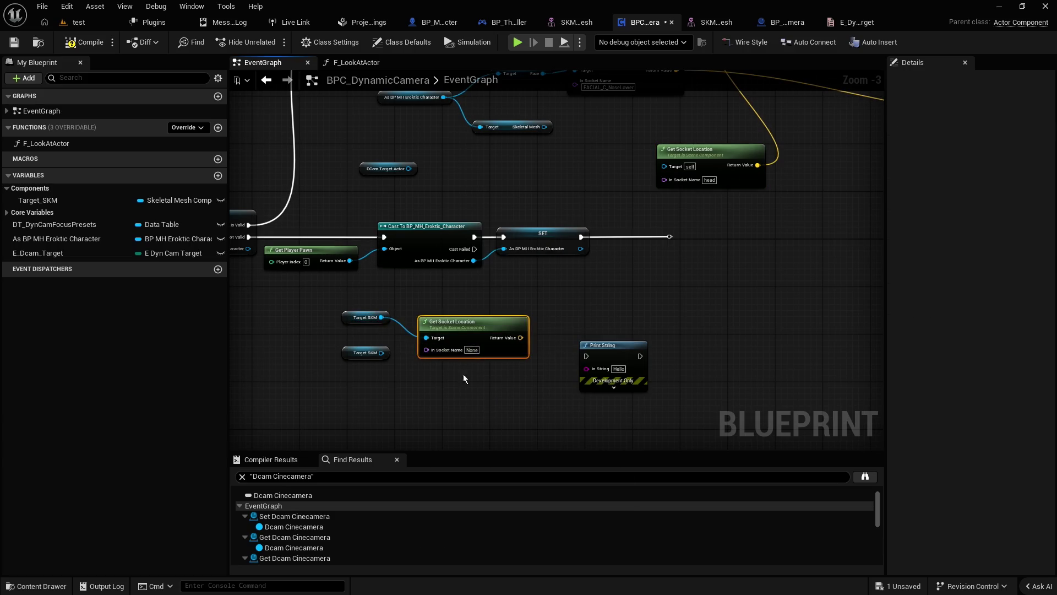
{"action": "scroll", "coordinate": [415, 351], "scroll_direction": "up", "scroll_amount": 2}
Step: Delete the leftover Target SKM getter and move the wired one beside Get Socket Location
{"action": "left_click", "coordinate": [353, 354]}
{"action": "key", "text": "Delete"}
{"action": "left_click_drag", "start_coordinate": [321, 311], "coordinate": [336, 334]}
{"action": "left_click", "coordinate": [318, 348]}
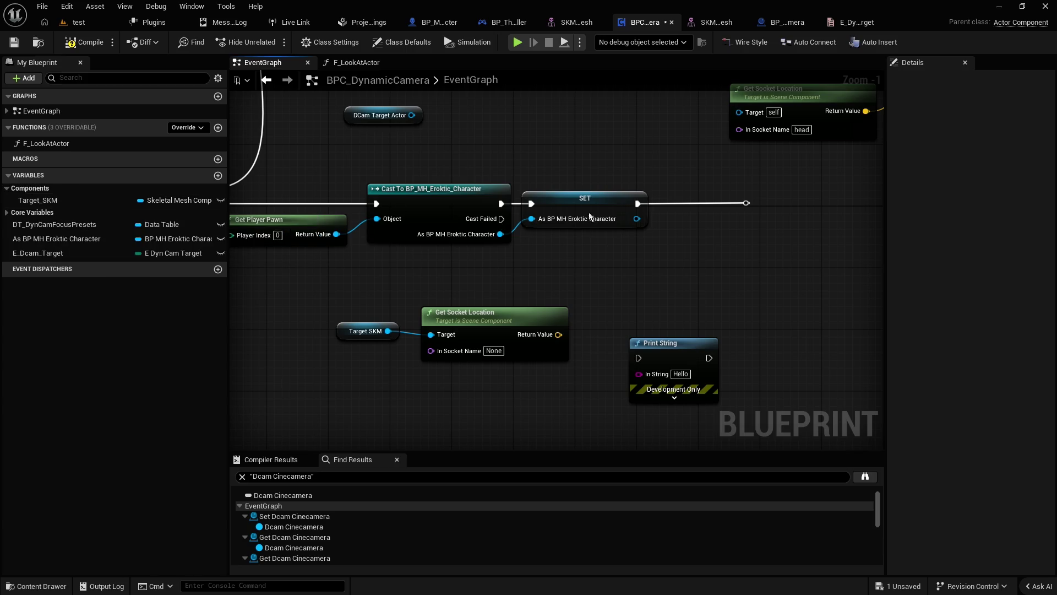
{"action": "scroll", "coordinate": [561, 297], "scroll_direction": "down", "scroll_amount": 2}
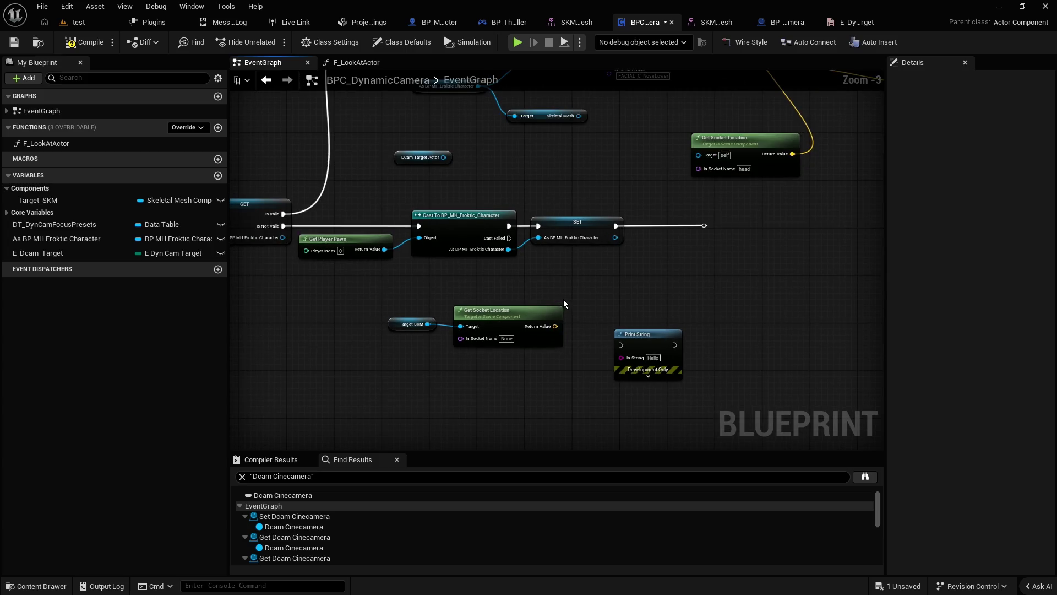
{"action": "left_click", "coordinate": [788, 23]}
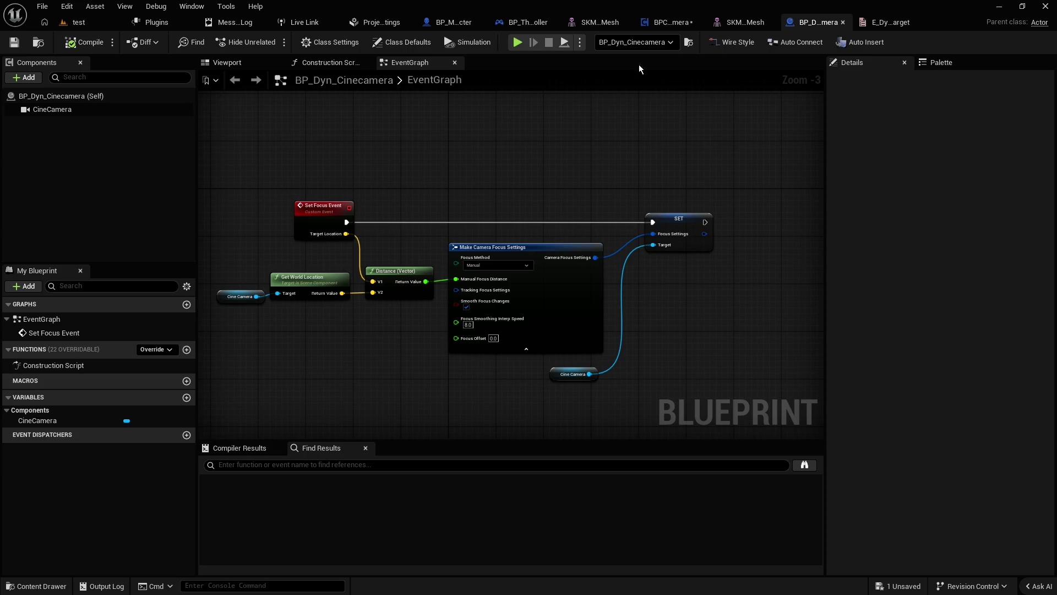
{"action": "left_click", "coordinate": [455, 27]}
{"action": "left_click_drag", "start_coordinate": [441, 206], "coordinate": [477, 206]}
{"action": "left_click", "coordinate": [28, 149]}
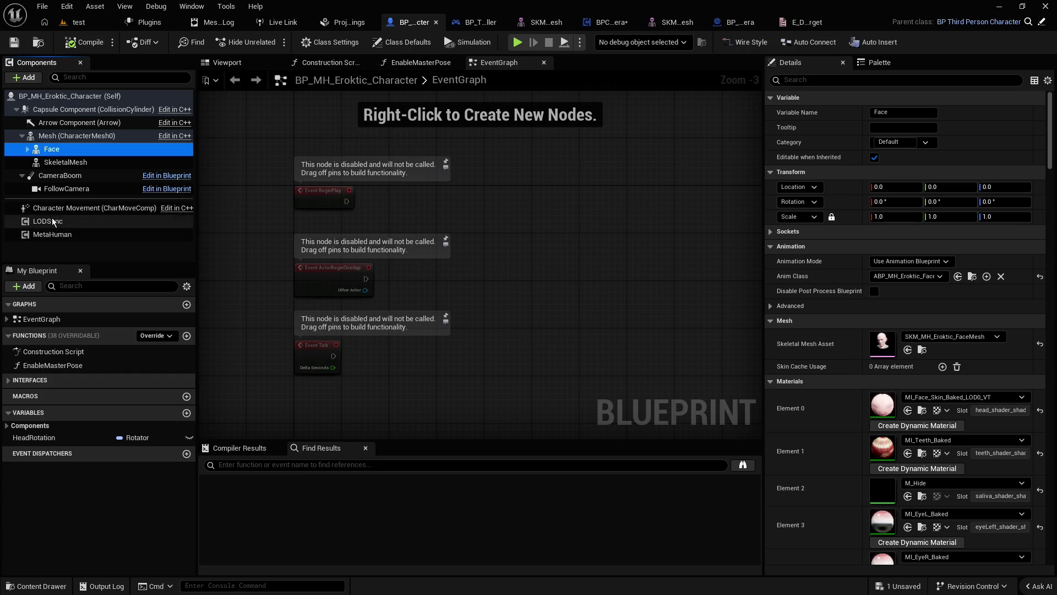
{"action": "left_click", "coordinate": [46, 248]}
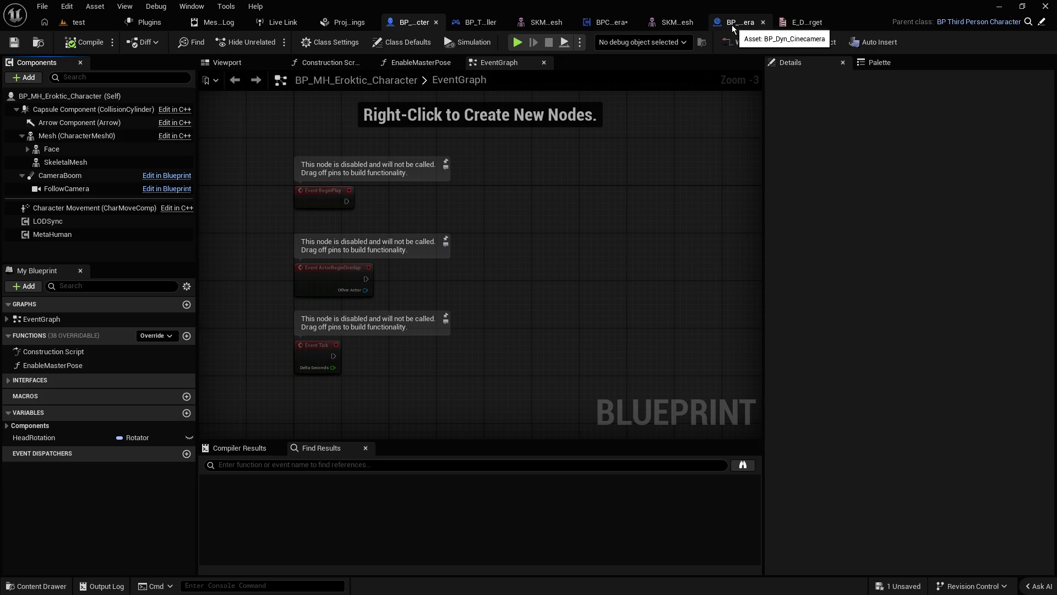
{"action": "left_click", "coordinate": [609, 22]}
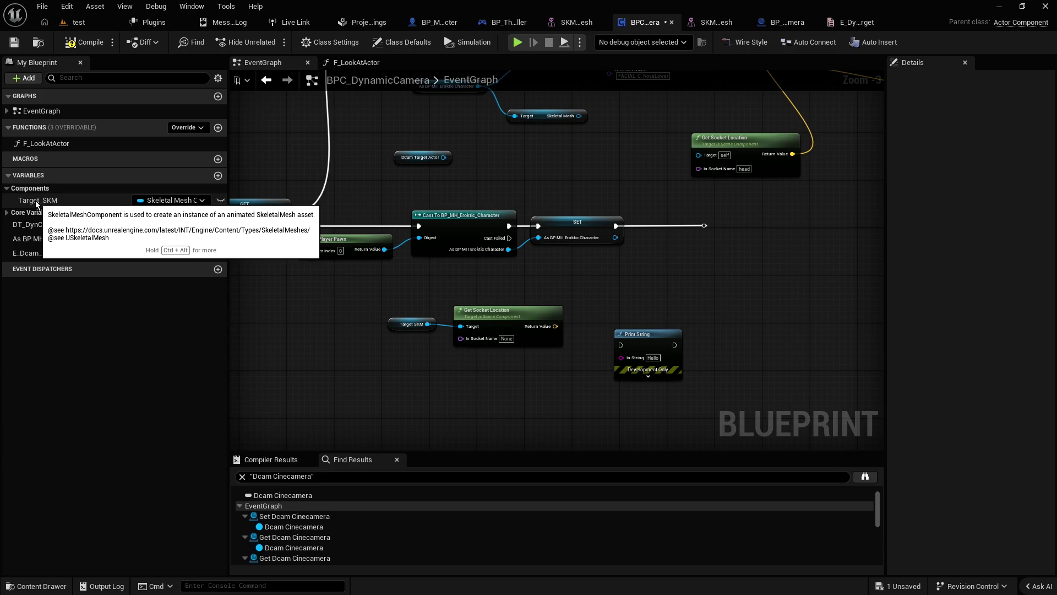
{"action": "scroll", "coordinate": [358, 315], "scroll_direction": "up", "scroll_amount": 1}
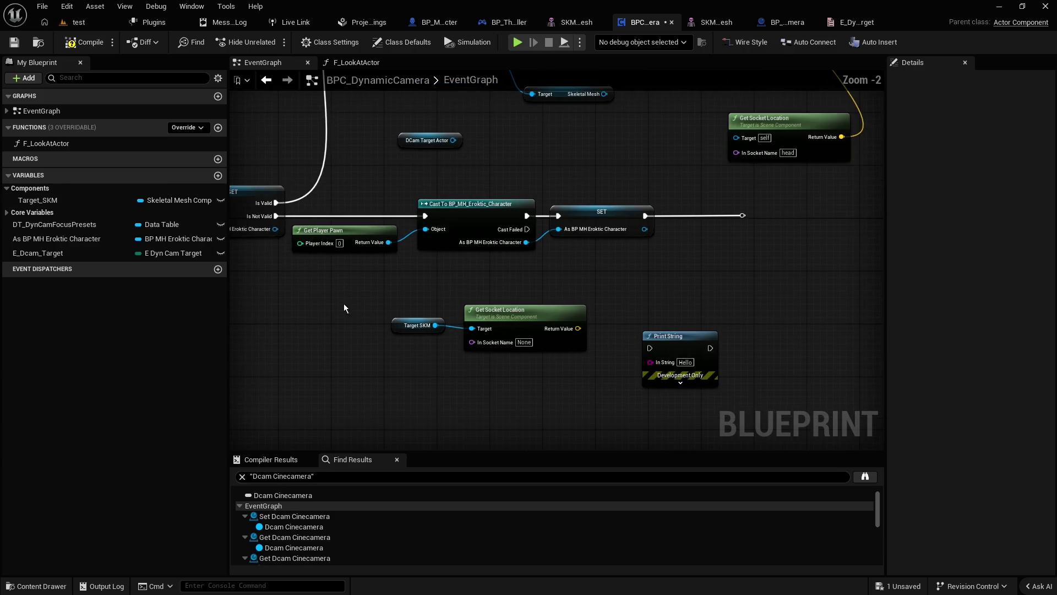
{"action": "left_click", "coordinate": [49, 200]}
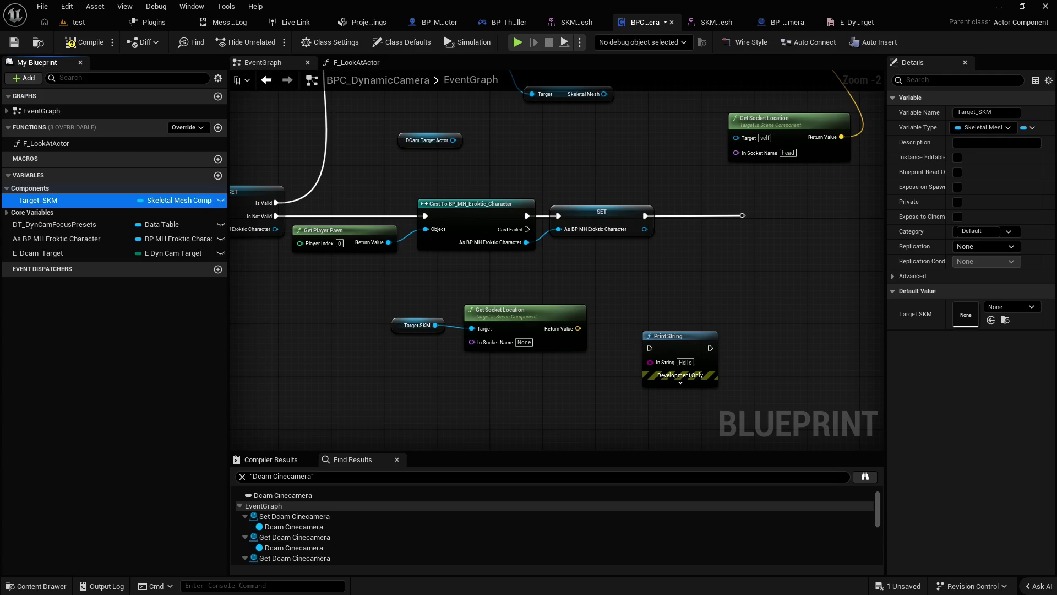
{"action": "left_click", "coordinate": [1012, 309]}
{"action": "type", "text": "eroktic"}
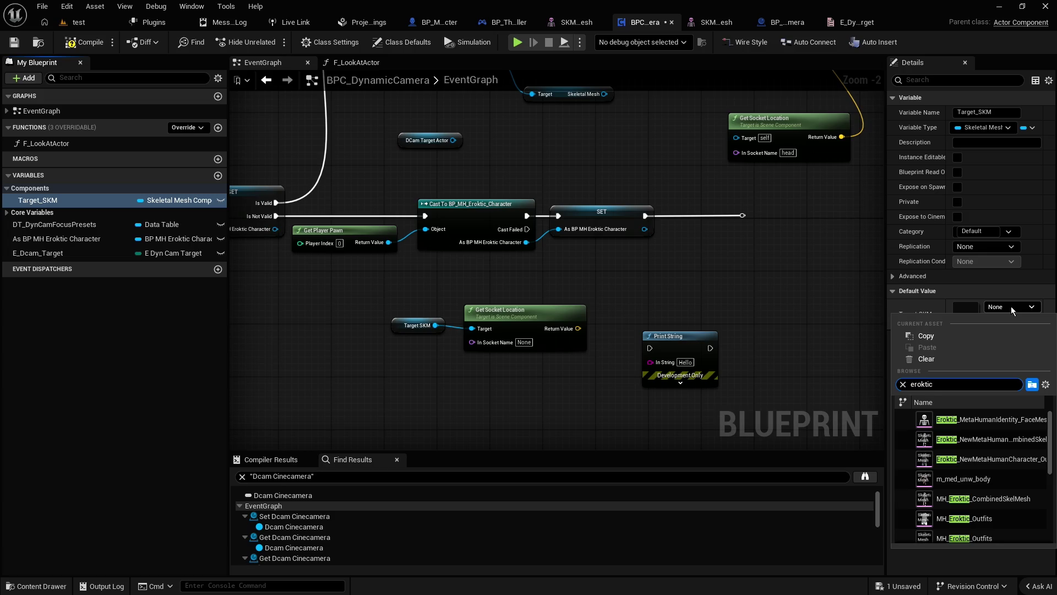
{"action": "type", "text": " head"}
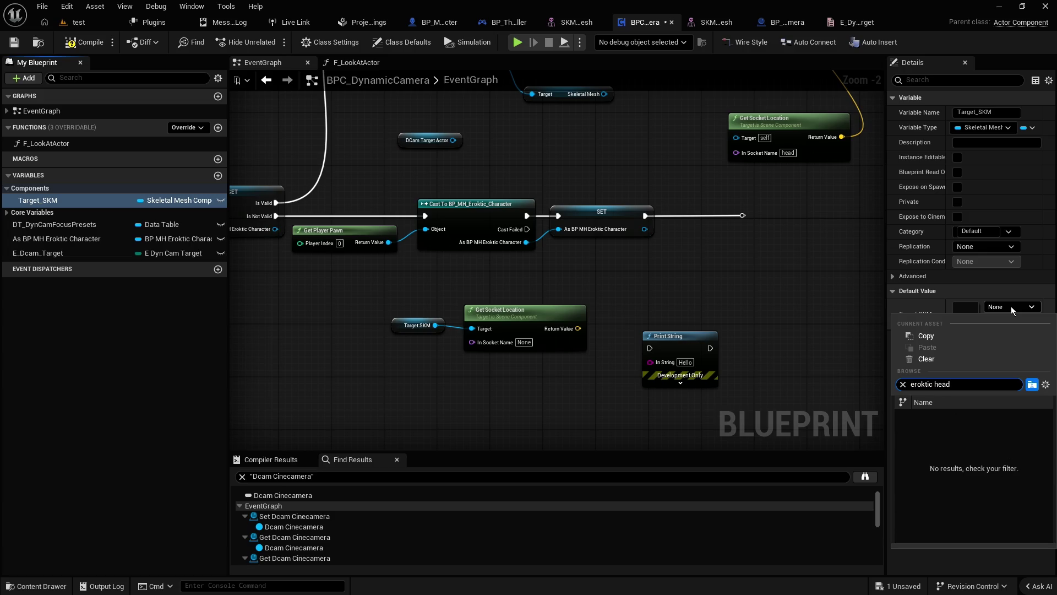
{"action": "key", "text": "BackSpace"}
{"action": "key", "text": "BackSpace"}
{"action": "key", "text": "BackSpace"}
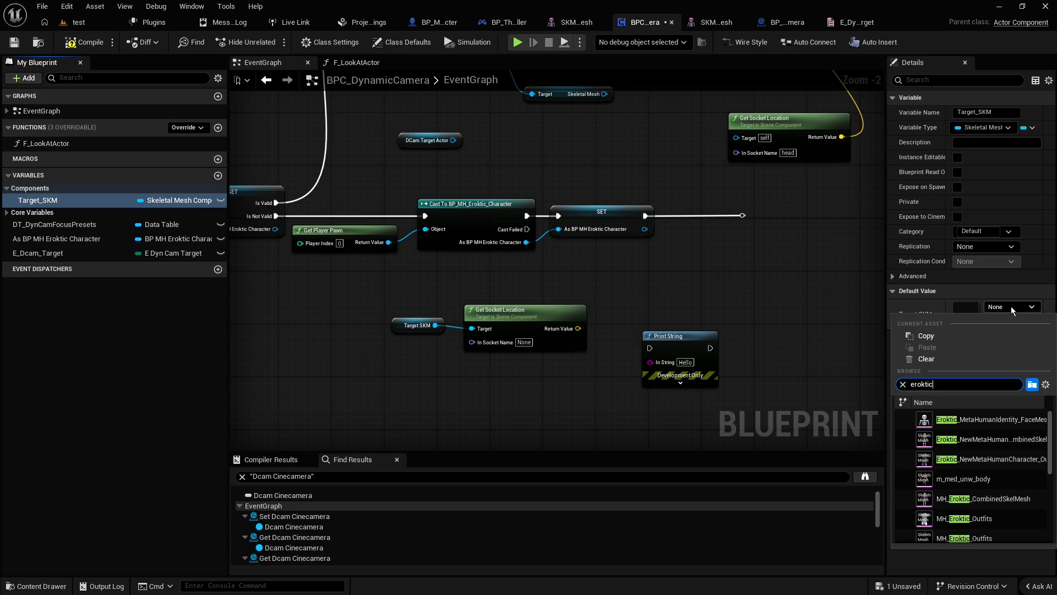
{"action": "type", "text": "metahuman"}
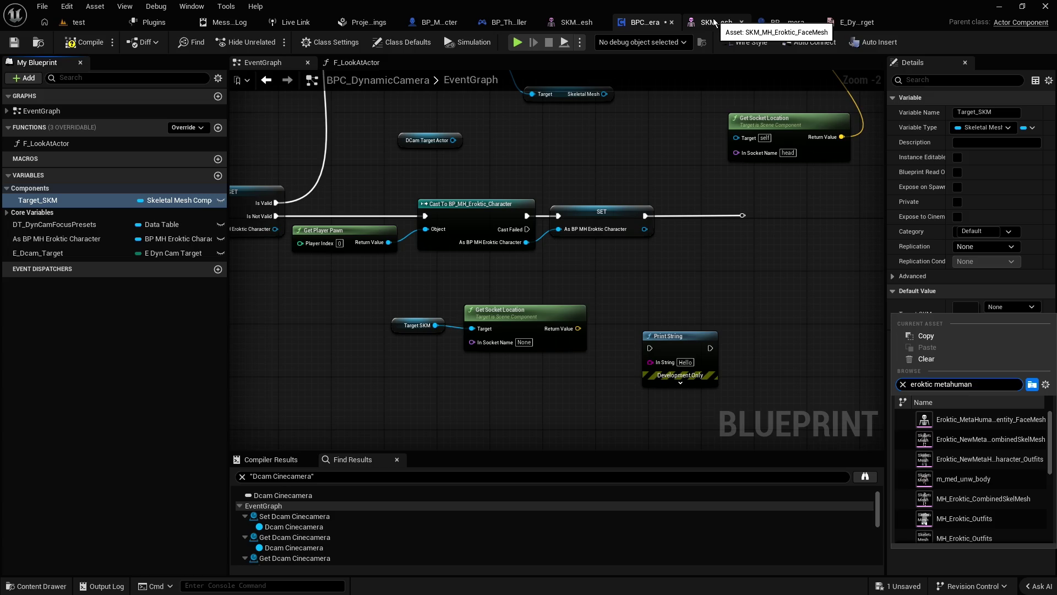
{"action": "key", "text": "ctrl+BackSpace"}
{"action": "type", "text": "face"}
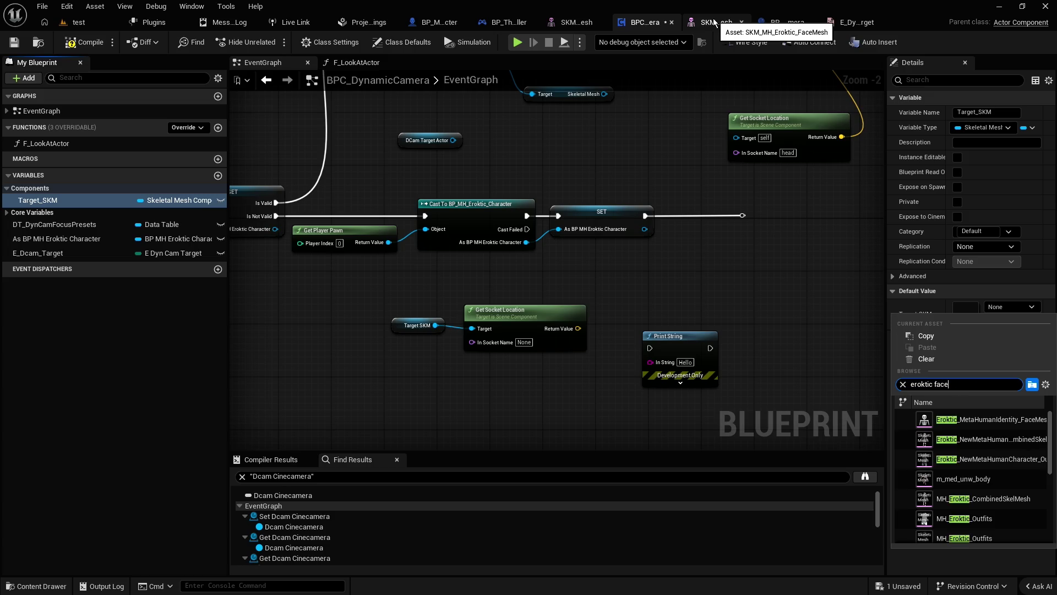
{"action": "type", "text": "mesh"}
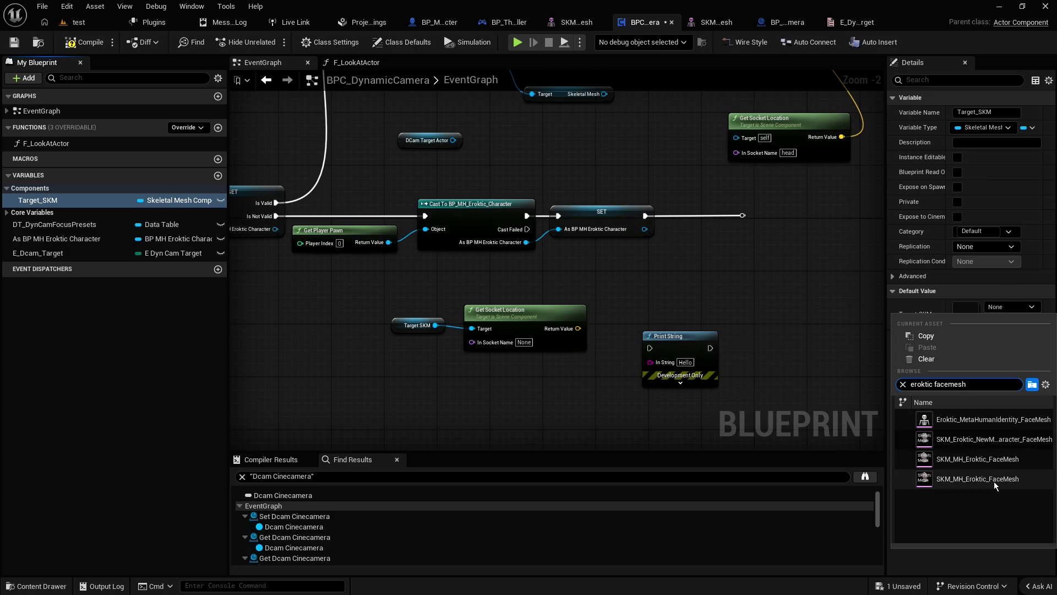
{"action": "left_click", "coordinate": [598, 400]}
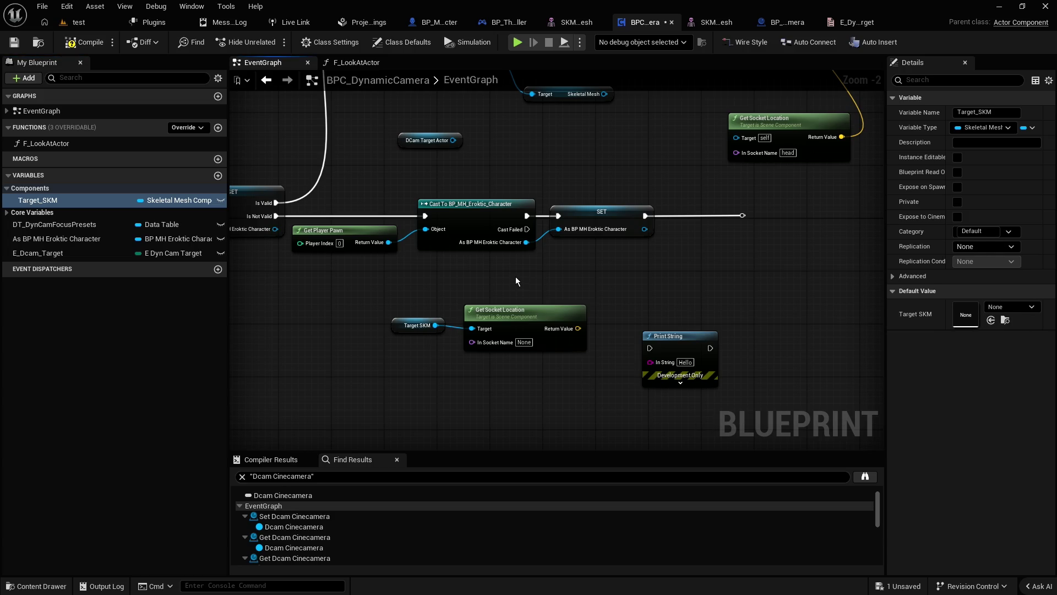
Step: Delete the Switch on E_DynCam_Target node together with its getter
{"action": "scroll", "coordinate": [515, 276], "scroll_direction": "down", "scroll_amount": 1}
{"action": "left_click_drag", "start_coordinate": [502, 273], "coordinate": [508, 297]}
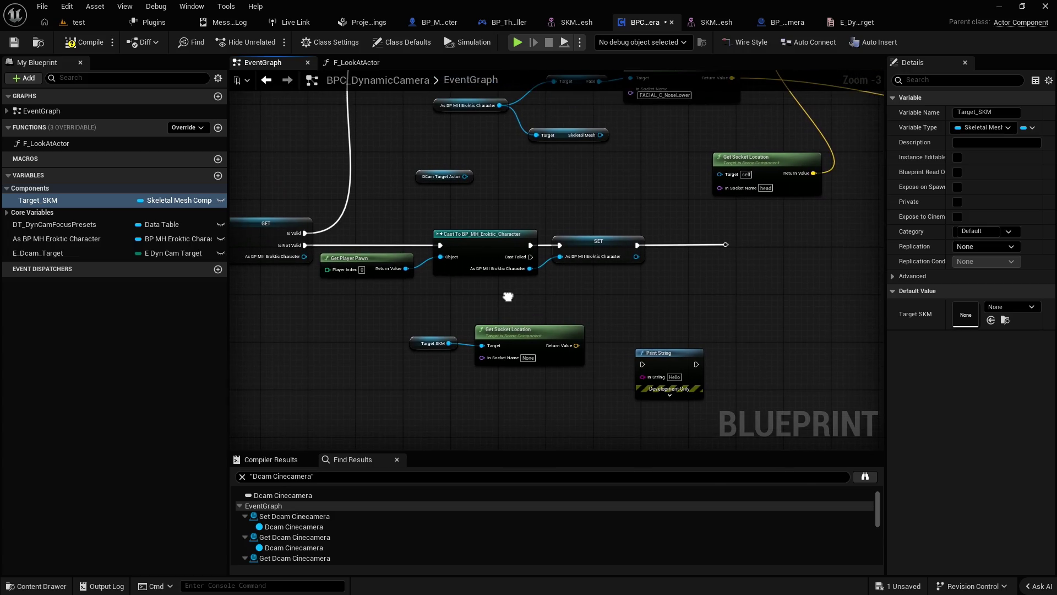
{"action": "scroll", "coordinate": [507, 298], "scroll_direction": "up", "scroll_amount": 2}
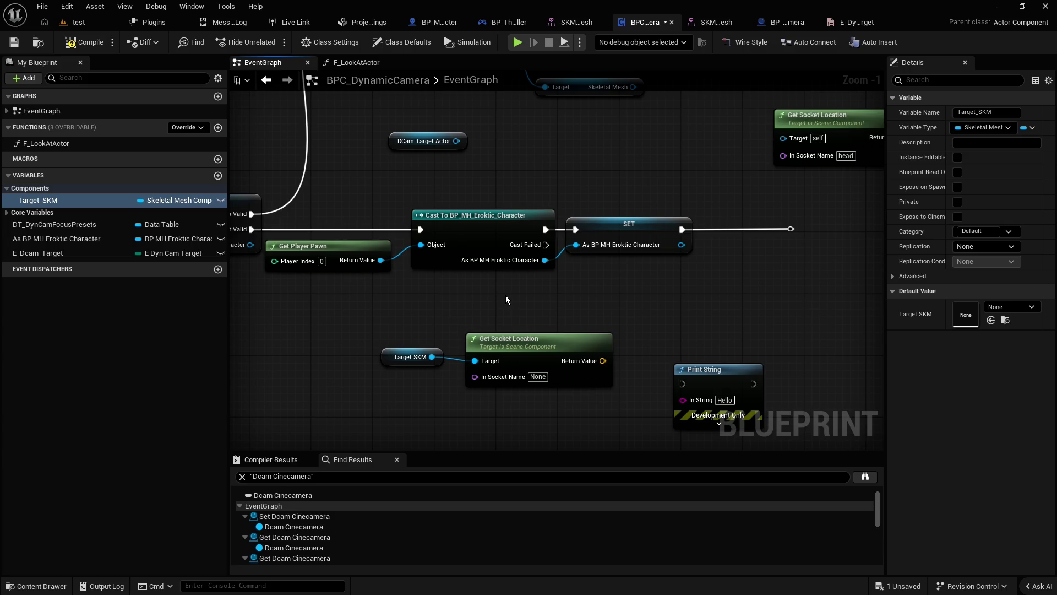
{"action": "scroll", "coordinate": [493, 292], "scroll_direction": "down", "scroll_amount": 1}
{"action": "mouse_move", "coordinate": [493, 293]}
{"action": "left_mouse_down"}
{"action": "mouse_move", "coordinate": [571, 290]}
{"action": "mouse_move", "coordinate": [489, 292]}
{"action": "mouse_move", "coordinate": [462, 269]}
{"action": "left_mouse_up"}
{"action": "scroll", "coordinate": [468, 248], "scroll_direction": "down", "scroll_amount": 4}
{"action": "scroll", "coordinate": [474, 234], "scroll_direction": "up", "scroll_amount": 2}
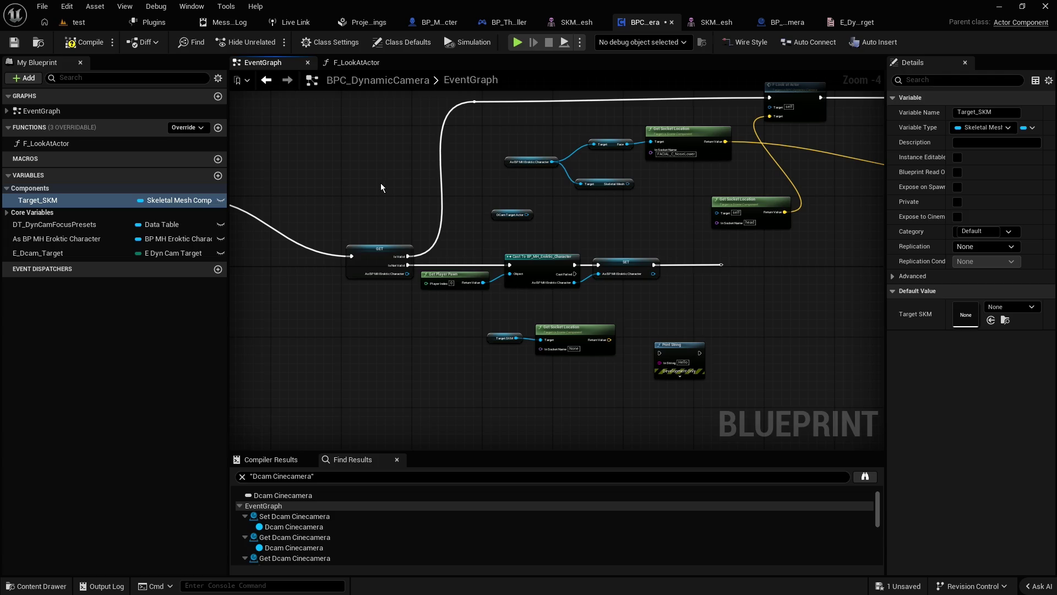
{"action": "mouse_move", "coordinate": [379, 180]}
{"action": "left_mouse_down"}
{"action": "mouse_move", "coordinate": [398, 250]}
{"action": "mouse_move", "coordinate": [377, 216]}
{"action": "mouse_move", "coordinate": [658, 171]}
{"action": "mouse_move", "coordinate": [542, 179]}
{"action": "left_mouse_up"}
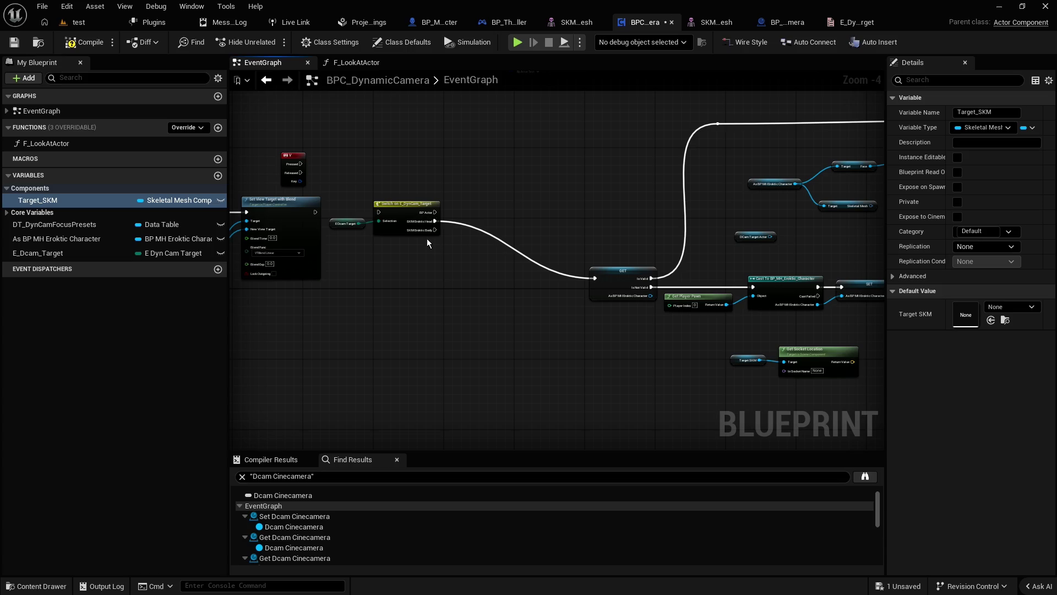
{"action": "left_click_drag", "start_coordinate": [349, 190], "coordinate": [422, 256]}
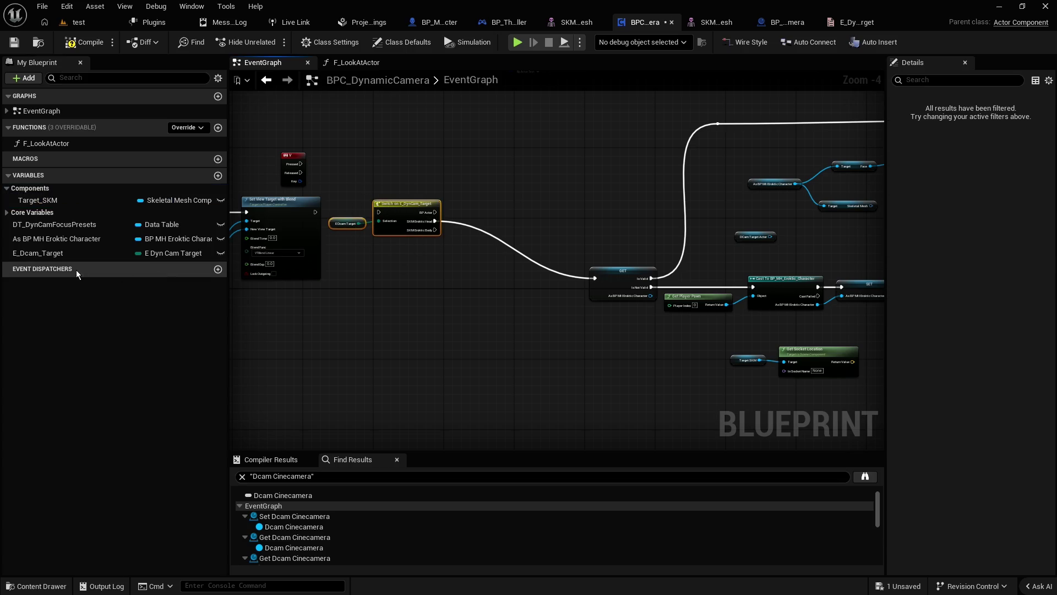
{"action": "key", "text": "Delete"}
Step: Delete the E_Dcam_Target variable from My Blueprint
{"action": "left_click", "coordinate": [36, 256]}
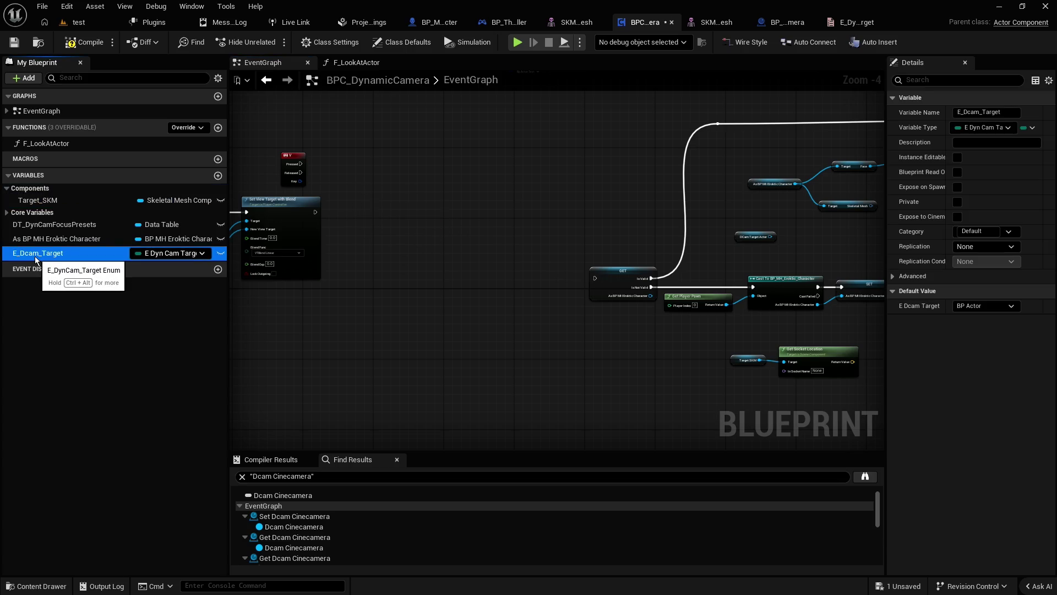
{"action": "key", "text": "Delete"}
{"action": "key", "text": "ctrl+space"}
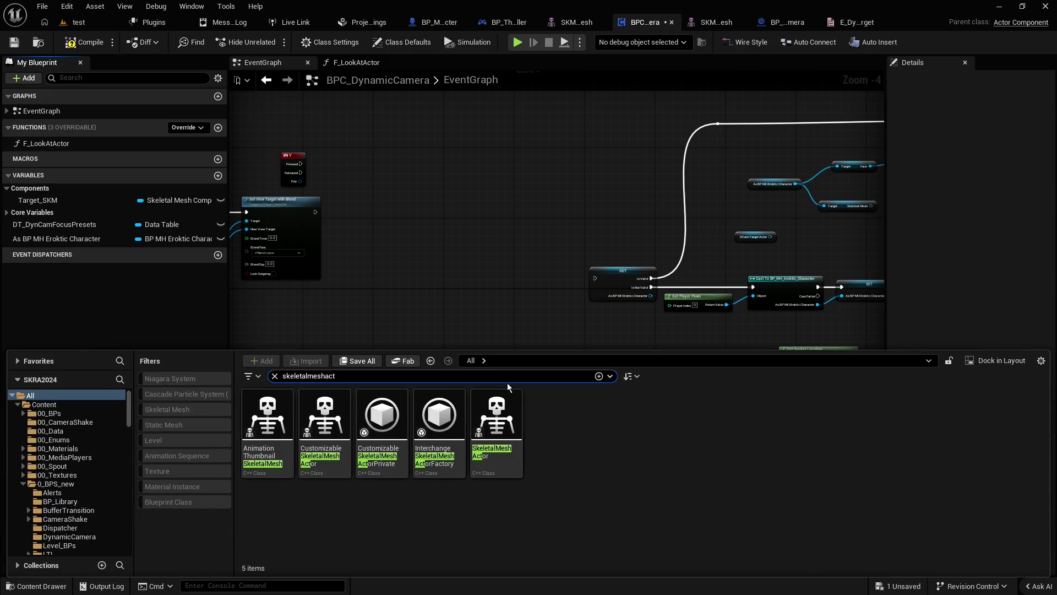
{"action": "key", "text": "ctrl+space"}
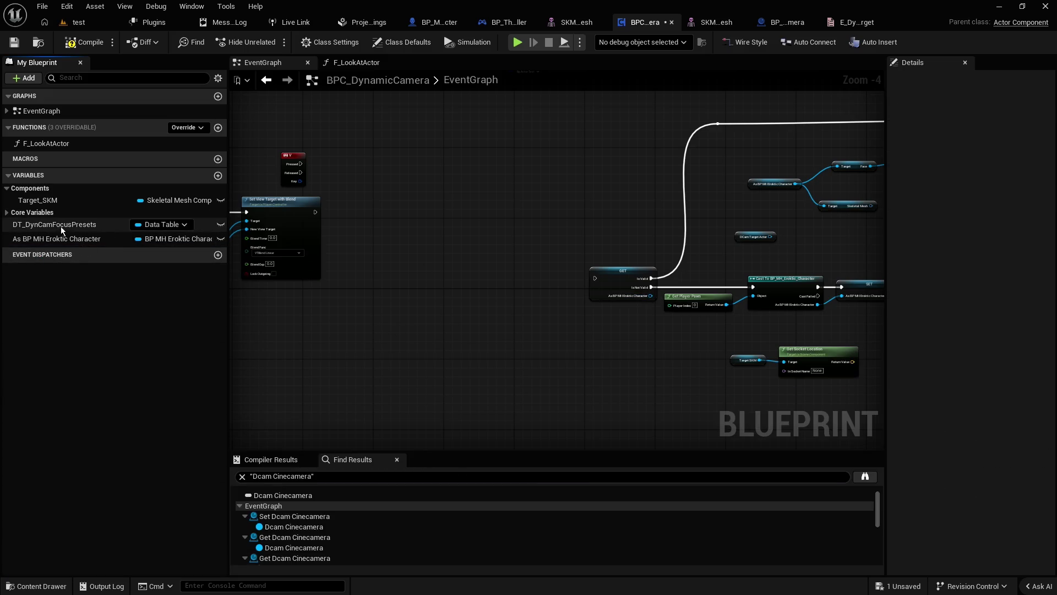
{"action": "mouse_move", "coordinate": [516, 236]}
{"action": "left_mouse_down"}
{"action": "mouse_move", "coordinate": [402, 250]}
{"action": "mouse_move", "coordinate": [363, 310]}
{"action": "mouse_move", "coordinate": [385, 315]}
{"action": "left_mouse_up"}
Step: Search DCam_Camera's references by name, finding none, and open its Variable Type options
{"action": "left_click", "coordinate": [28, 212]}
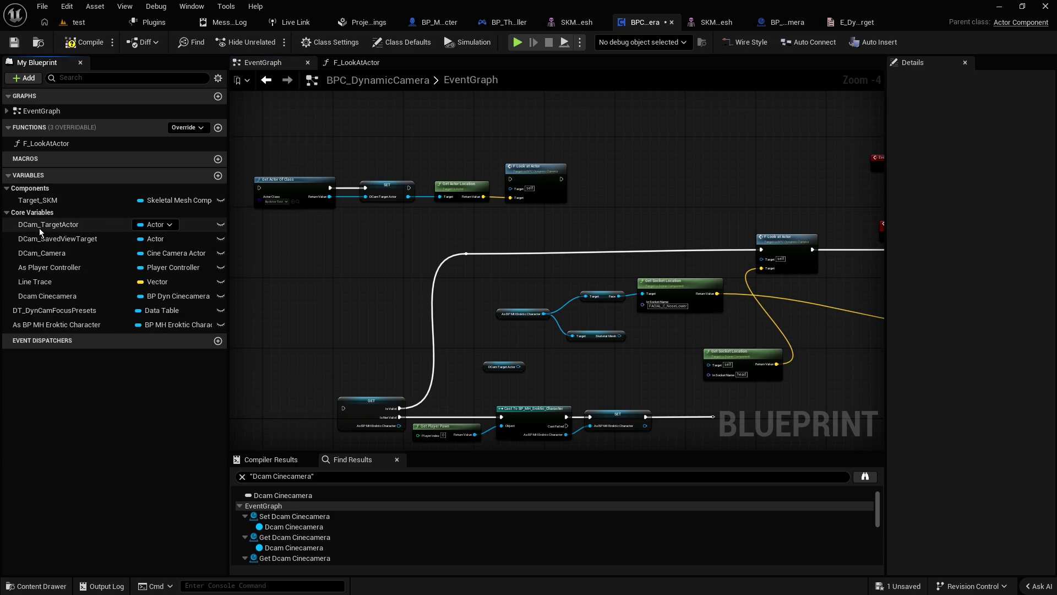
{"action": "right_click", "coordinate": [42, 253]}
{"action": "mouse_move", "coordinate": [83, 291]}
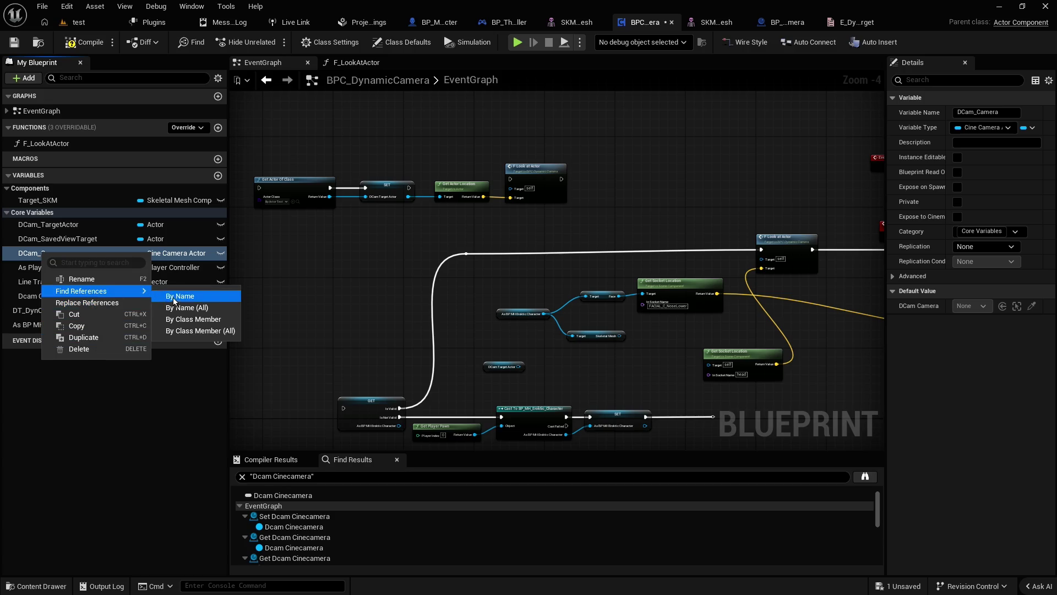
{"action": "left_click", "coordinate": [173, 300]}
{"action": "right_click", "coordinate": [44, 257]}
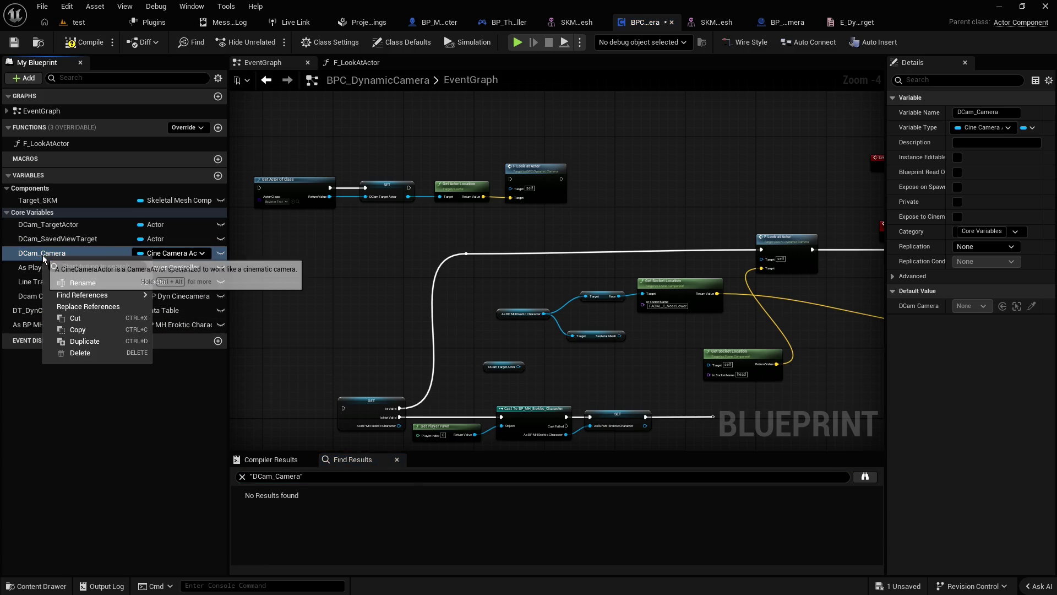
{"action": "left_click", "coordinate": [936, 130]}
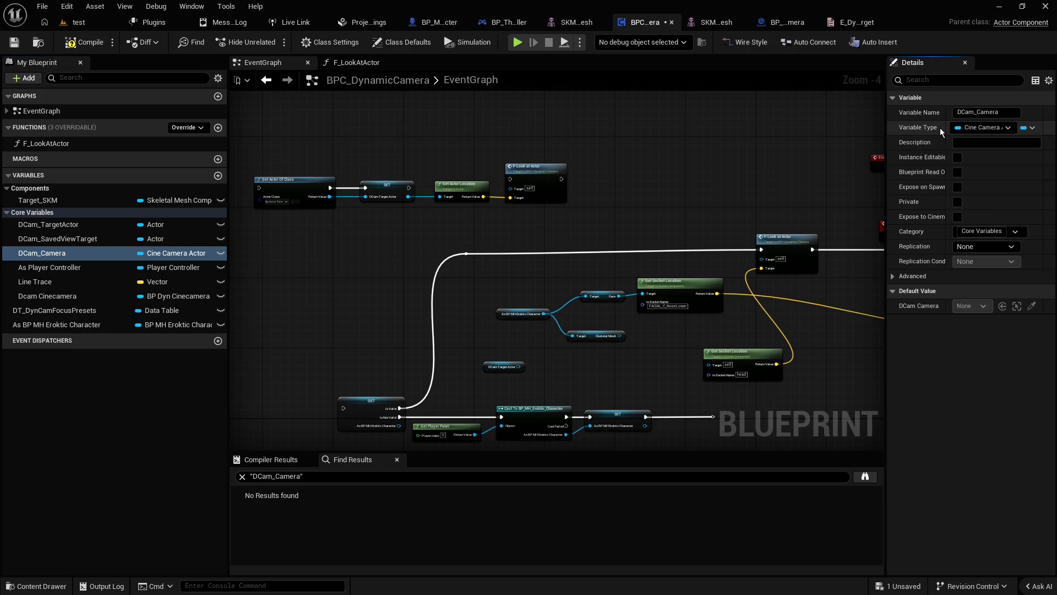
{"action": "right_click", "coordinate": [922, 128]}
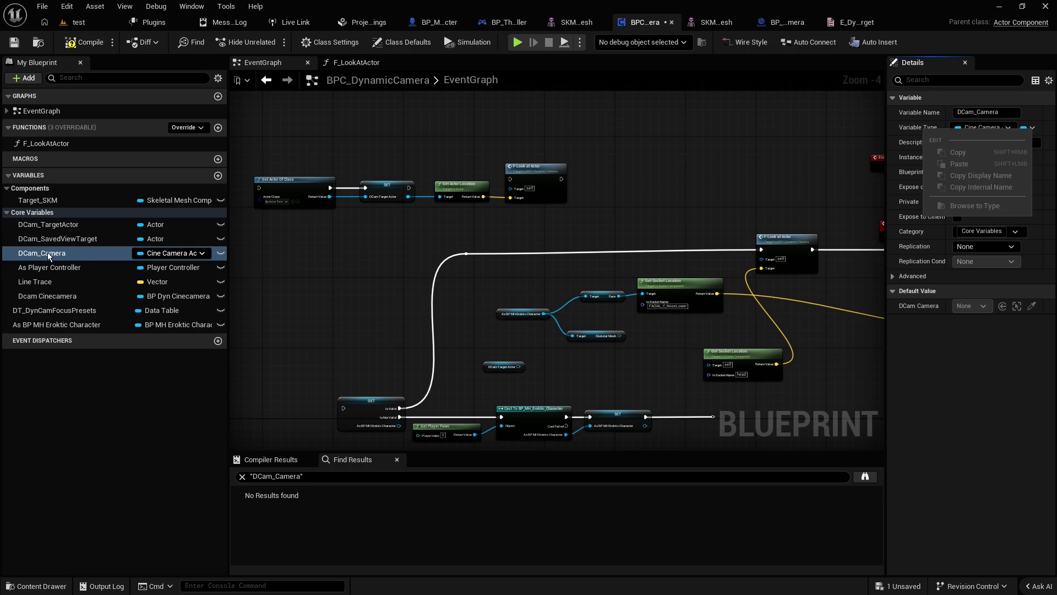
Step: Cancel DCam_Camera's type change and browse the Content Drawer to Content/0_BPS_new/DynamicCamera
{"action": "left_click", "coordinate": [172, 253]}
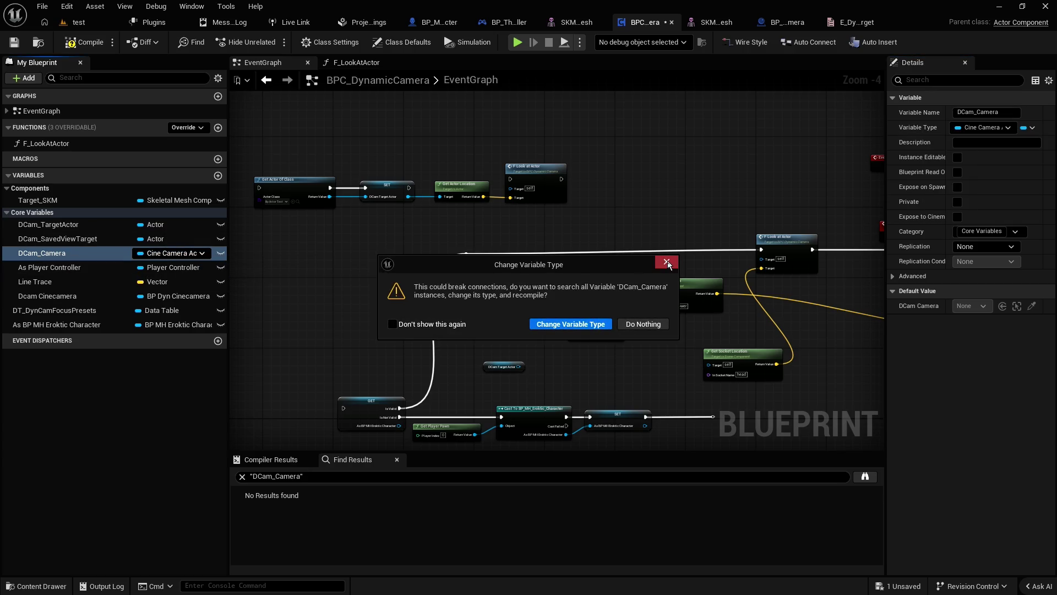
{"action": "left_click", "coordinate": [579, 324]}
{"action": "key", "text": "ctrl+space"}
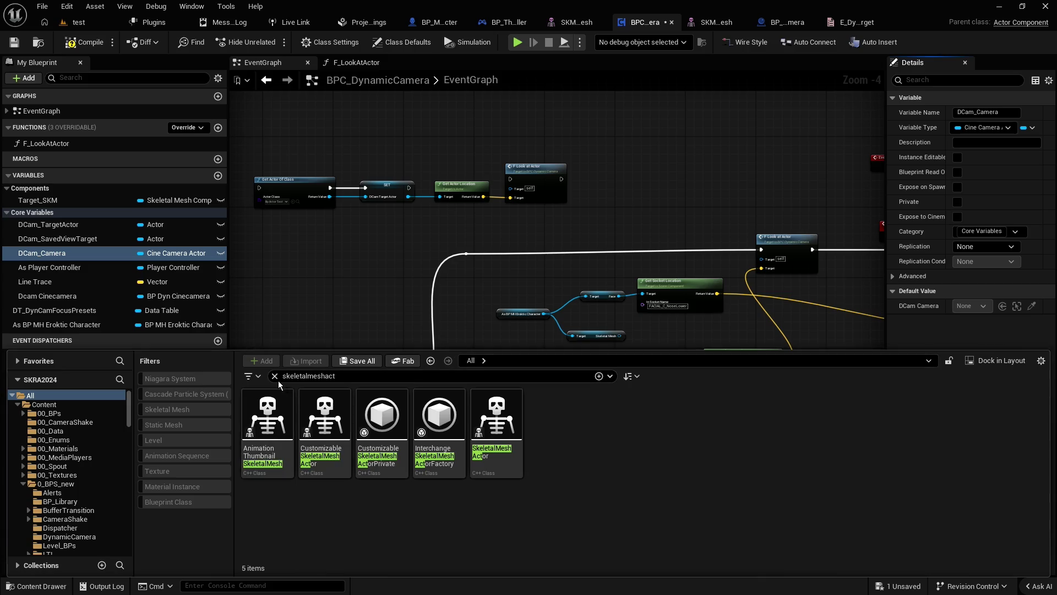
{"action": "left_click", "coordinate": [274, 376]}
{"action": "double_click", "coordinate": [267, 413]}
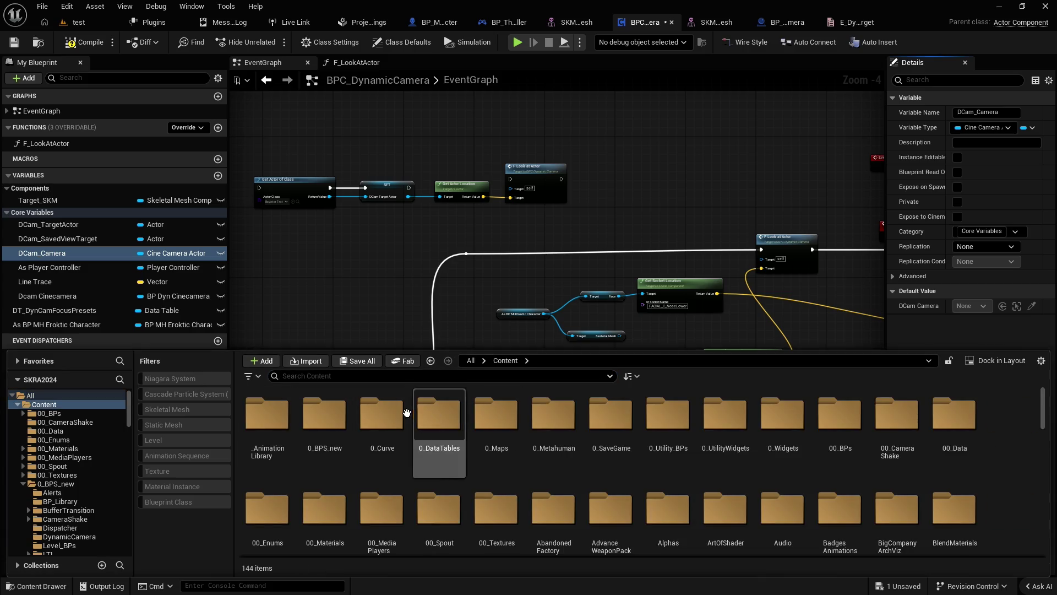
{"action": "double_click", "coordinate": [324, 413]}
{"action": "double_click", "coordinate": [571, 417]}
Step: Force-delete the E_DynCam_Target enumeration asset, then return to the test level editor
{"action": "left_click", "coordinate": [385, 420]}
{"action": "key", "text": "Delete"}
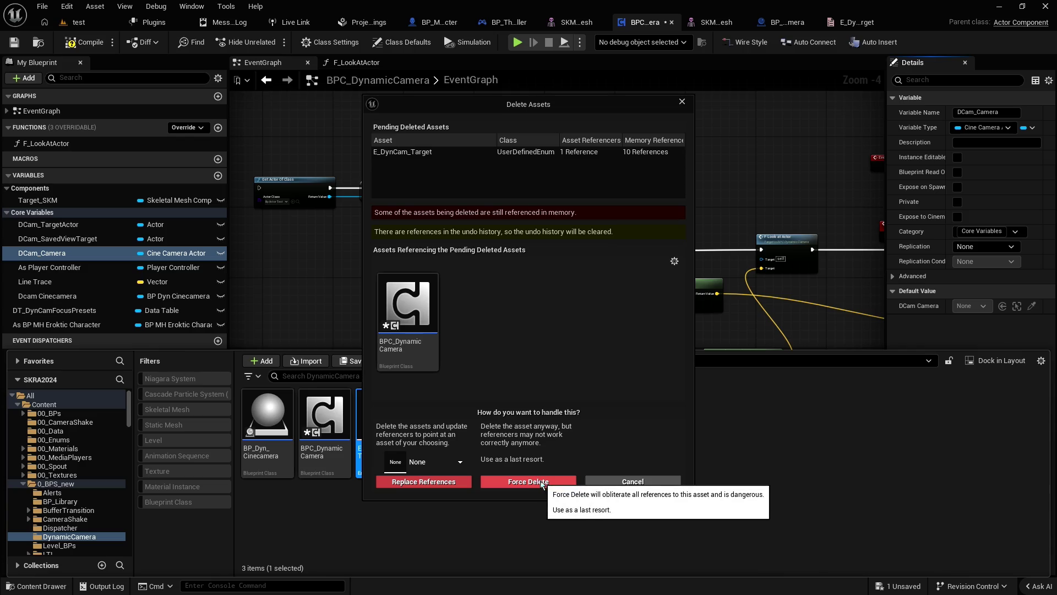
{"action": "left_click", "coordinate": [541, 483]}
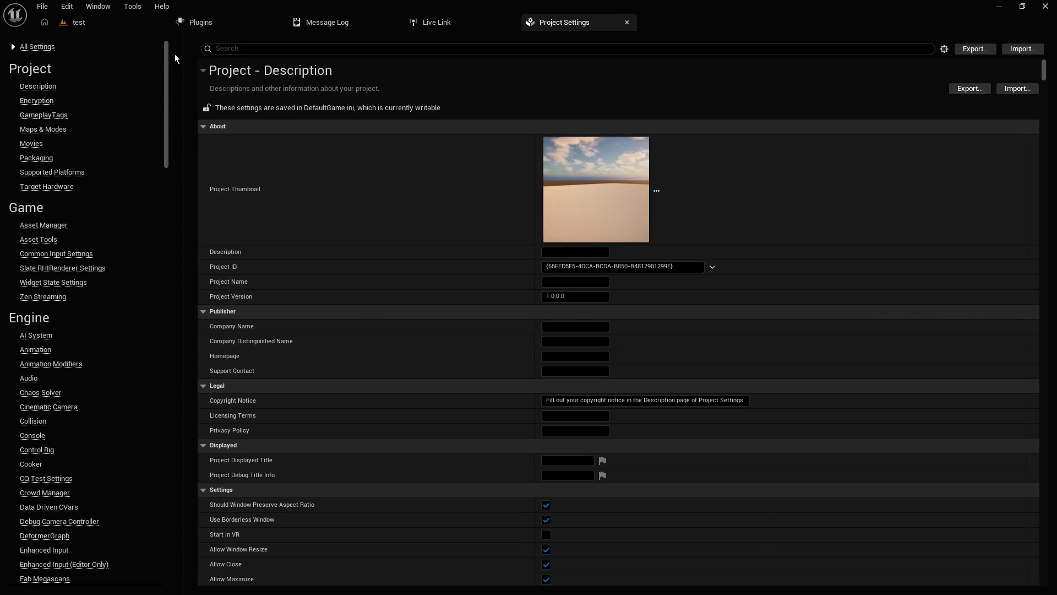
{"action": "left_click", "coordinate": [88, 25]}
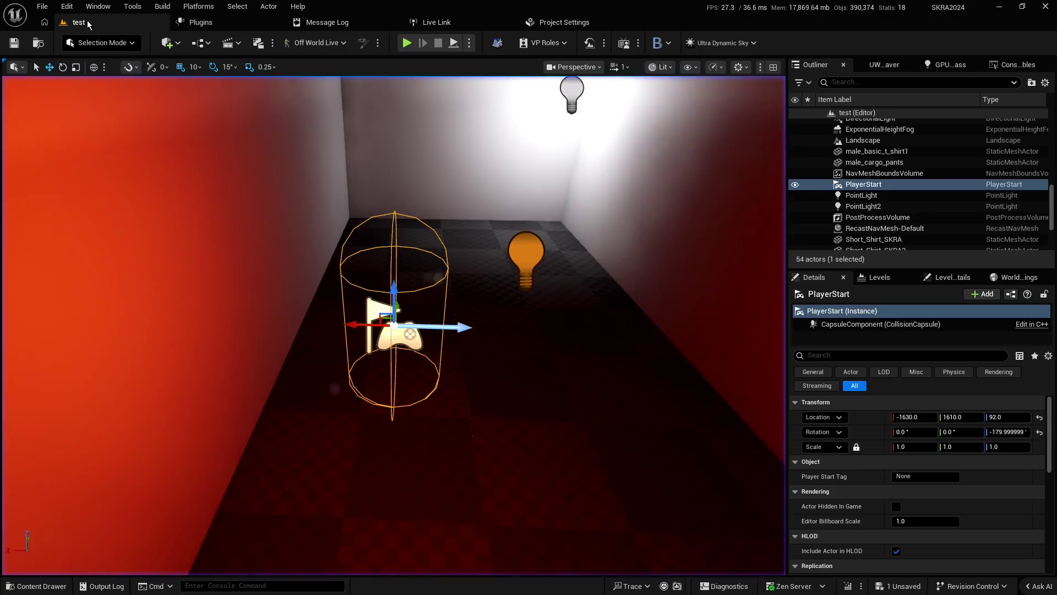
Step: Reopen BPC_DynamicCamera and move Event BeginPlay up and to the left
{"action": "key", "text": "ctrl+space"}
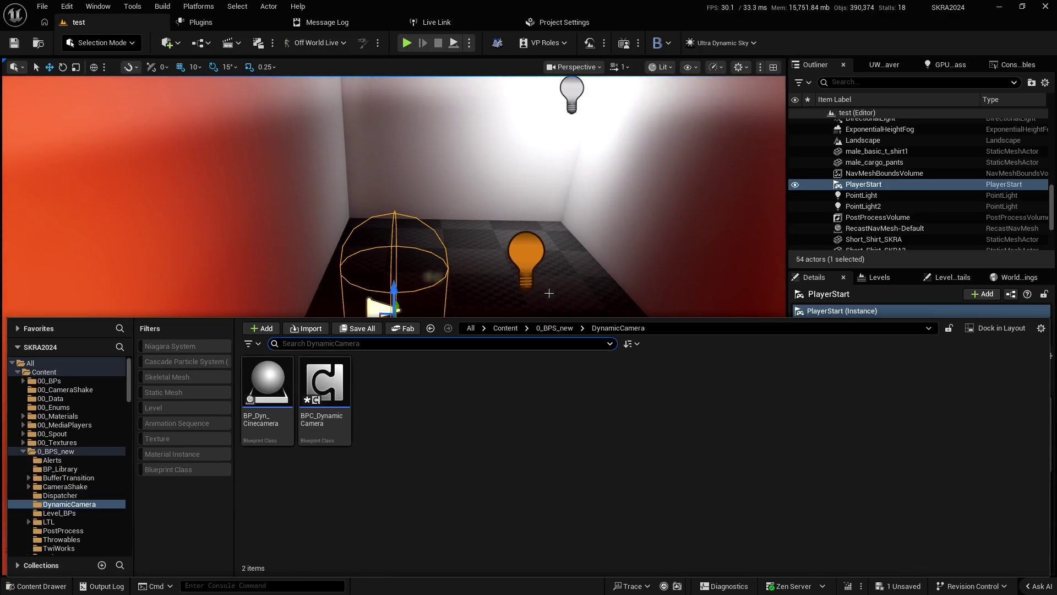
{"action": "double_click", "coordinate": [331, 380]}
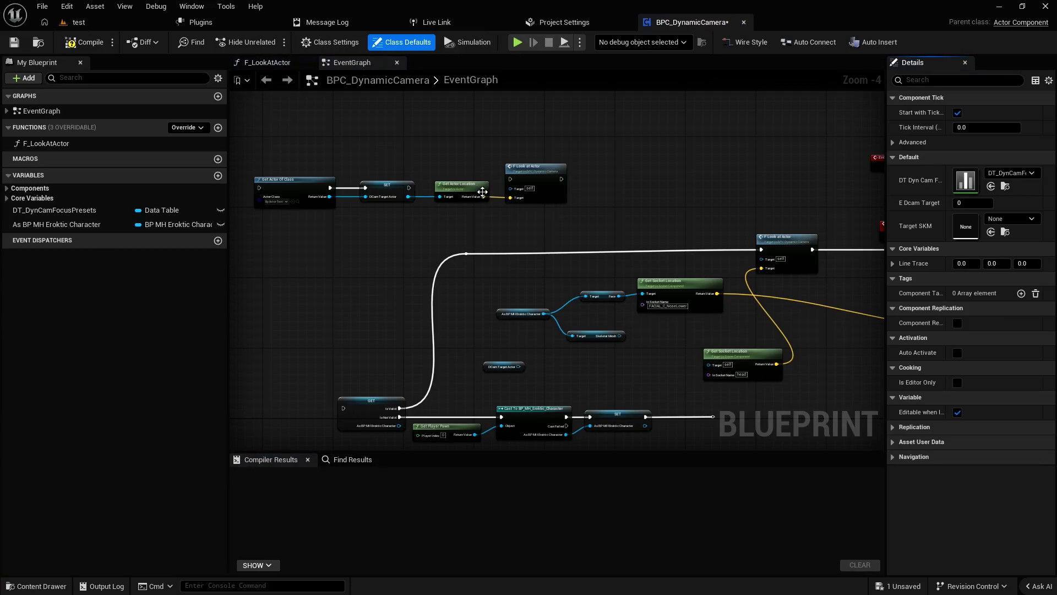
{"action": "scroll", "coordinate": [491, 133], "scroll_direction": "down", "scroll_amount": 2}
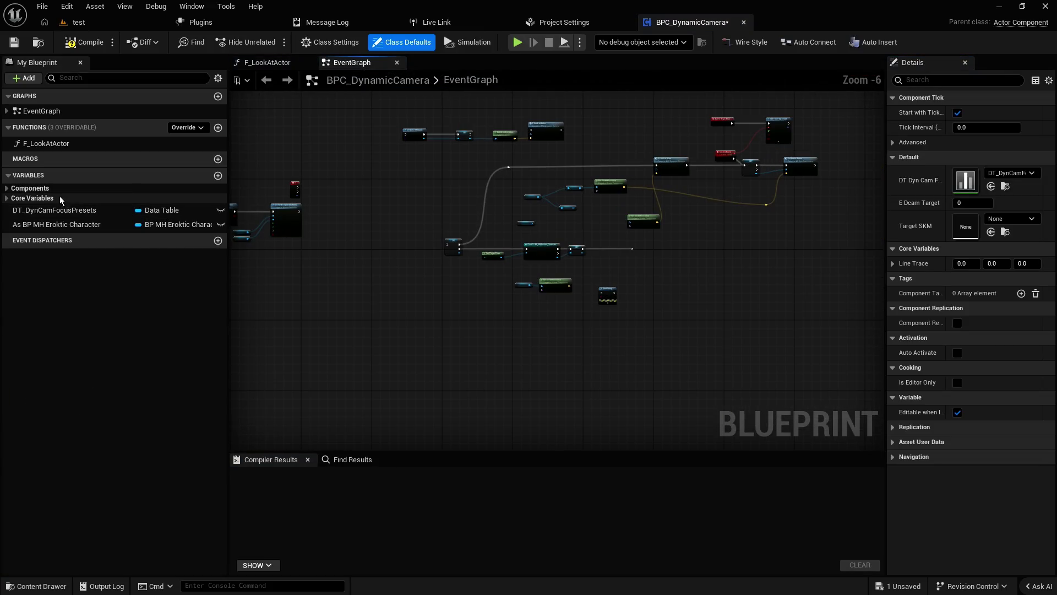
{"action": "scroll", "coordinate": [371, 217], "scroll_direction": "up", "scroll_amount": 3}
{"action": "mouse_move", "coordinate": [665, 222]}
{"action": "left_mouse_down"}
{"action": "mouse_move", "coordinate": [672, 229]}
{"action": "mouse_move", "coordinate": [413, 194]}
{"action": "mouse_move", "coordinate": [347, 204]}
{"action": "mouse_move", "coordinate": [232, 182]}
{"action": "left_mouse_up"}
{"action": "scroll", "coordinate": [414, 193], "scroll_direction": "down", "scroll_amount": 1}
{"action": "scroll", "coordinate": [349, 244], "scroll_direction": "down", "scroll_amount": 2}
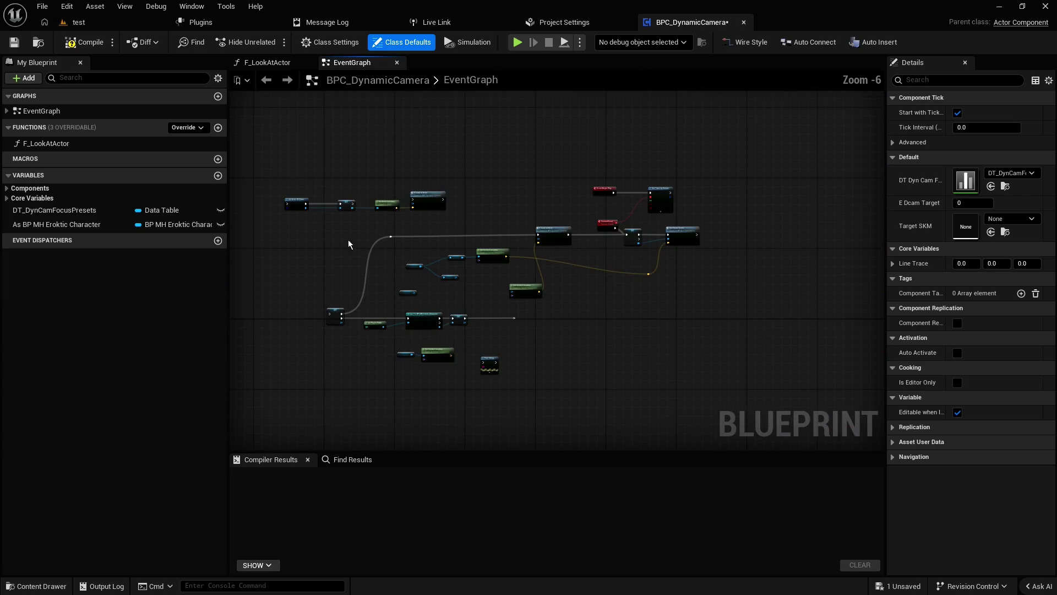
{"action": "scroll", "coordinate": [697, 174], "scroll_direction": "up", "scroll_amount": 3}
{"action": "left_click_drag", "start_coordinate": [524, 189], "coordinate": [628, 151]}
{"action": "mouse_move", "coordinate": [559, 177]}
{"action": "left_mouse_down"}
{"action": "mouse_move", "coordinate": [503, 142]}
{"action": "mouse_move", "coordinate": [736, 138]}
{"action": "left_mouse_up"}
{"action": "scroll", "coordinate": [736, 138], "scroll_direction": "down", "scroll_amount": 2}
{"action": "left_click_drag", "start_coordinate": [375, 219], "coordinate": [489, 228]}
Step: Add a Set Target_SKM node to the event graph
{"action": "left_click", "coordinate": [7, 188]}
{"action": "left_click", "coordinate": [127, 201]}
{"action": "mouse_move", "coordinate": [127, 200]}
{"action": "left_mouse_down"}
{"action": "mouse_move", "coordinate": [692, 115]}
{"action": "mouse_move", "coordinate": [474, 197]}
{"action": "mouse_move", "coordinate": [710, 168]}
{"action": "left_mouse_up"}
{"action": "left_click", "coordinate": [719, 136]}
{"action": "scroll", "coordinate": [554, 233], "scroll_direction": "up", "scroll_amount": 1}
{"action": "mouse_move", "coordinate": [554, 233]}
{"action": "left_mouse_down"}
{"action": "mouse_move", "coordinate": [626, 205]}
{"action": "mouse_move", "coordinate": [576, 170]}
{"action": "left_mouse_up"}
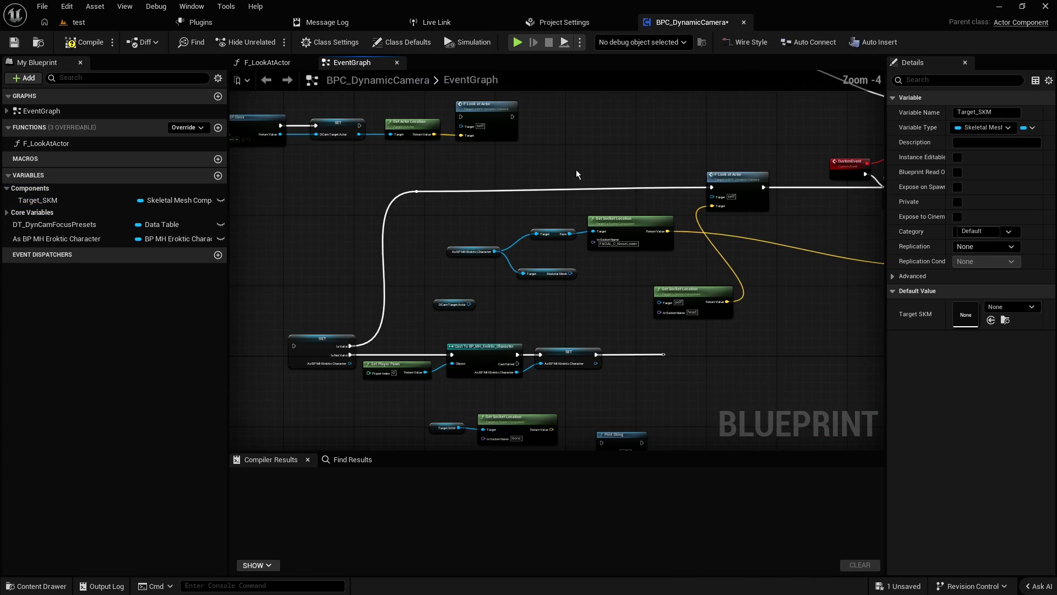
Step: Detach the IsNotValid wire, move the pawn Cast chain beside Event Begin Play, add a Sequence
{"action": "left_click", "coordinate": [565, 327]}
{"action": "left_click", "coordinate": [395, 357], "text": "alt"}
{"action": "mouse_move", "coordinate": [396, 346]}
{"action": "left_mouse_down"}
{"action": "mouse_move", "coordinate": [666, 317]}
{"action": "mouse_move", "coordinate": [815, 337]}
{"action": "left_mouse_up"}
{"action": "mouse_move", "coordinate": [433, 271]}
{"action": "left_mouse_down"}
{"action": "mouse_move", "coordinate": [834, 180]}
{"action": "mouse_move", "coordinate": [515, 244]}
{"action": "mouse_move", "coordinate": [590, 332]}
{"action": "left_mouse_up"}
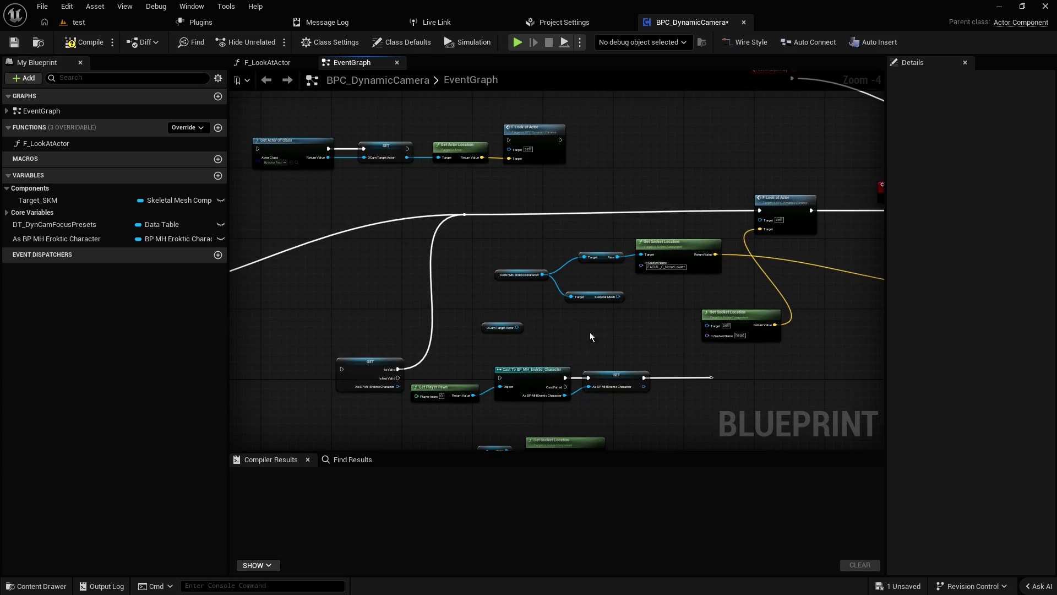
{"action": "left_click_drag", "start_coordinate": [666, 411], "coordinate": [466, 386]}
{"action": "mouse_move", "coordinate": [591, 378]}
{"action": "left_mouse_down"}
{"action": "mouse_move", "coordinate": [883, 157]}
{"action": "mouse_move", "coordinate": [891, 45]}
{"action": "mouse_move", "coordinate": [815, 132]}
{"action": "mouse_move", "coordinate": [683, 130]}
{"action": "mouse_move", "coordinate": [731, 143]}
{"action": "left_mouse_up"}
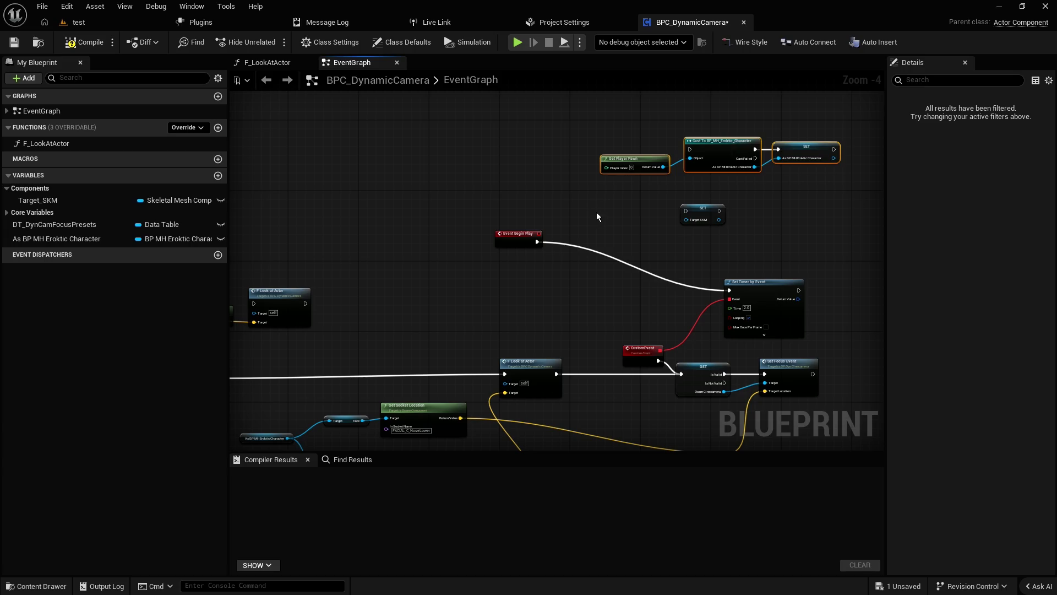
{"action": "left_click", "coordinate": [558, 232]}
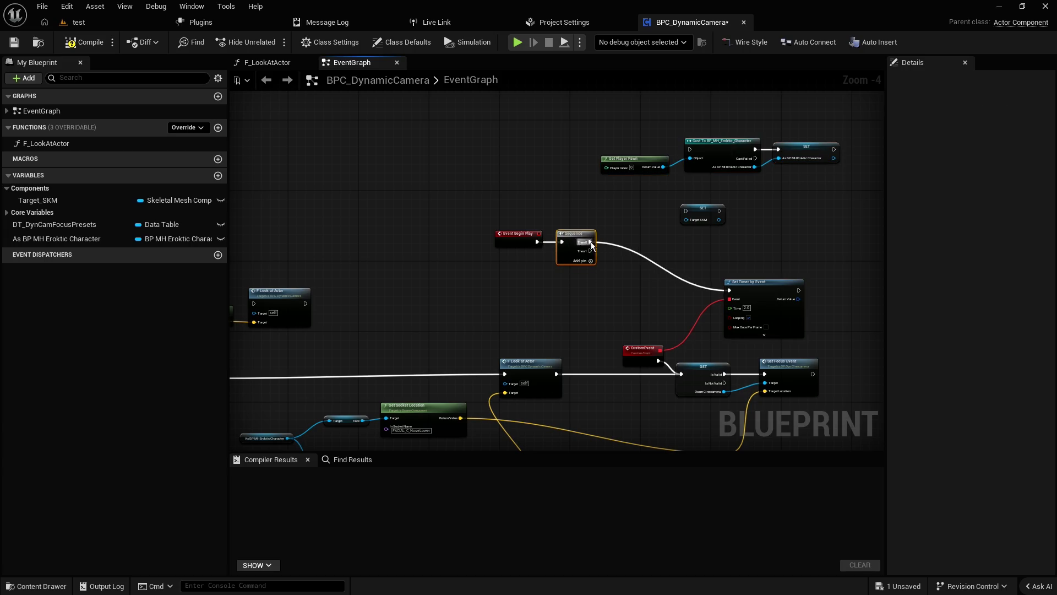
Step: Wire the Sequence's second output into the Cast and delete the SET node storing the character
{"action": "mouse_move", "coordinate": [591, 252]}
{"action": "left_mouse_down"}
{"action": "mouse_move", "coordinate": [649, 250]}
{"action": "mouse_move", "coordinate": [689, 149]}
{"action": "left_mouse_up"}
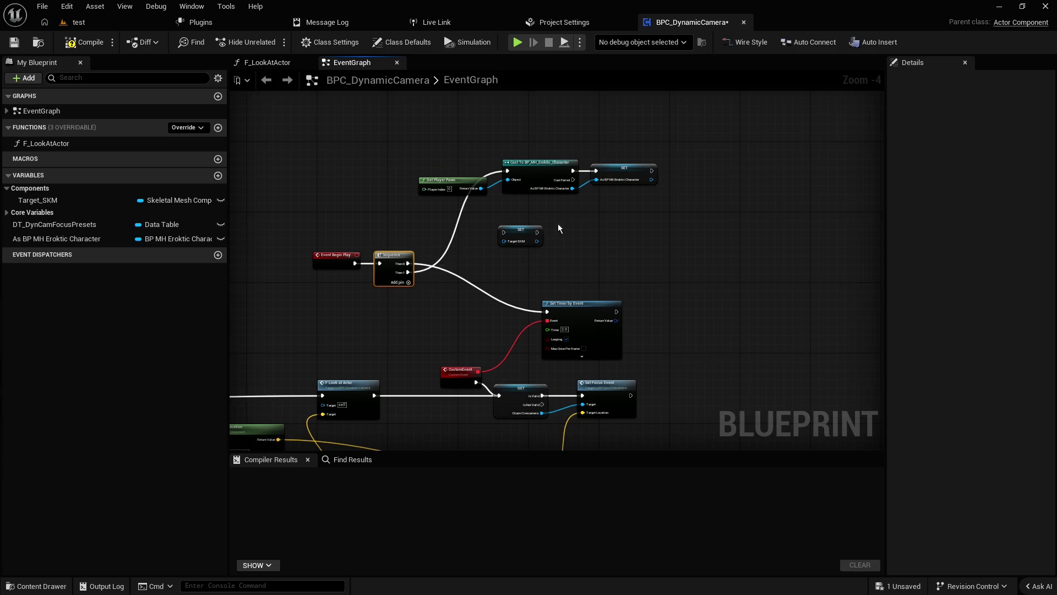
{"action": "left_click_drag", "start_coordinate": [516, 230], "coordinate": [712, 189]}
{"action": "scroll", "coordinate": [642, 185], "scroll_direction": "up", "scroll_amount": 3}
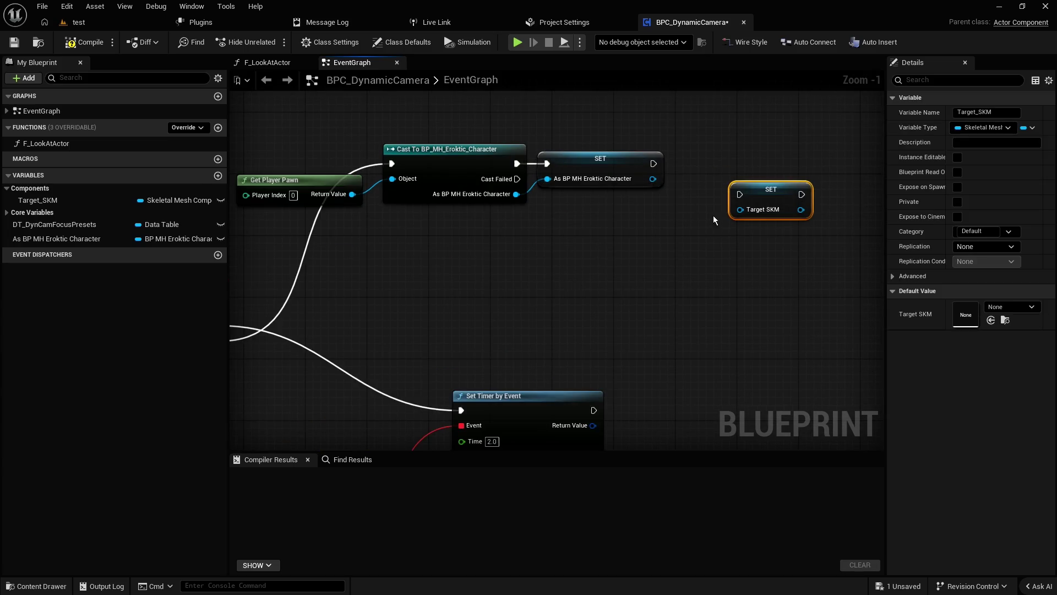
{"action": "left_click", "coordinate": [646, 196]}
{"action": "left_click", "coordinate": [639, 182]}
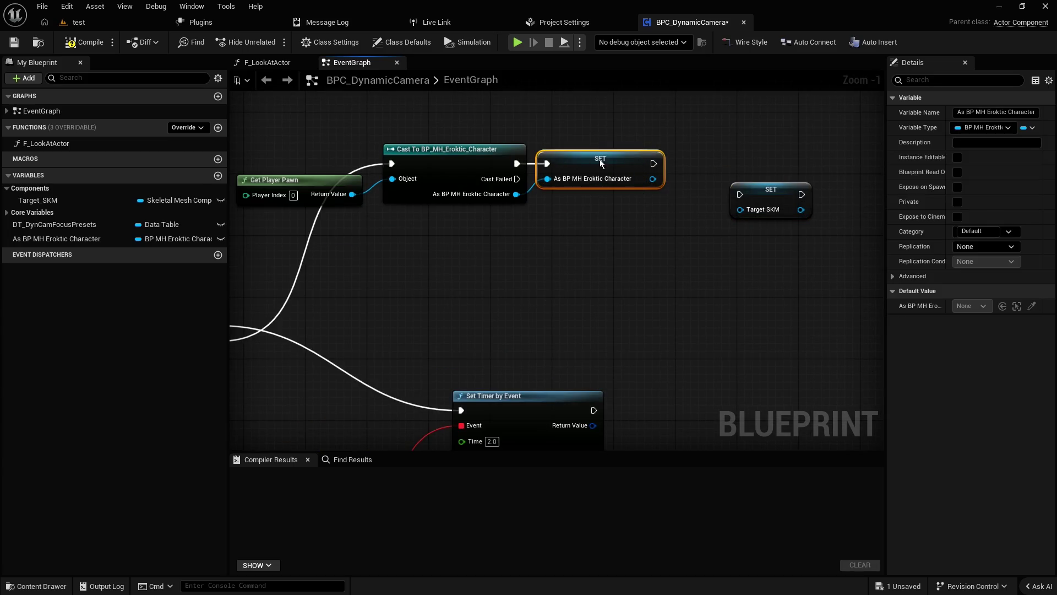
{"action": "key", "text": "Delete"}
Step: From the Cast output, add the character's Face getter and remove the unneeded Get Skeletal Mesh Asset node
{"action": "left_click_drag", "start_coordinate": [517, 194], "coordinate": [548, 202]}
{"action": "type", "text": "get face"}
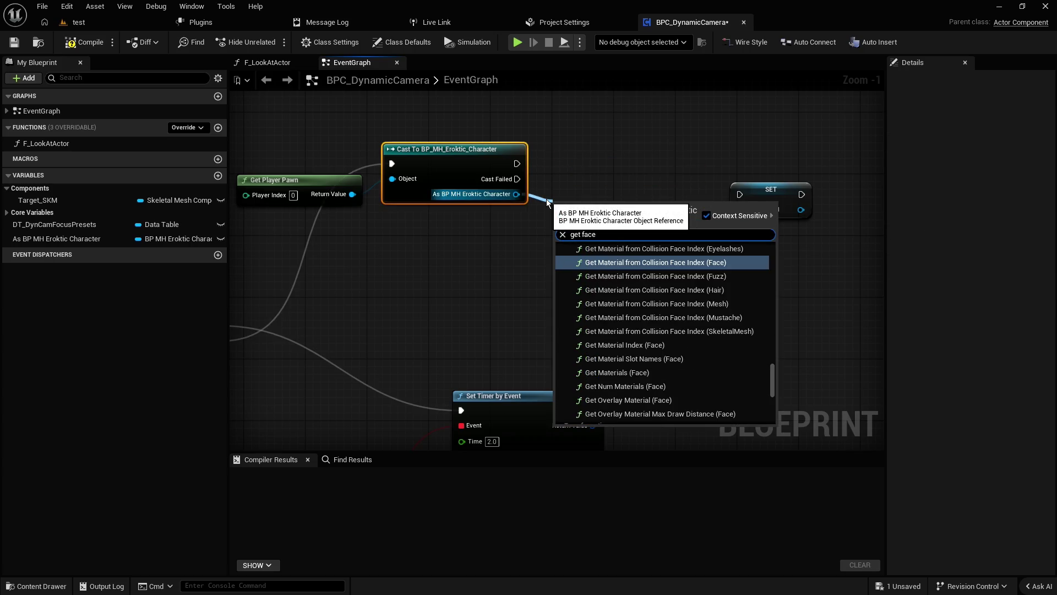
{"action": "key", "text": "BackSpace"}
{"action": "key", "text": "BackSpace"}
{"action": "key", "text": "BackSpace"}
{"action": "key", "text": "BackSpace"}
{"action": "type", "text": "skeletal mesh"}
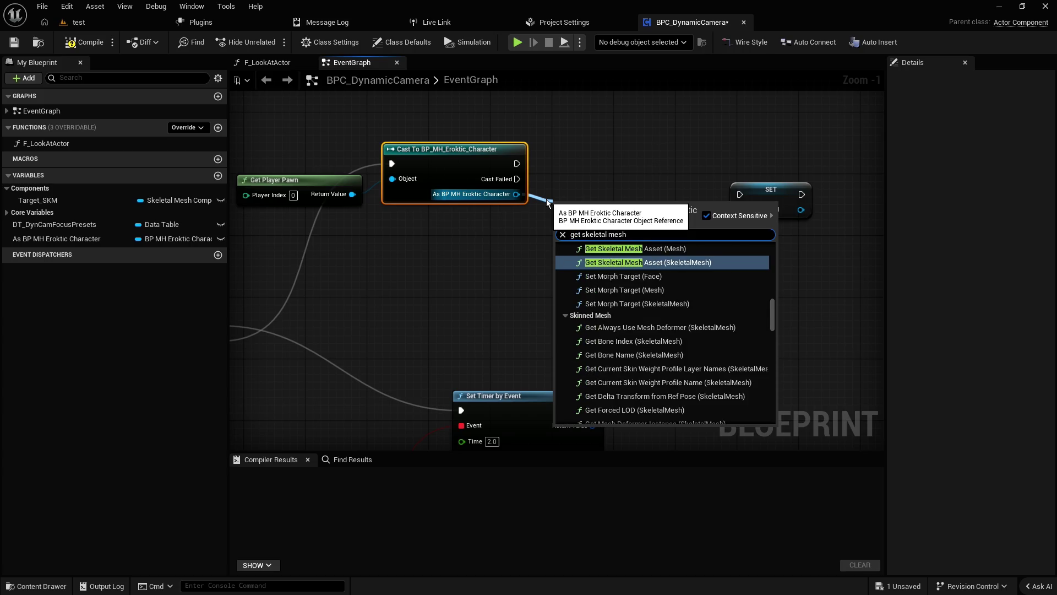
{"action": "scroll", "coordinate": [642, 278], "scroll_direction": "up", "scroll_amount": 1}
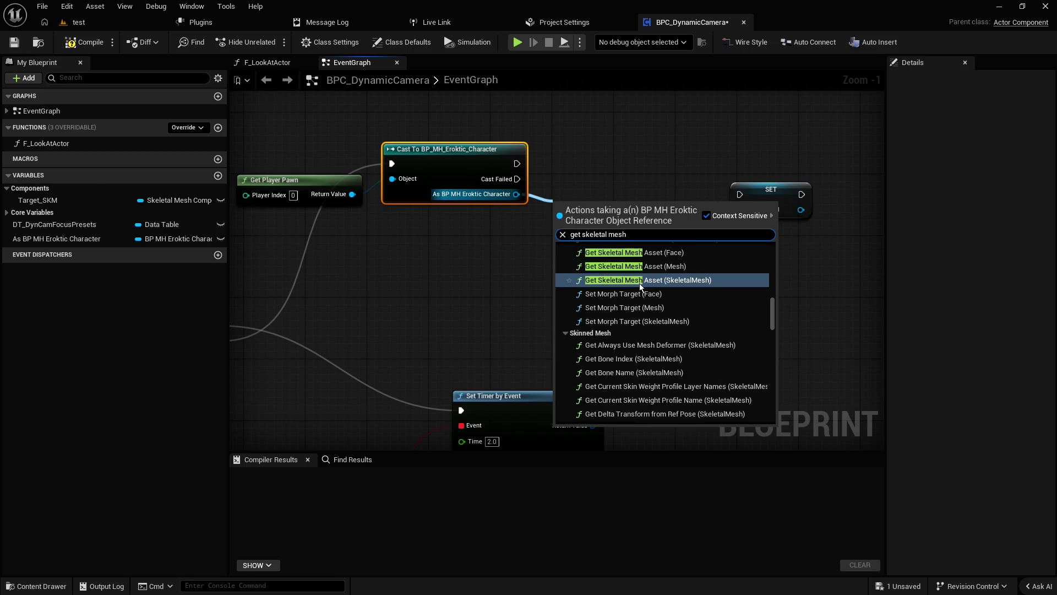
{"action": "scroll", "coordinate": [648, 276], "scroll_direction": "up", "scroll_amount": 1}
{"action": "left_click", "coordinate": [650, 274]}
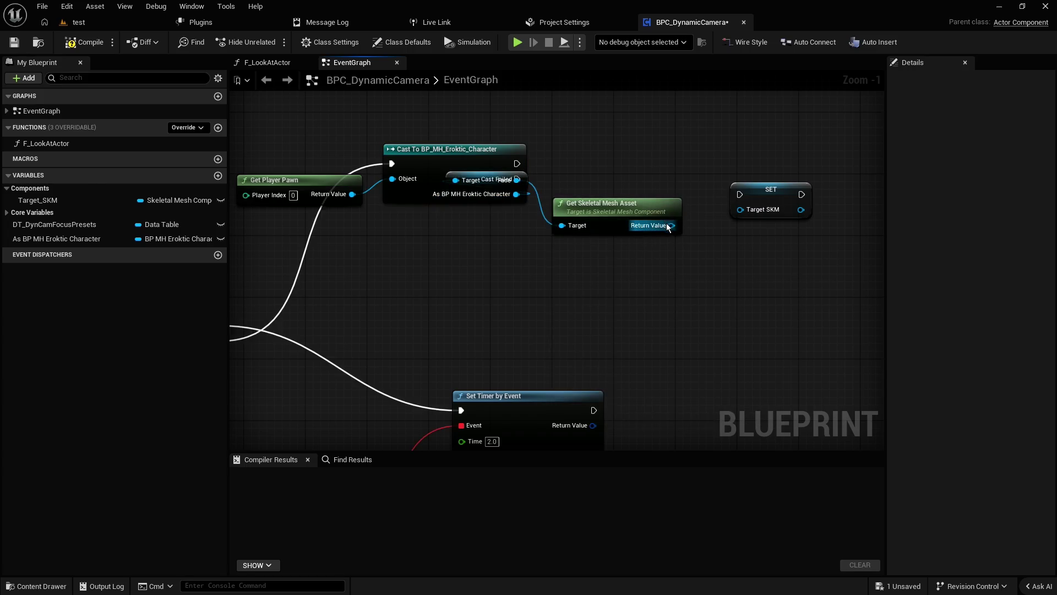
{"action": "mouse_move", "coordinate": [616, 197]}
{"action": "left_mouse_down"}
{"action": "mouse_move", "coordinate": [646, 198]}
{"action": "mouse_move", "coordinate": [631, 199]}
{"action": "left_mouse_up"}
{"action": "left_click_drag", "start_coordinate": [463, 177], "coordinate": [469, 143]}
{"action": "mouse_move", "coordinate": [486, 178]}
{"action": "left_mouse_down"}
{"action": "mouse_move", "coordinate": [493, 228]}
{"action": "mouse_move", "coordinate": [745, 206]}
{"action": "left_mouse_up"}
{"action": "left_click", "coordinate": [614, 213]}
{"action": "key", "text": "Delete"}
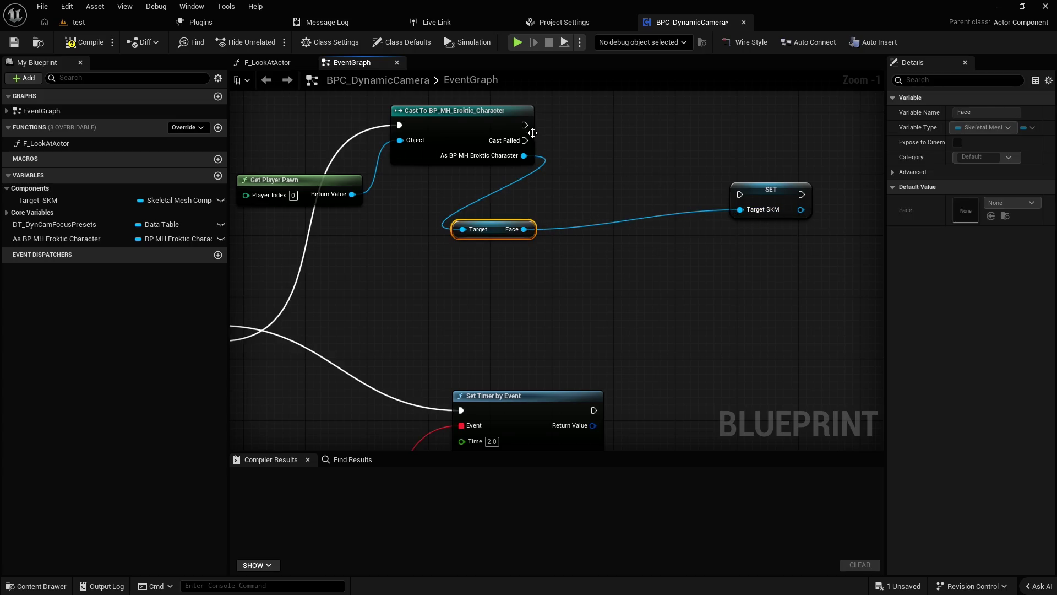
Step: Run SET Target SKM right after the Cast and compile the blueprint
{"action": "left_click", "coordinate": [532, 133]}
{"action": "left_click_drag", "start_coordinate": [524, 125], "coordinate": [740, 194]}
{"action": "scroll", "coordinate": [705, 227], "scroll_direction": "down", "scroll_amount": 3}
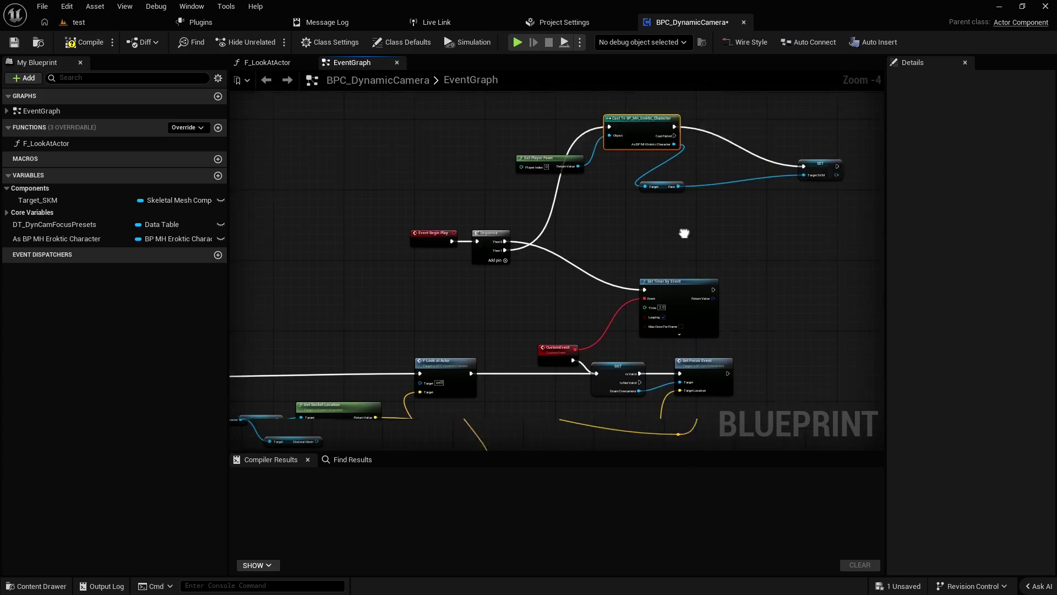
{"action": "left_click_drag", "start_coordinate": [684, 233], "coordinate": [733, 211]}
{"action": "key", "text": "F7"}
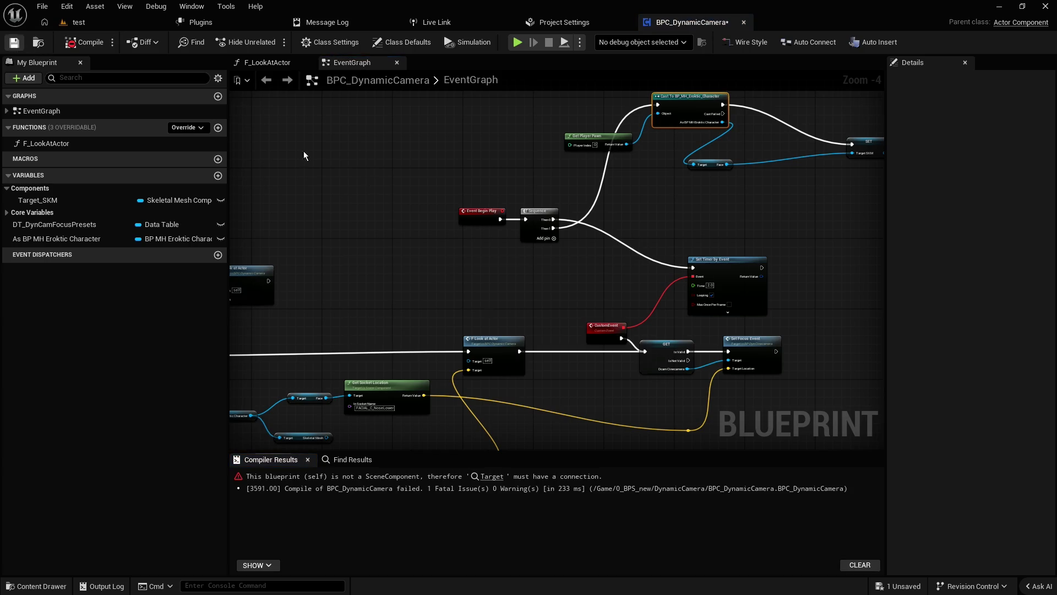
Step: Connect Target_SKM to the erroring Get Socket Location node's Target pin, then save and compile
{"action": "left_click", "coordinate": [492, 477]}
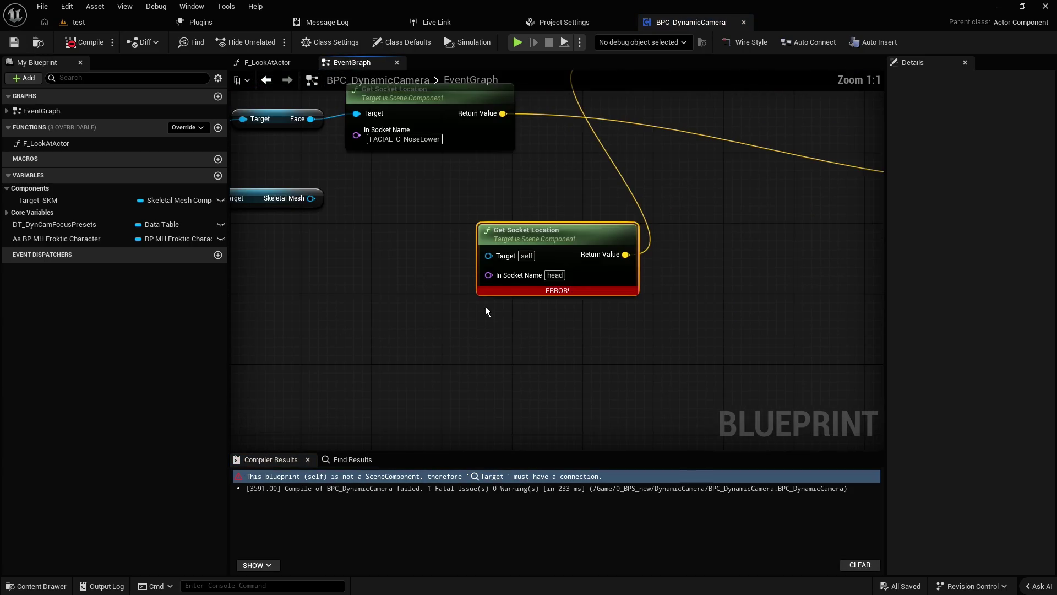
{"action": "mouse_move", "coordinate": [38, 200]}
{"action": "left_mouse_down"}
{"action": "mouse_move", "coordinate": [257, 254]}
{"action": "mouse_move", "coordinate": [487, 273]}
{"action": "left_mouse_up"}
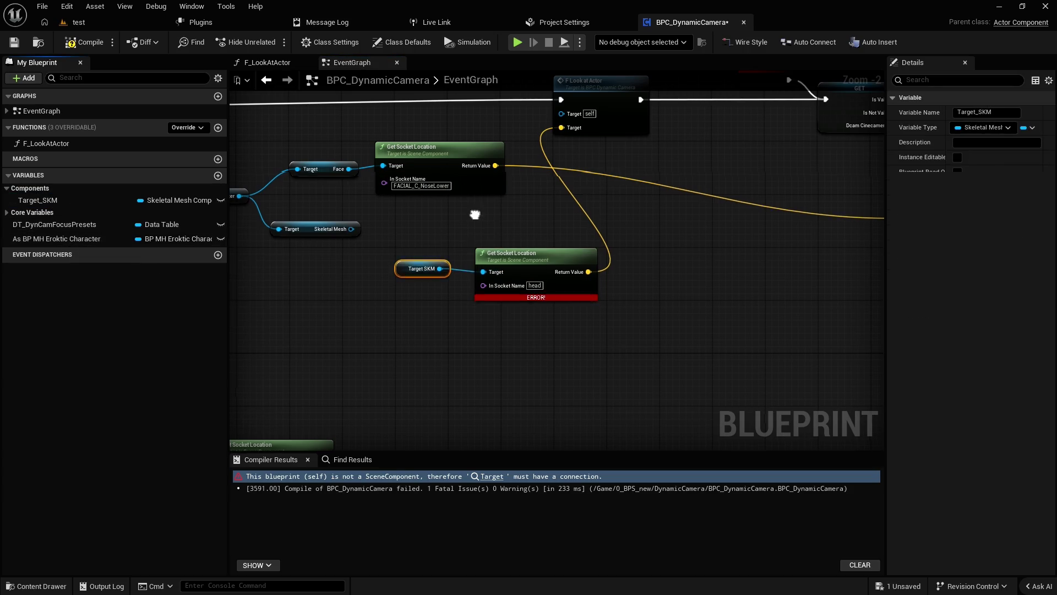
{"action": "left_click_drag", "start_coordinate": [296, 155], "coordinate": [391, 201]}
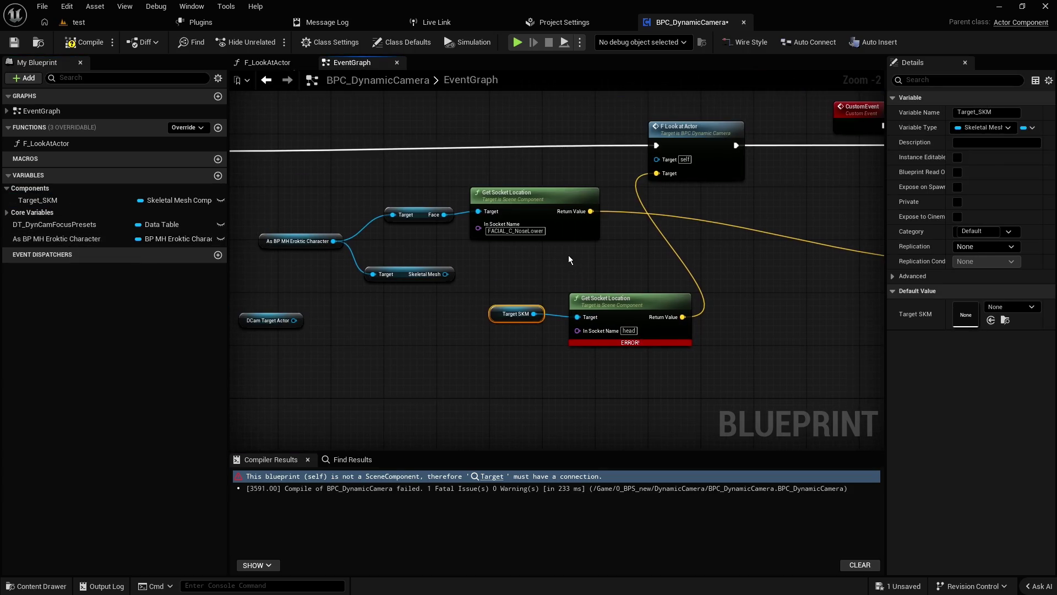
{"action": "left_click", "coordinate": [14, 43]}
Step: Play-test the level in the editor and stop it to see the runtime errors
{"action": "left_click", "coordinate": [77, 22]}
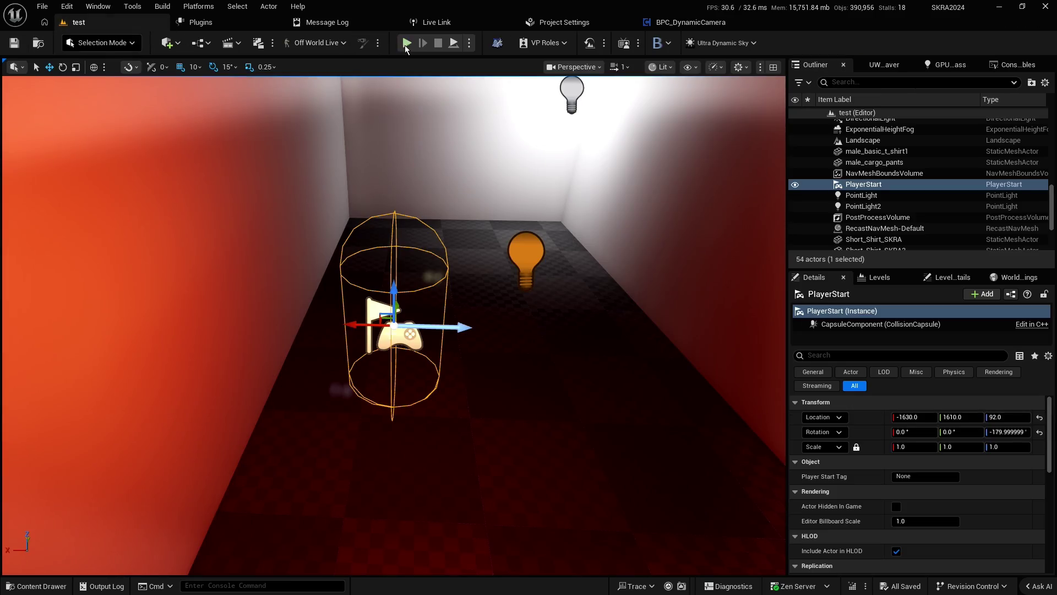
{"action": "key", "text": "alt+p"}
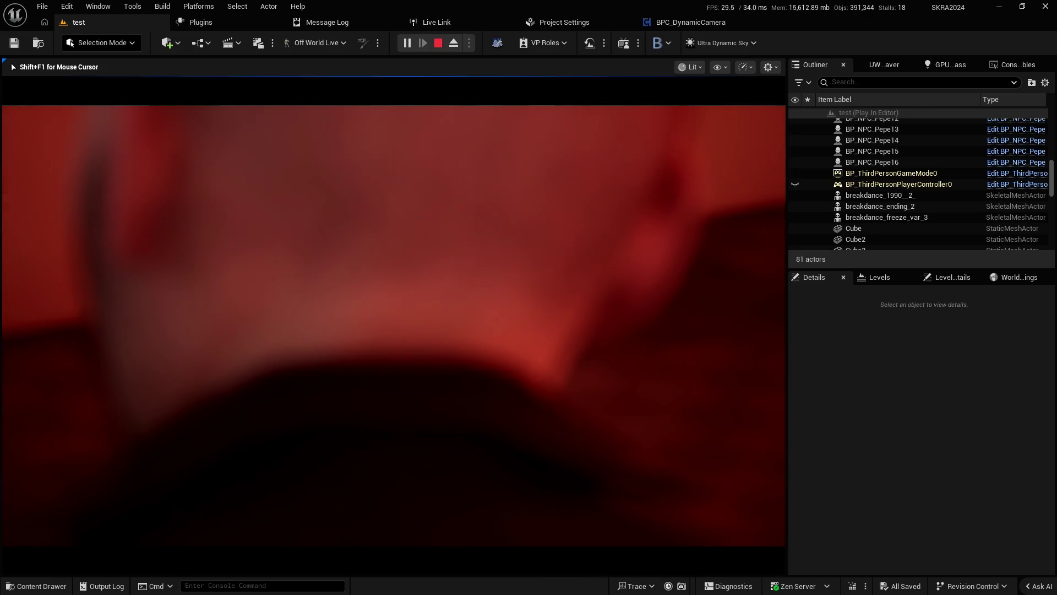
{"action": "key", "text": "Escape"}
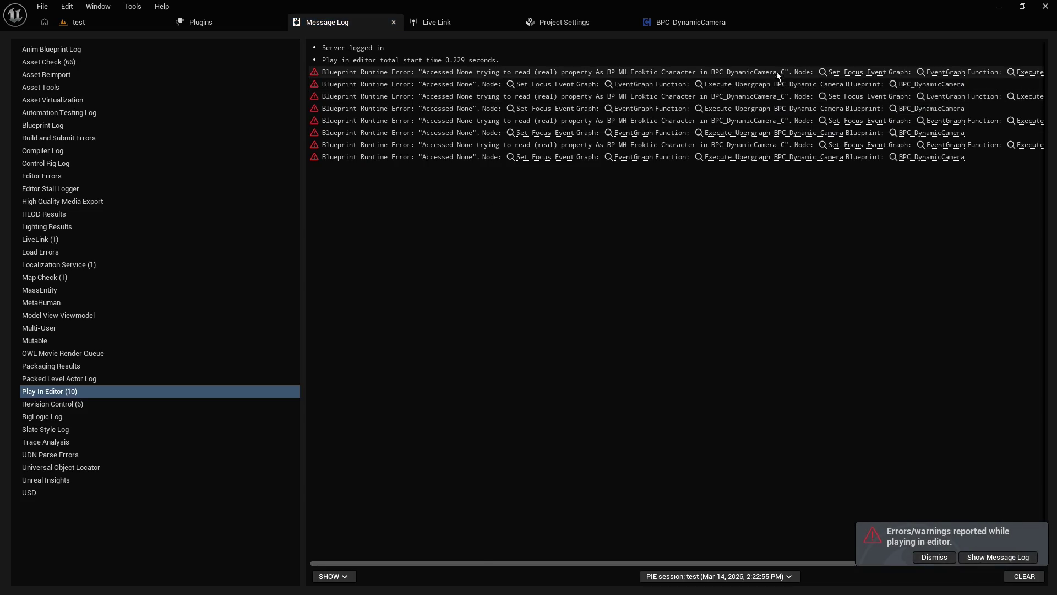
Step: Jump from the Message Log error to the Set Focus Event in BPC_DynamicCamera's graph
{"action": "left_click", "coordinate": [848, 73]}
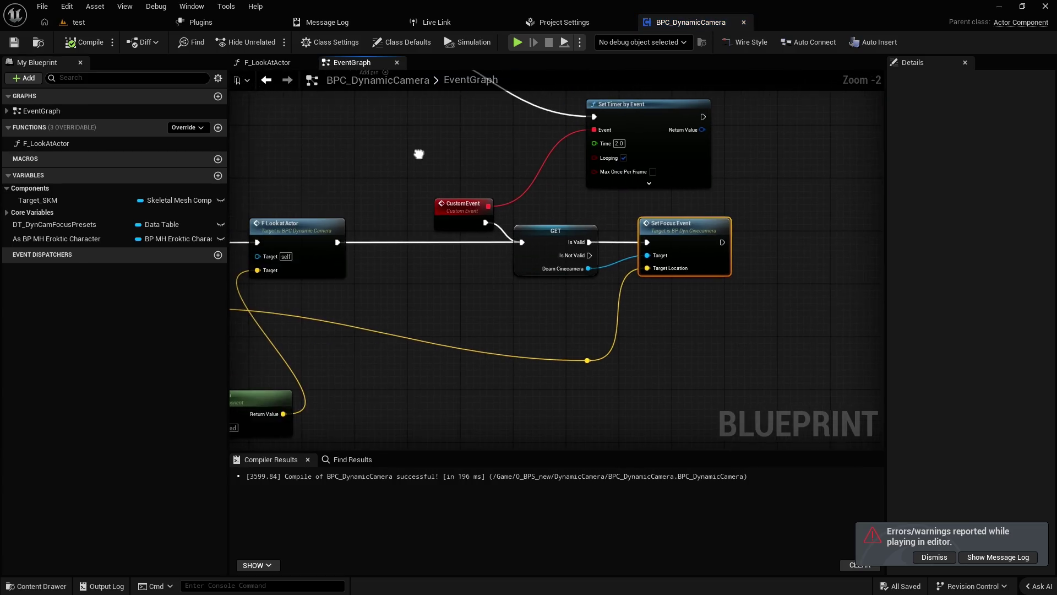
{"action": "mouse_move", "coordinate": [398, 160]}
{"action": "left_mouse_down"}
{"action": "mouse_move", "coordinate": [739, 176]}
{"action": "mouse_move", "coordinate": [456, 175]}
{"action": "mouse_move", "coordinate": [614, 161]}
{"action": "mouse_move", "coordinate": [649, 141]}
{"action": "left_mouse_up"}
{"action": "scroll", "coordinate": [506, 172], "scroll_direction": "up", "scroll_amount": 1}
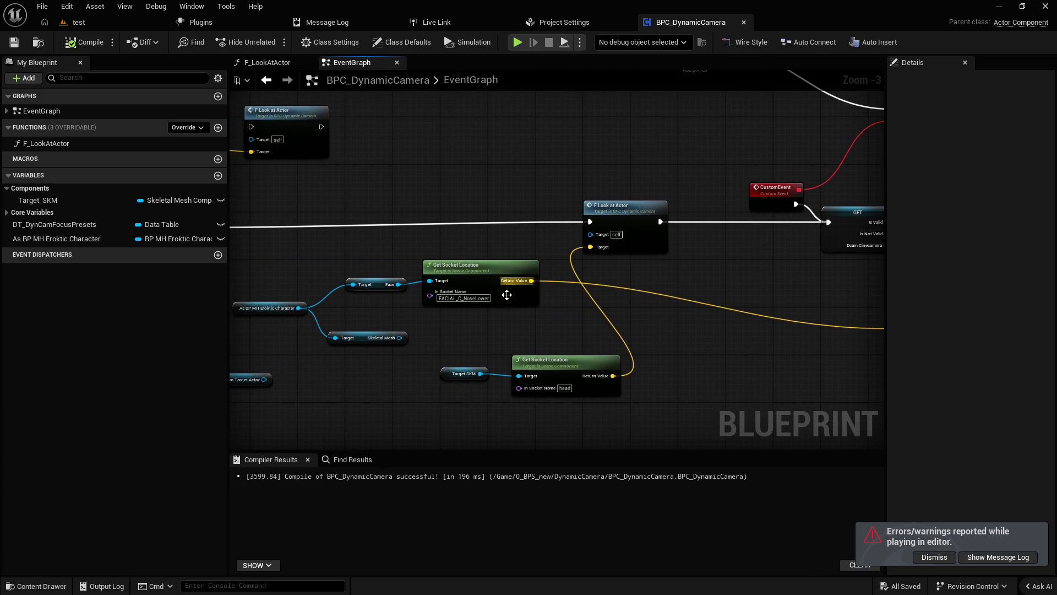
{"action": "scroll", "coordinate": [466, 335], "scroll_direction": "down", "scroll_amount": 1}
{"action": "scroll", "coordinate": [466, 335], "scroll_direction": "up", "scroll_amount": 1}
{"action": "scroll", "coordinate": [466, 335], "scroll_direction": "down", "scroll_amount": 1}
Step: Shift the Target SKM and lower Get Socket Location nodes slightly left, then review the Begin Play chain
{"action": "mouse_move", "coordinate": [466, 336]}
{"action": "left_mouse_down"}
{"action": "mouse_move", "coordinate": [527, 368]}
{"action": "mouse_move", "coordinate": [534, 343]}
{"action": "mouse_move", "coordinate": [509, 371]}
{"action": "left_mouse_up"}
{"action": "left_click", "coordinate": [507, 344]}
{"action": "scroll", "coordinate": [521, 381], "scroll_direction": "up", "scroll_amount": 1}
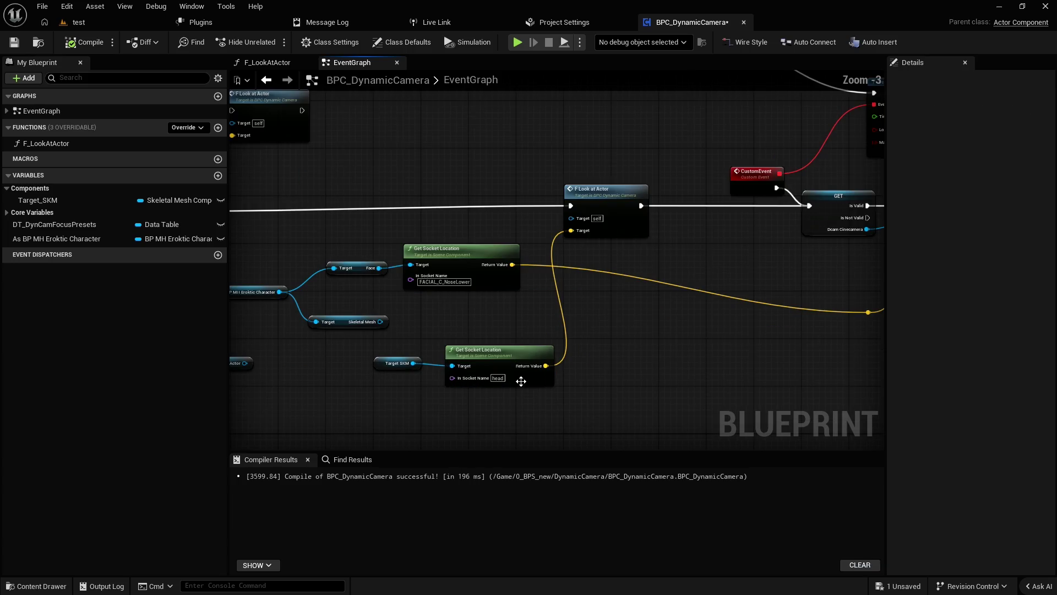
{"action": "scroll", "coordinate": [521, 334], "scroll_direction": "down", "scroll_amount": 1}
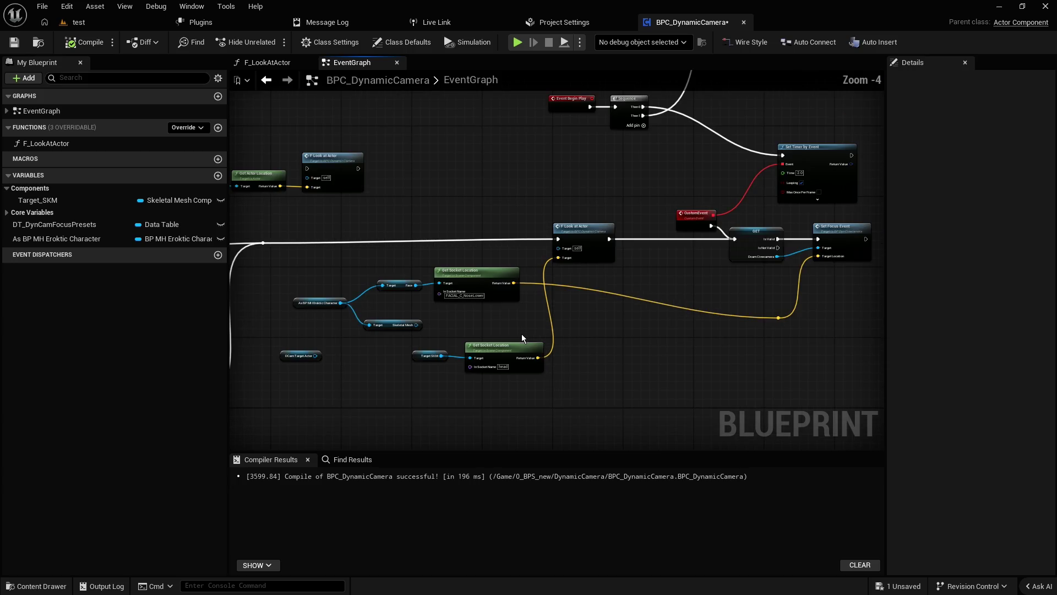
{"action": "mouse_move", "coordinate": [650, 283]}
{"action": "left_mouse_down"}
{"action": "mouse_move", "coordinate": [632, 274]}
{"action": "mouse_move", "coordinate": [530, 286]}
{"action": "mouse_move", "coordinate": [498, 335]}
{"action": "left_mouse_up"}
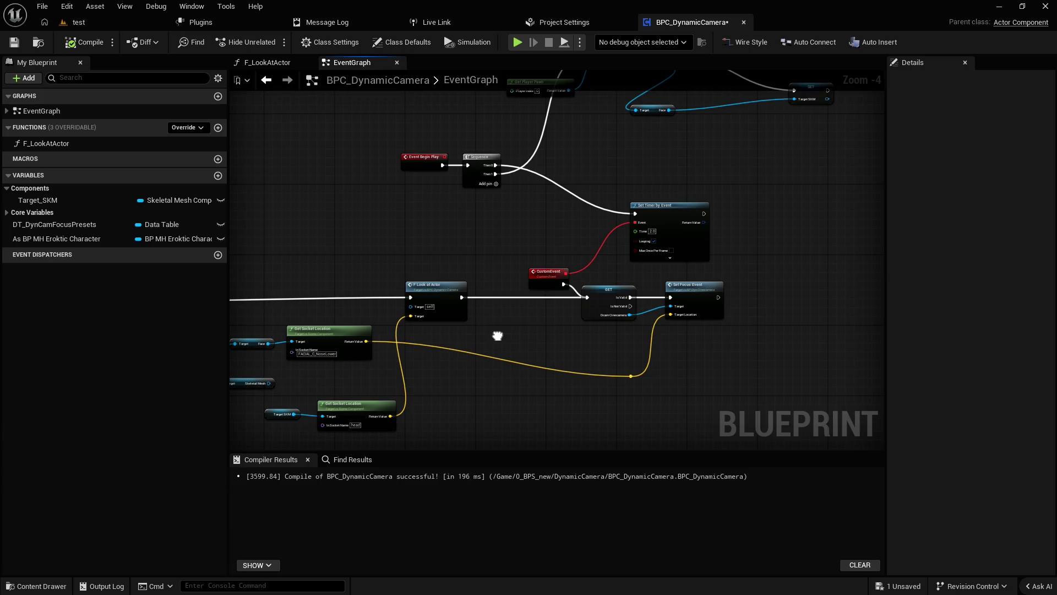
{"action": "left_click_drag", "start_coordinate": [498, 336], "coordinate": [503, 327]}
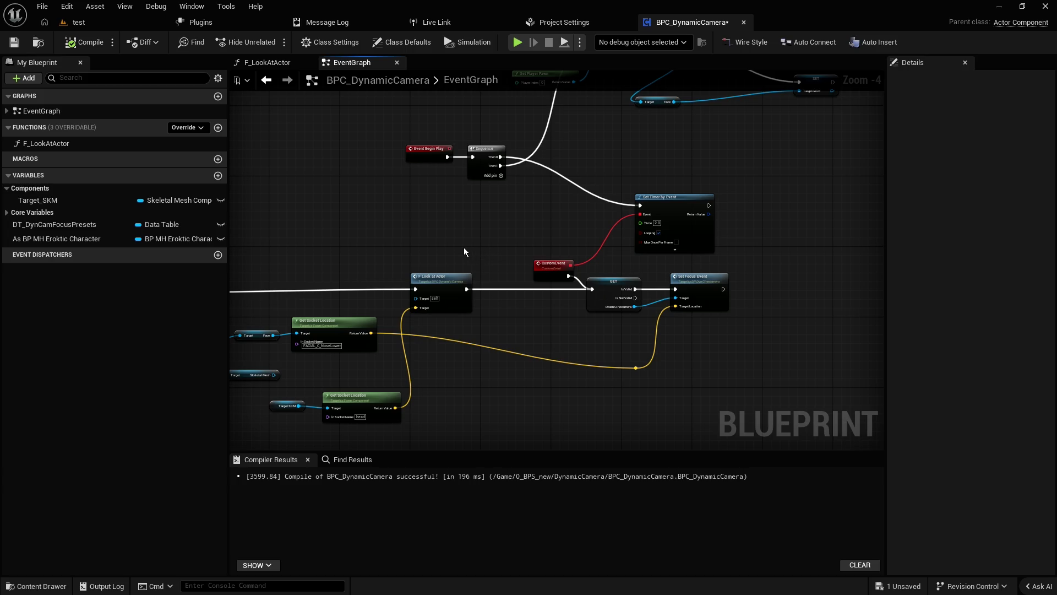
{"action": "scroll", "coordinate": [464, 252], "scroll_direction": "up", "scroll_amount": 2}
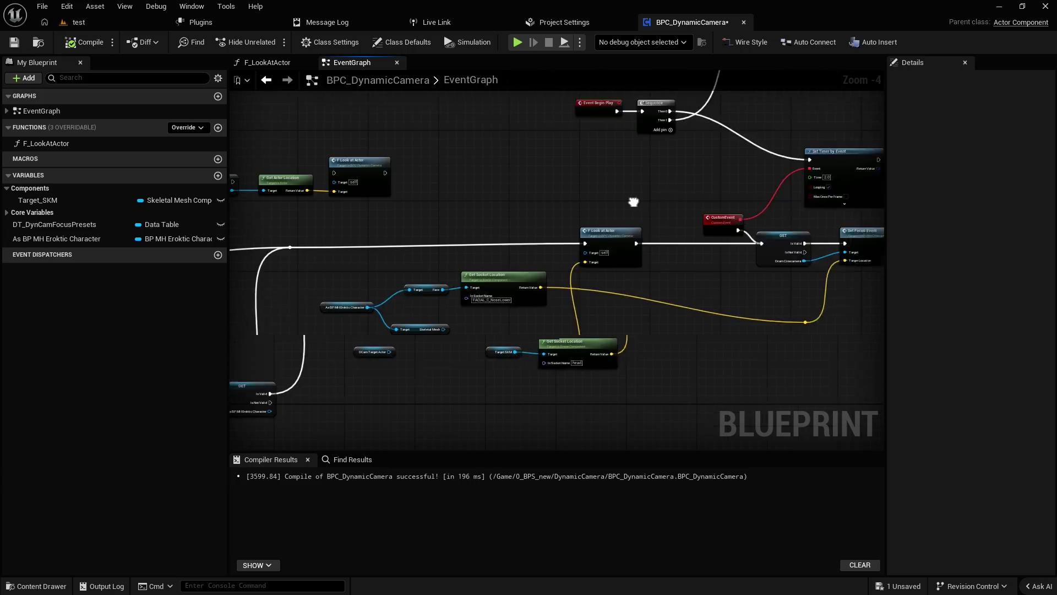
{"action": "left_click", "coordinate": [494, 349]}
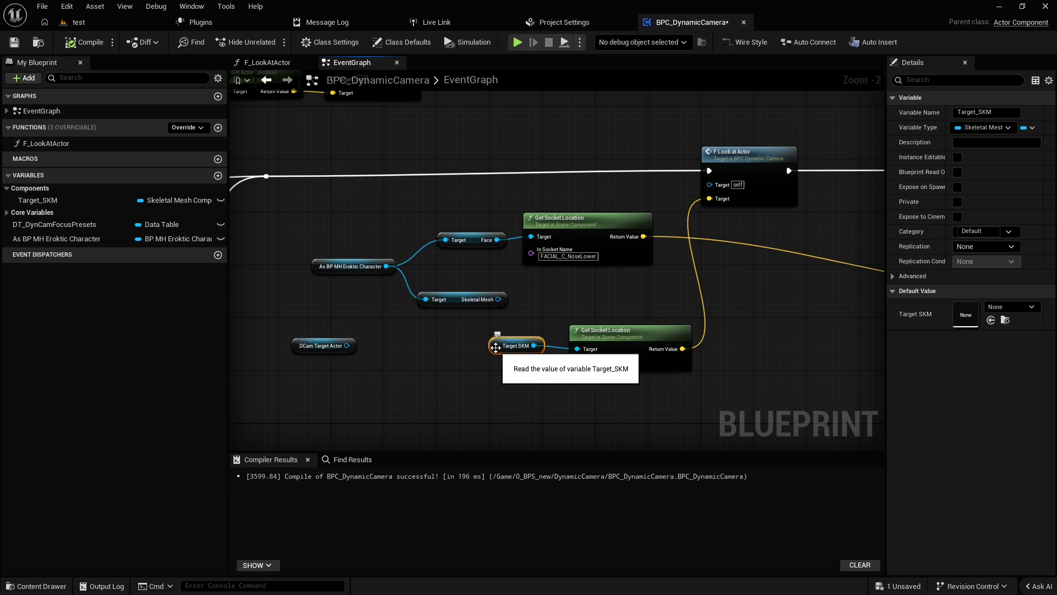
{"action": "mouse_move", "coordinate": [495, 348]}
{"action": "left_mouse_down"}
{"action": "mouse_move", "coordinate": [418, 391]}
{"action": "mouse_move", "coordinate": [420, 286]}
{"action": "mouse_move", "coordinate": [391, 348]}
{"action": "left_mouse_up"}
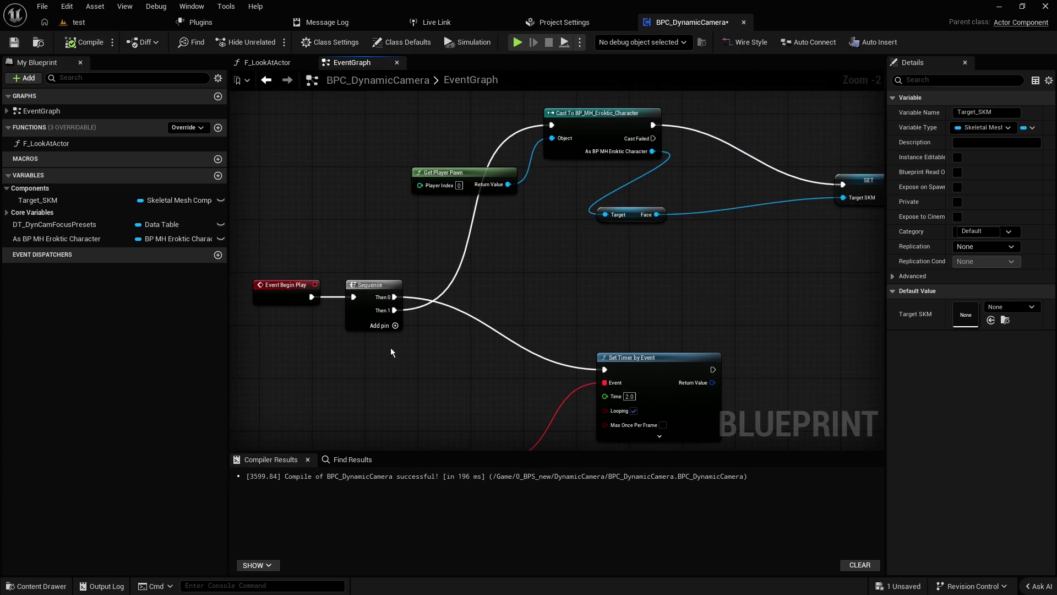